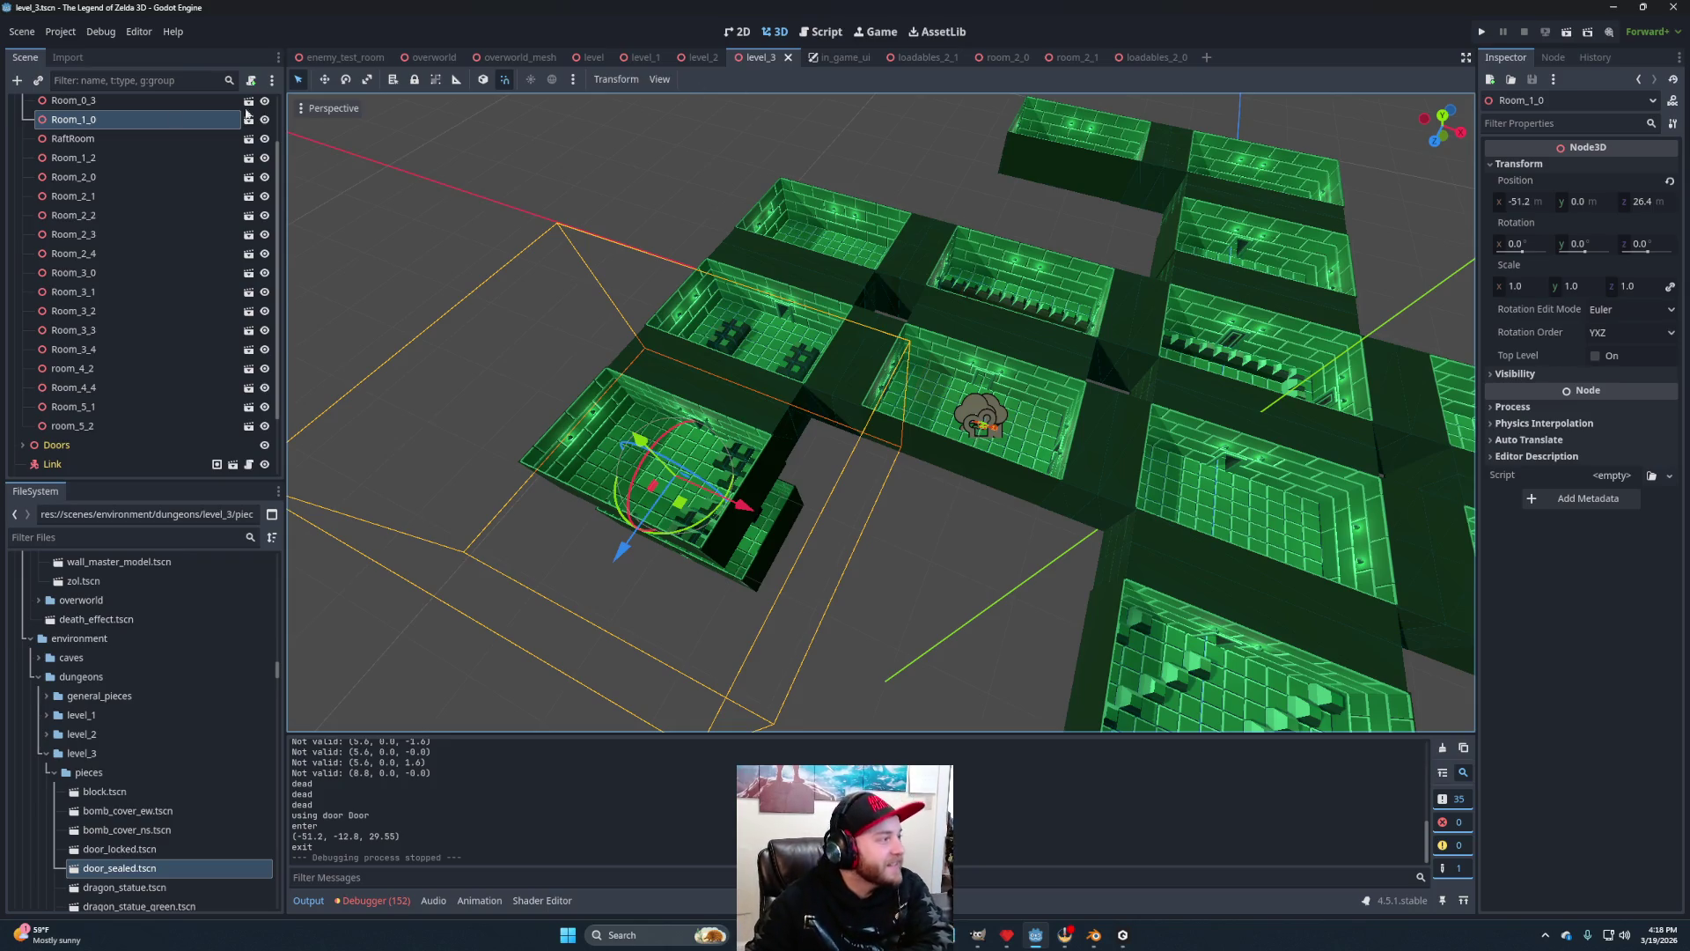
# Select RaftRoom in level_3, focus and zoom in on it, and open its raft_room scene.
pyautogui.scroll(3, 937, 559)
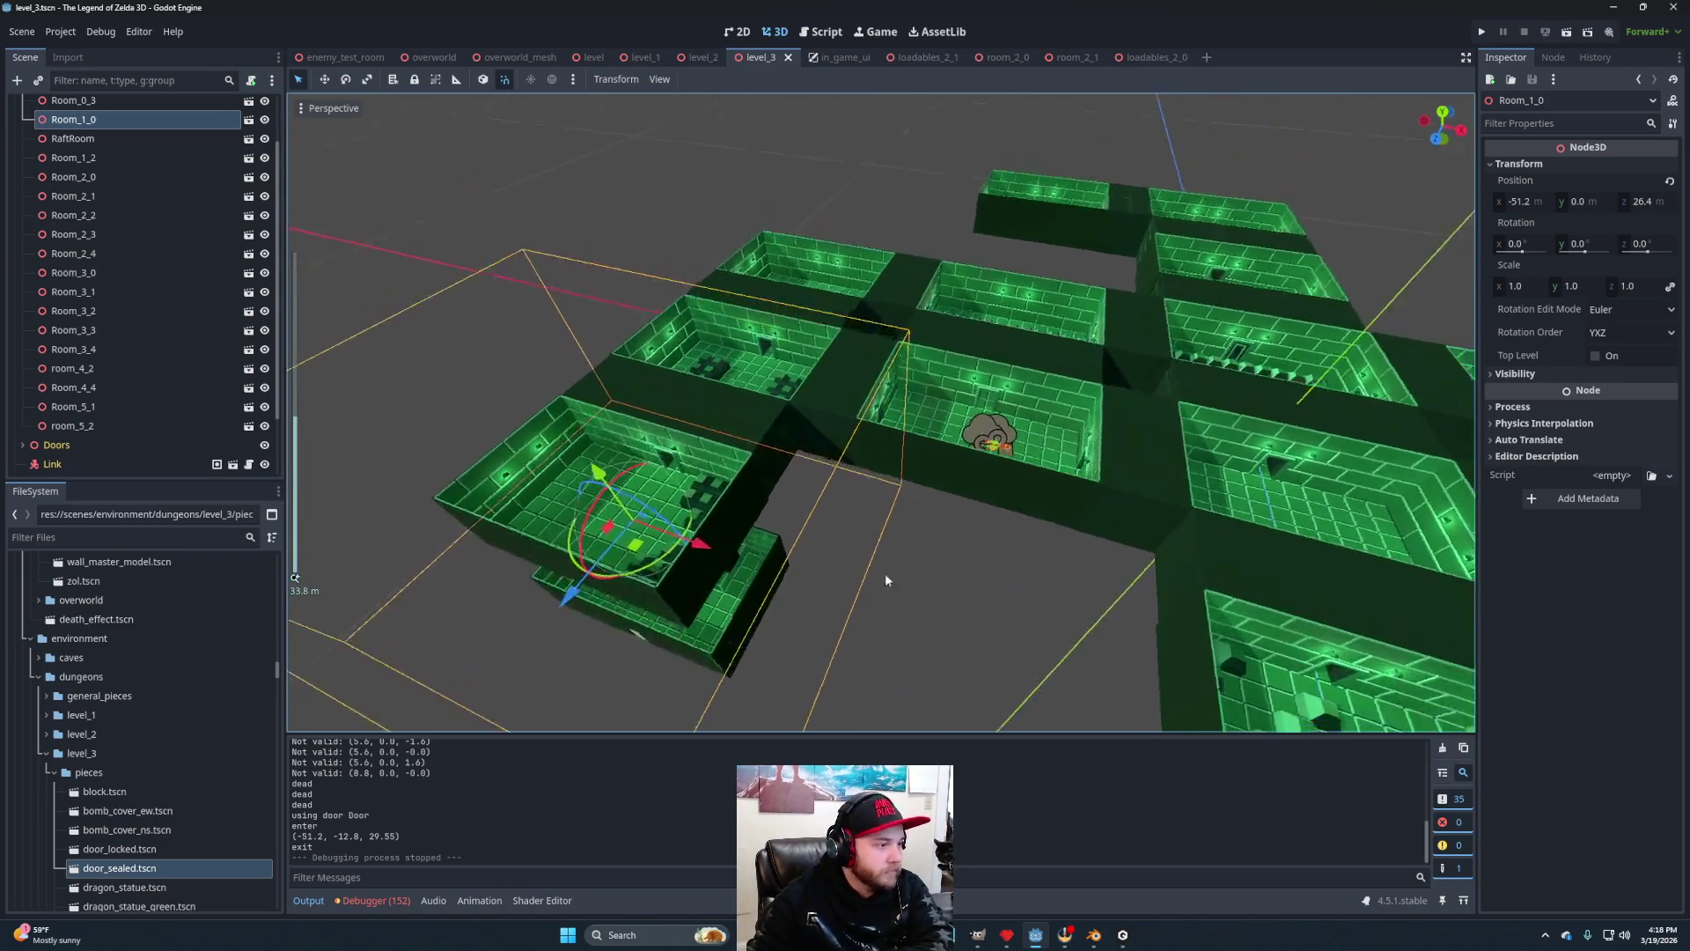
pyautogui.scroll(-2, 921, 563)
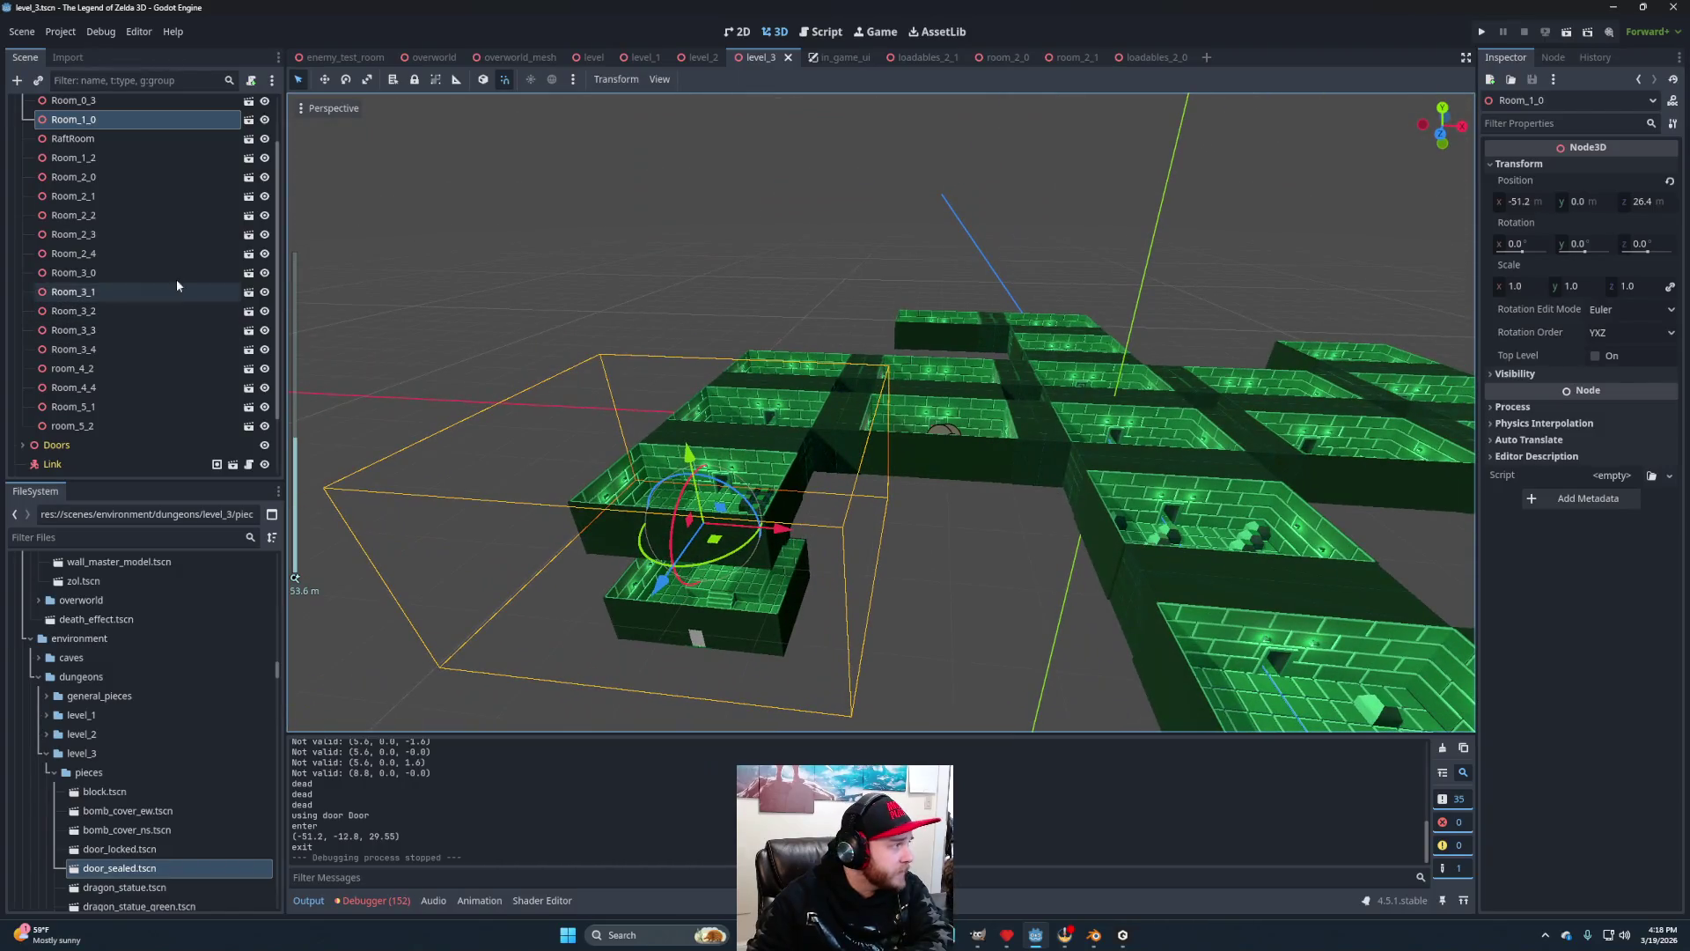
pyautogui.scroll(1, 176, 279)
pyautogui.click(101, 190)
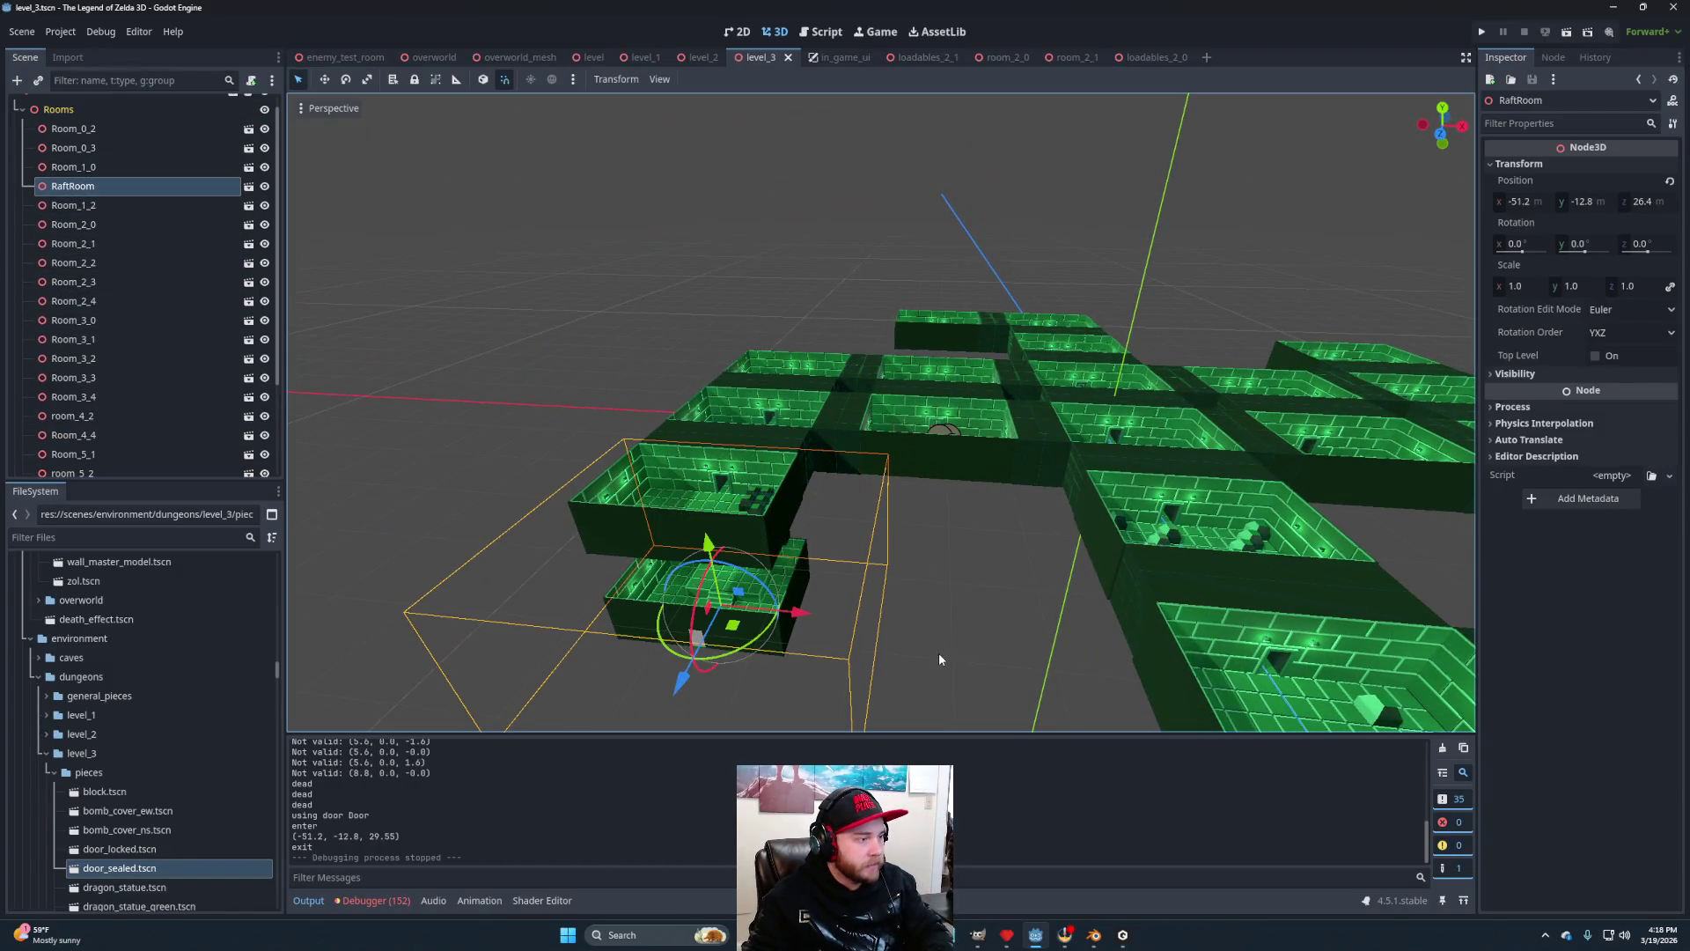
pyautogui.press('f')
pyautogui.scroll(3, 956, 632)
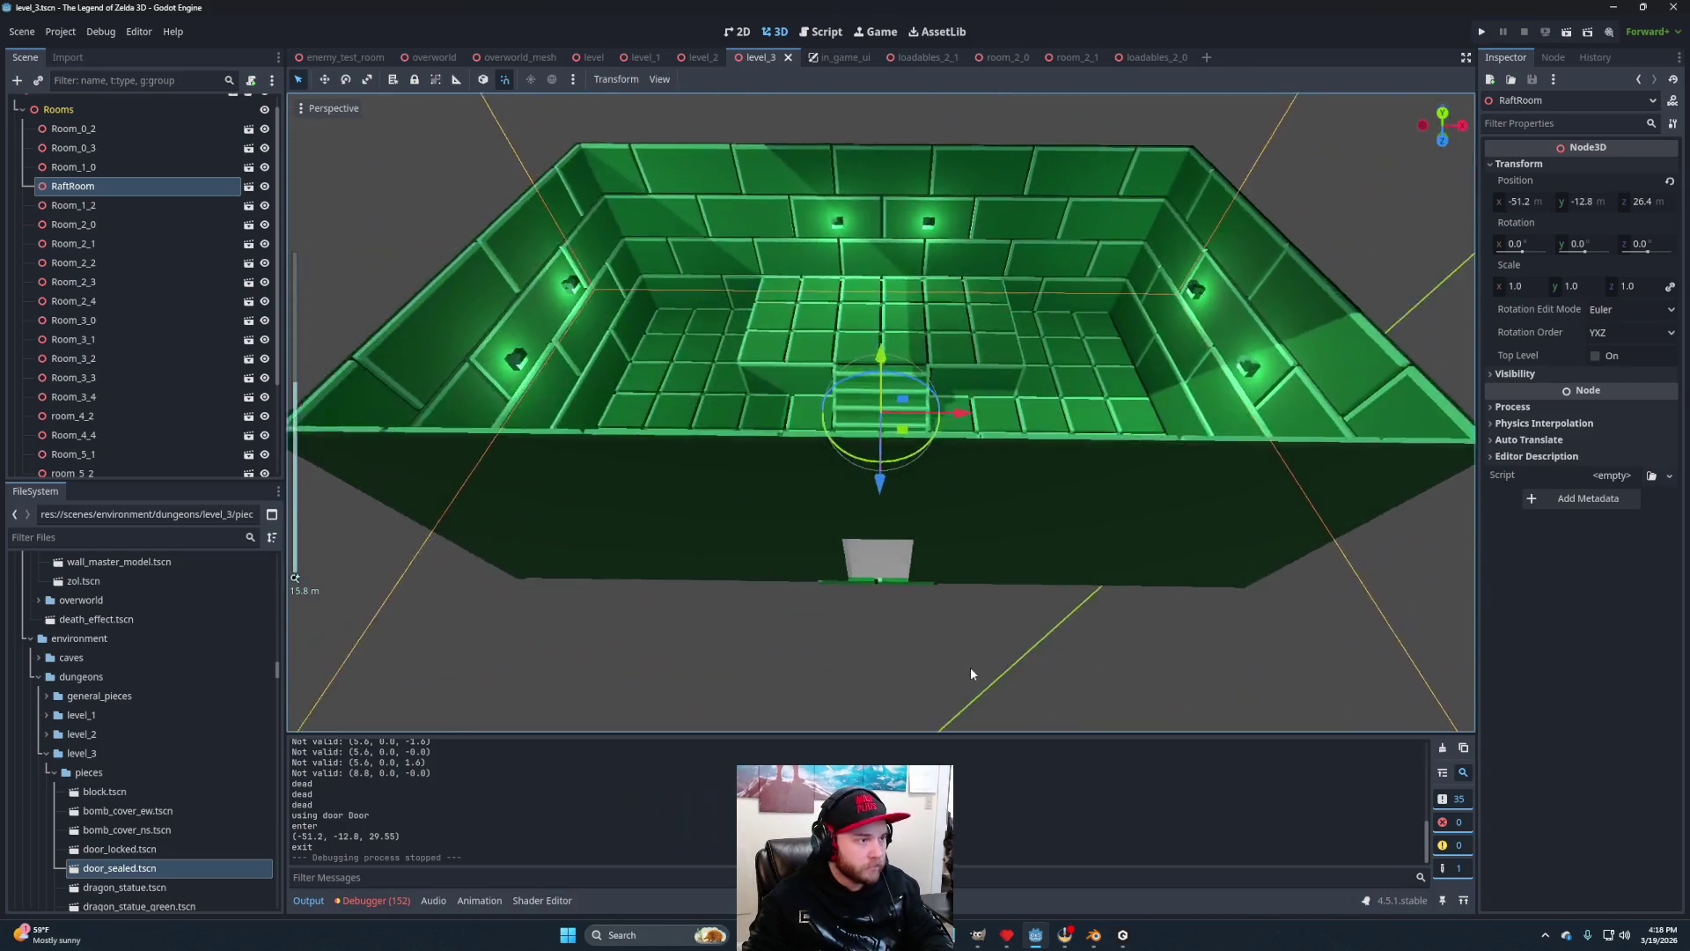
pyautogui.scroll(2, 971, 673)
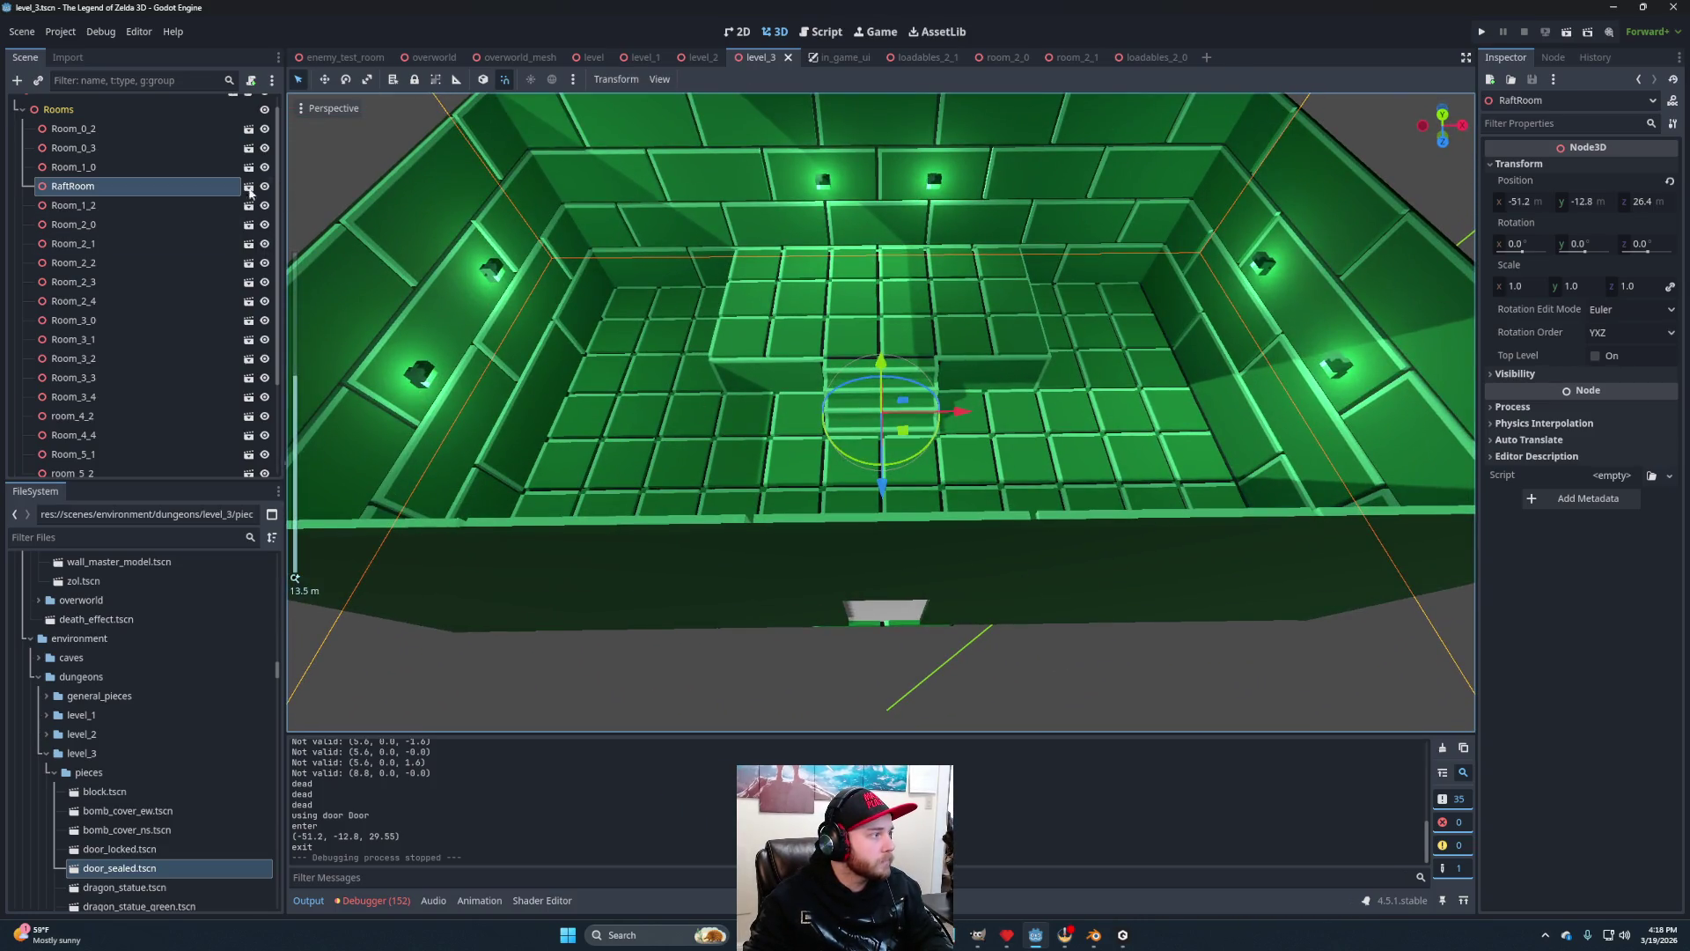
pyautogui.click(248, 186)
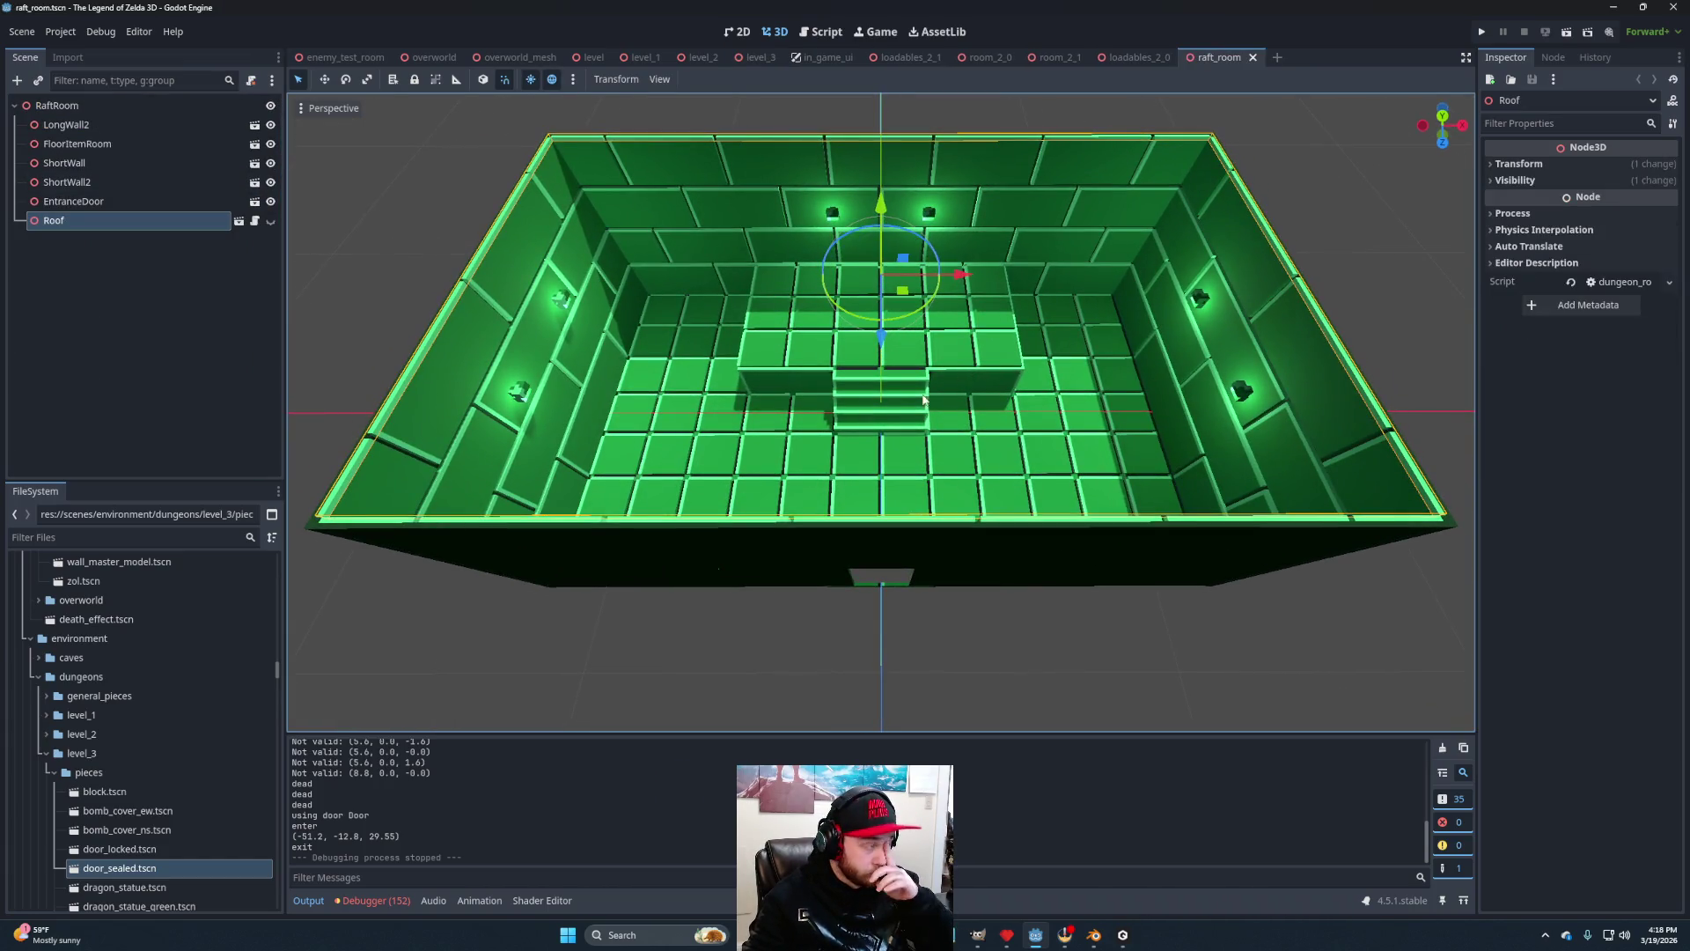
# Add a LoadableManager child under RaftRoom and rename it LoadablesRaftRoom.
pyautogui.rightClick(102, 104)
pyautogui.click(140, 111)
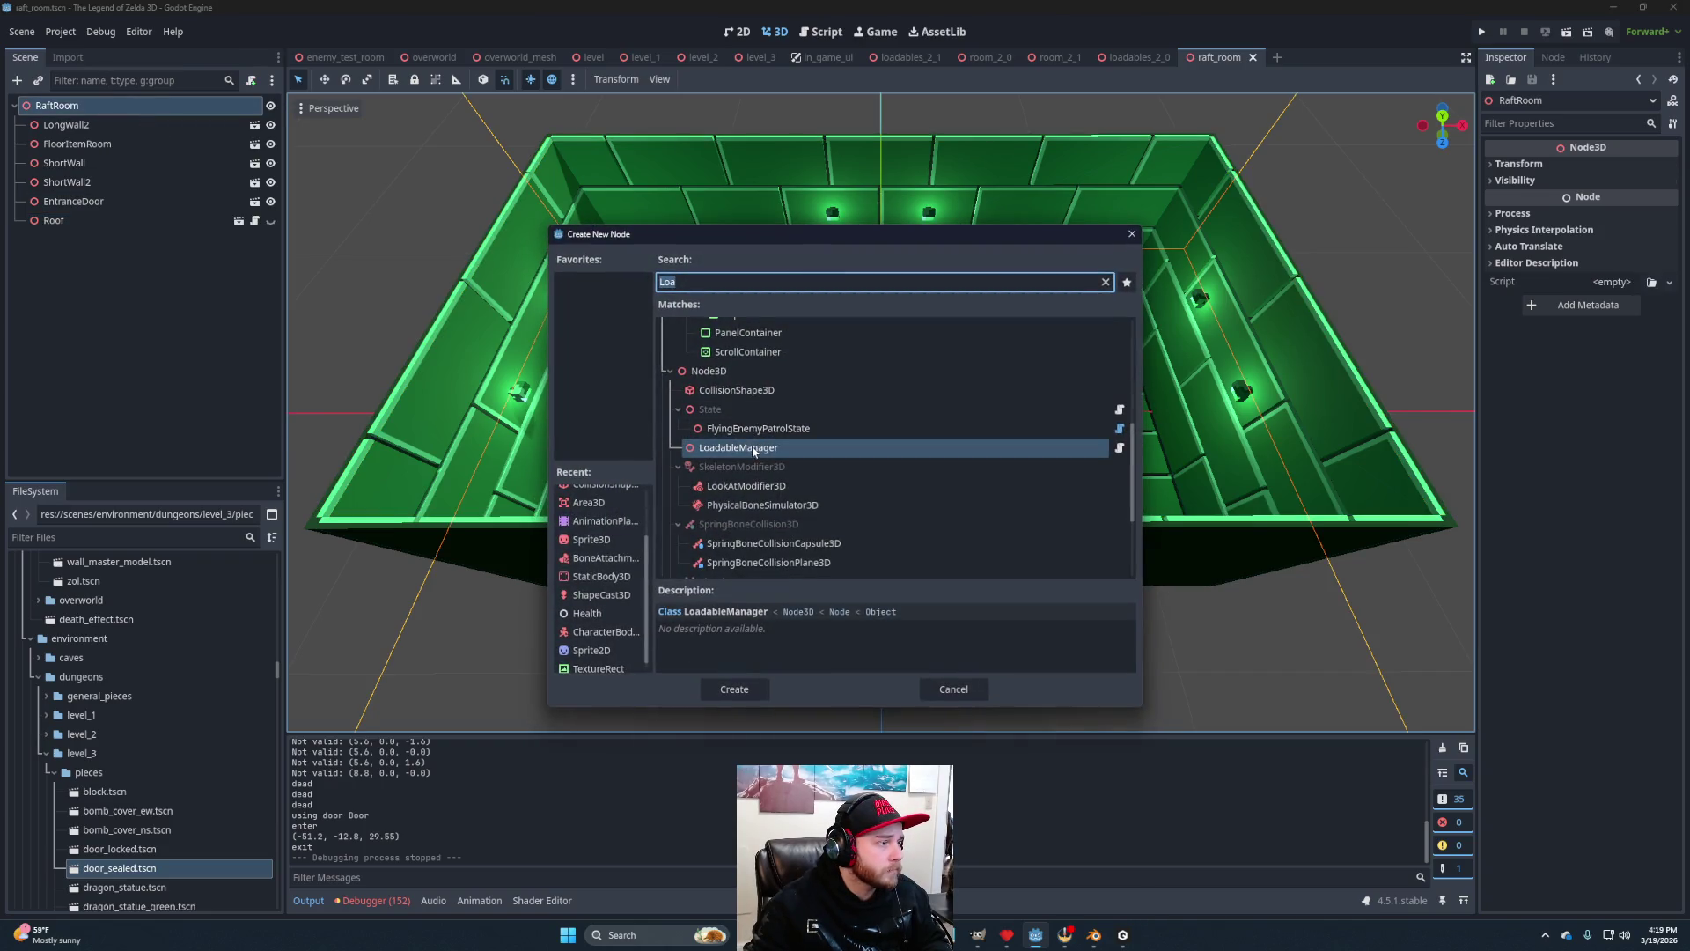
pyautogui.click(741, 690)
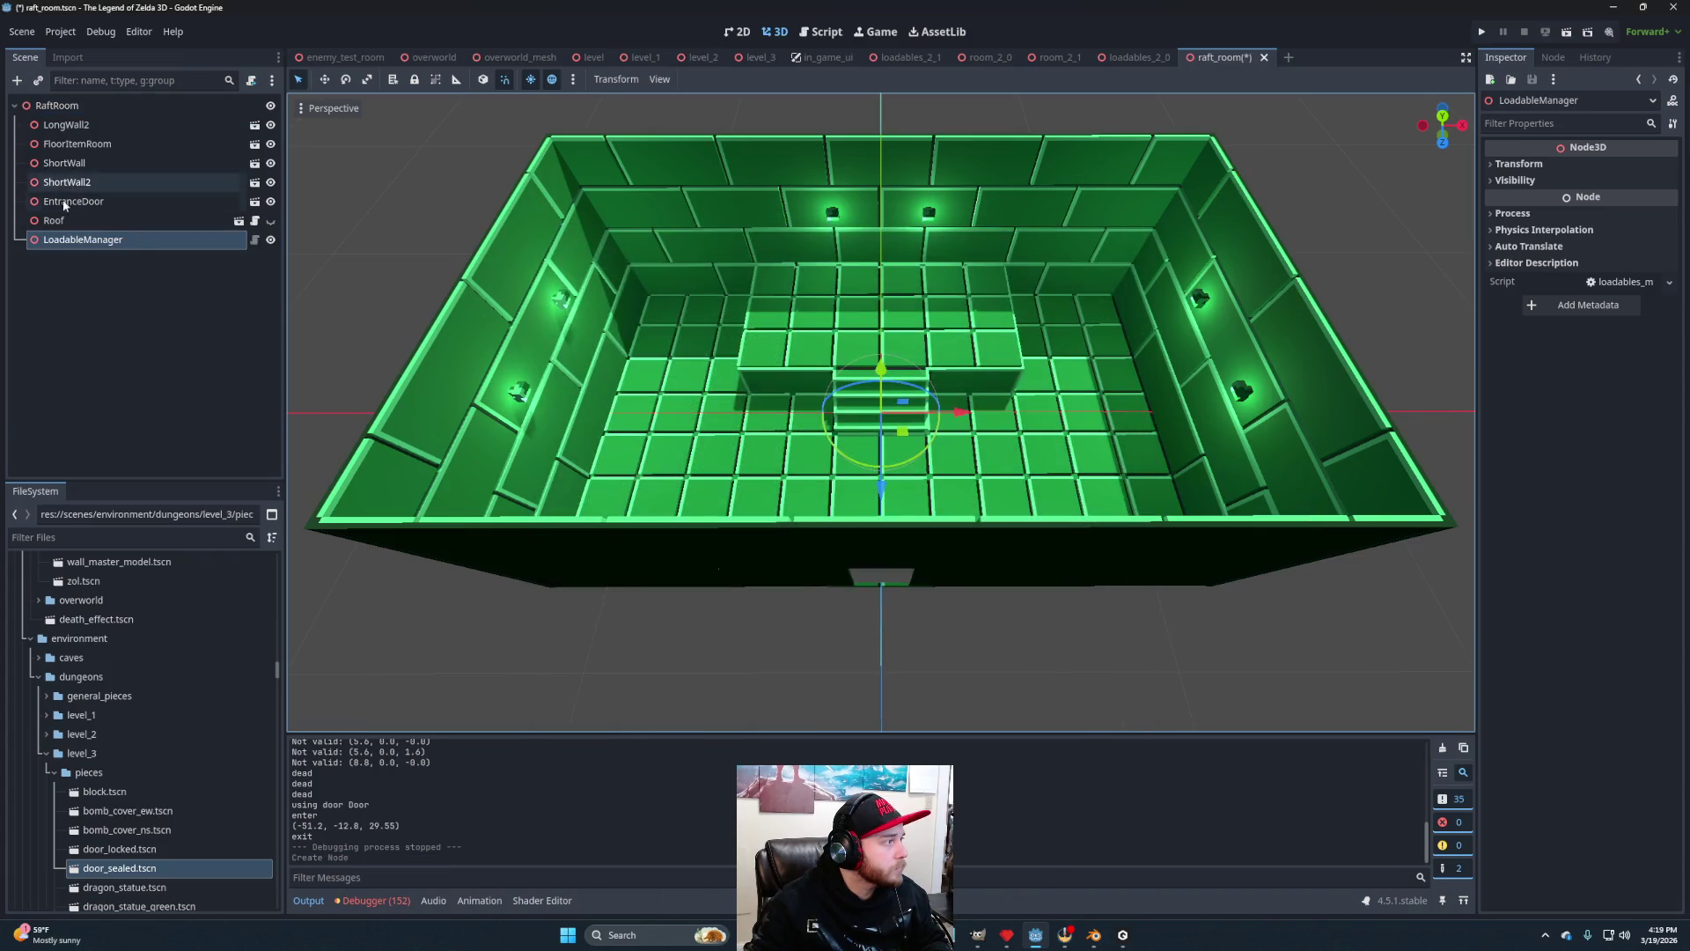
pyautogui.doubleClick(159, 241)
pyautogui.press('BackSpace')
pyautogui.press('BackSpace')
pyautogui.press('BackSpace')
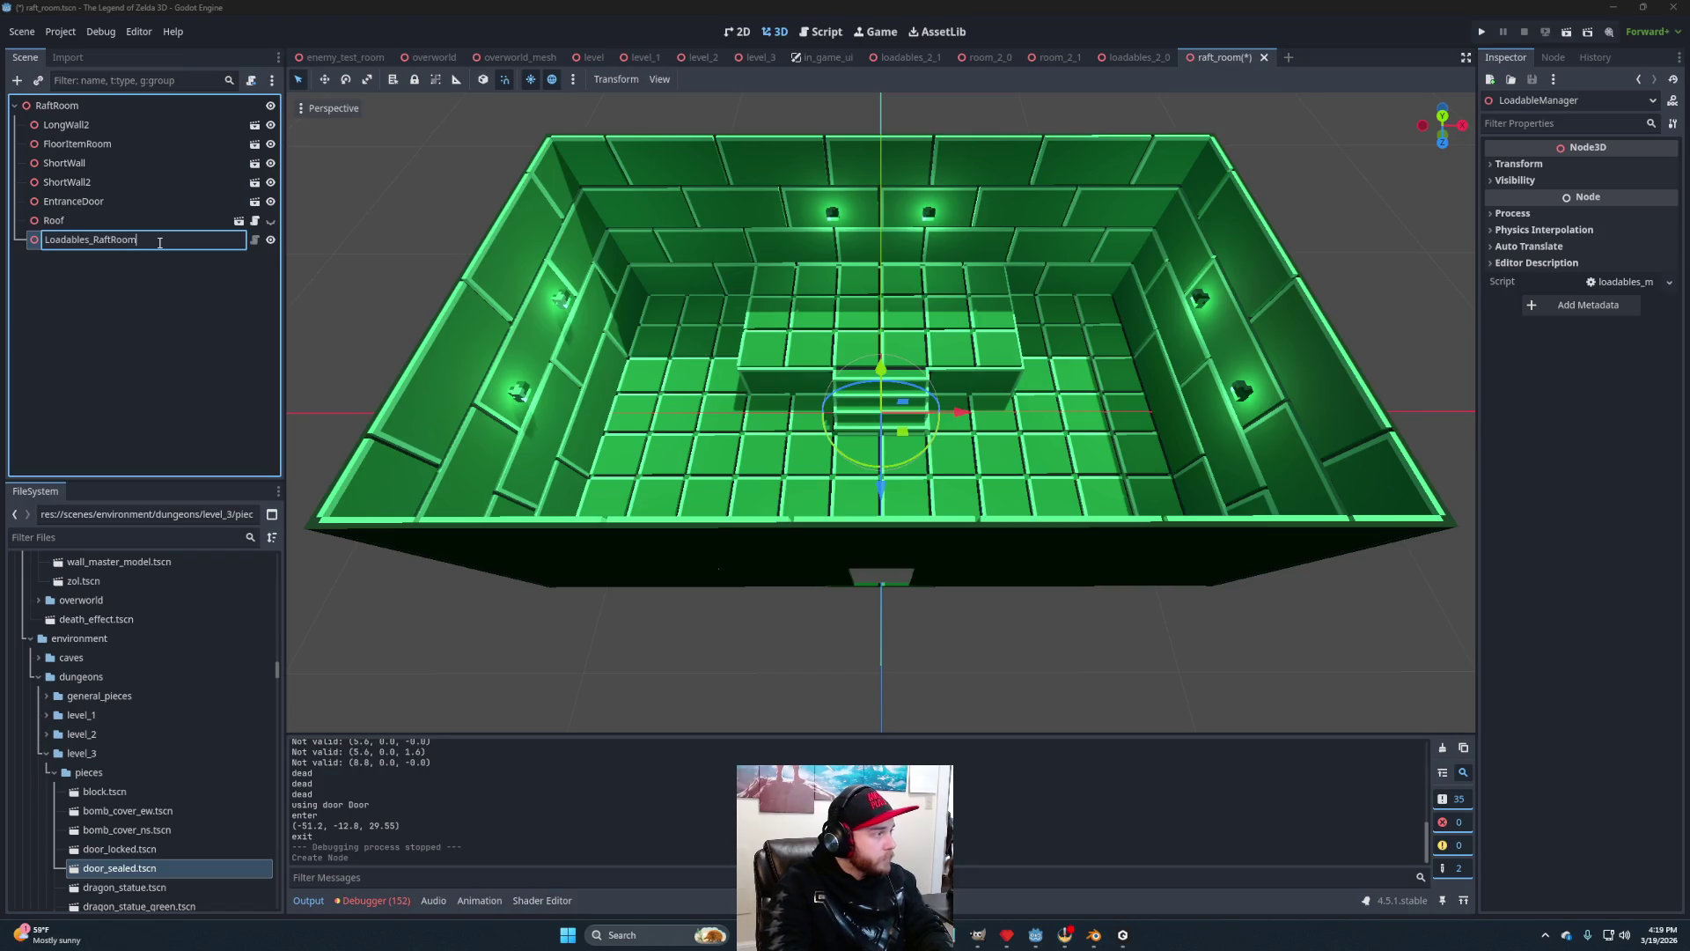
pyautogui.press('BackSpace')
pyautogui.press('Return')
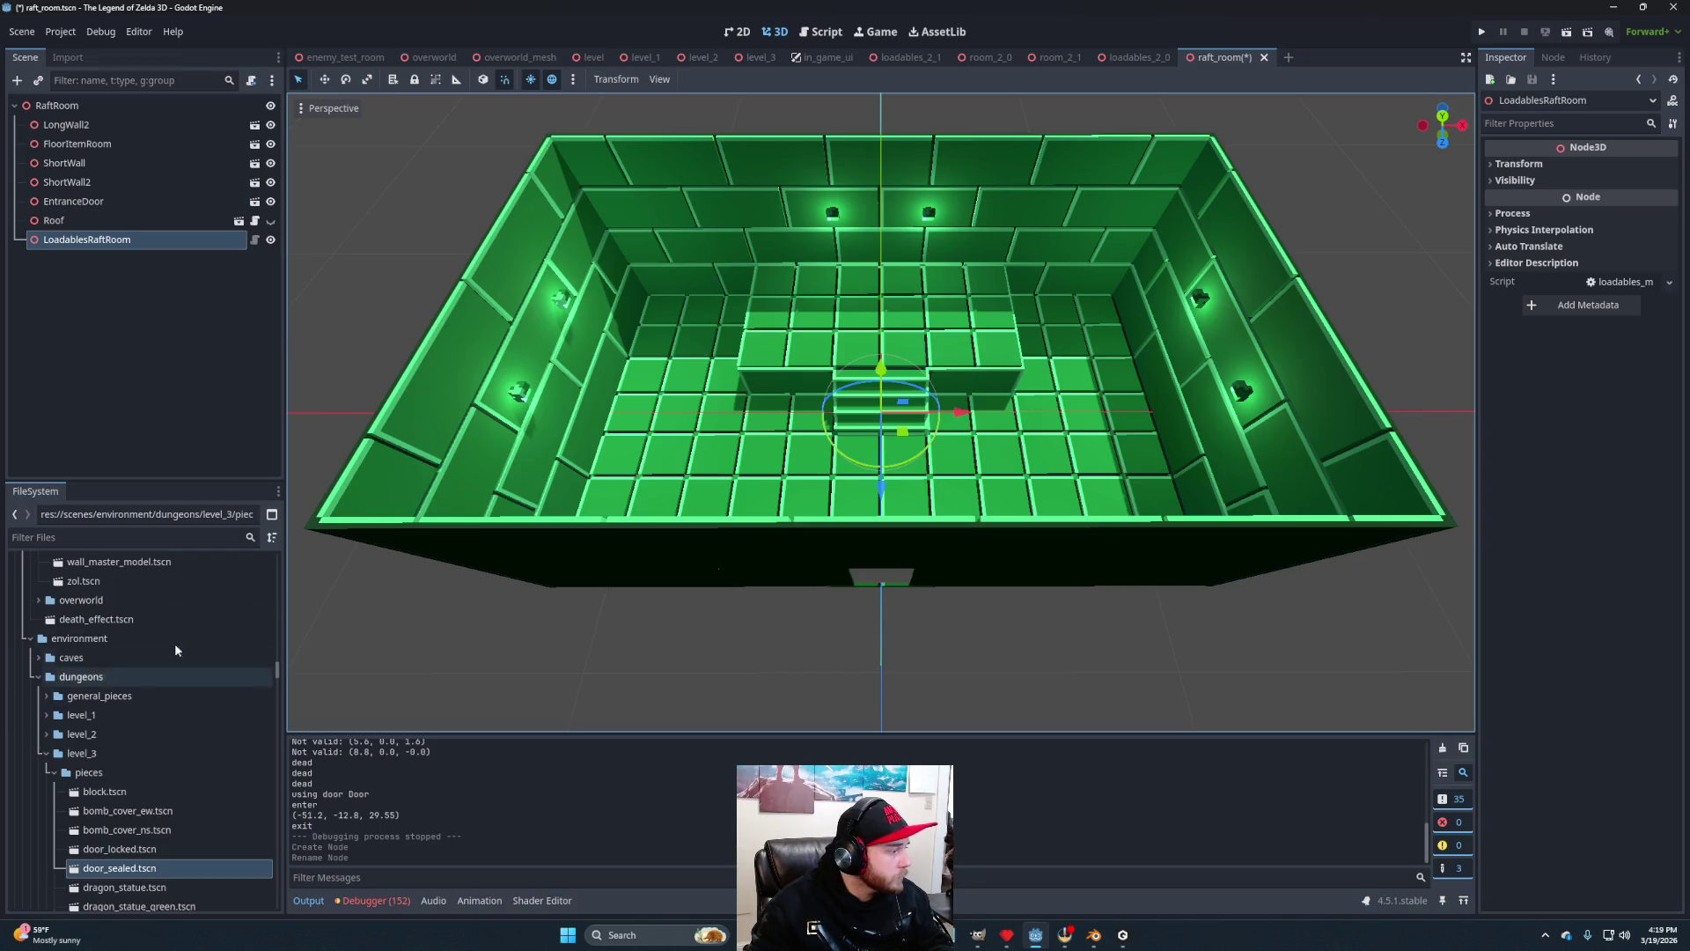
pyautogui.scroll(-4, 162, 704)
# Scroll the FileSystem dock to scenes/pickups and select bow_pickup.tscn.
pyautogui.scroll(-10, 154, 702)
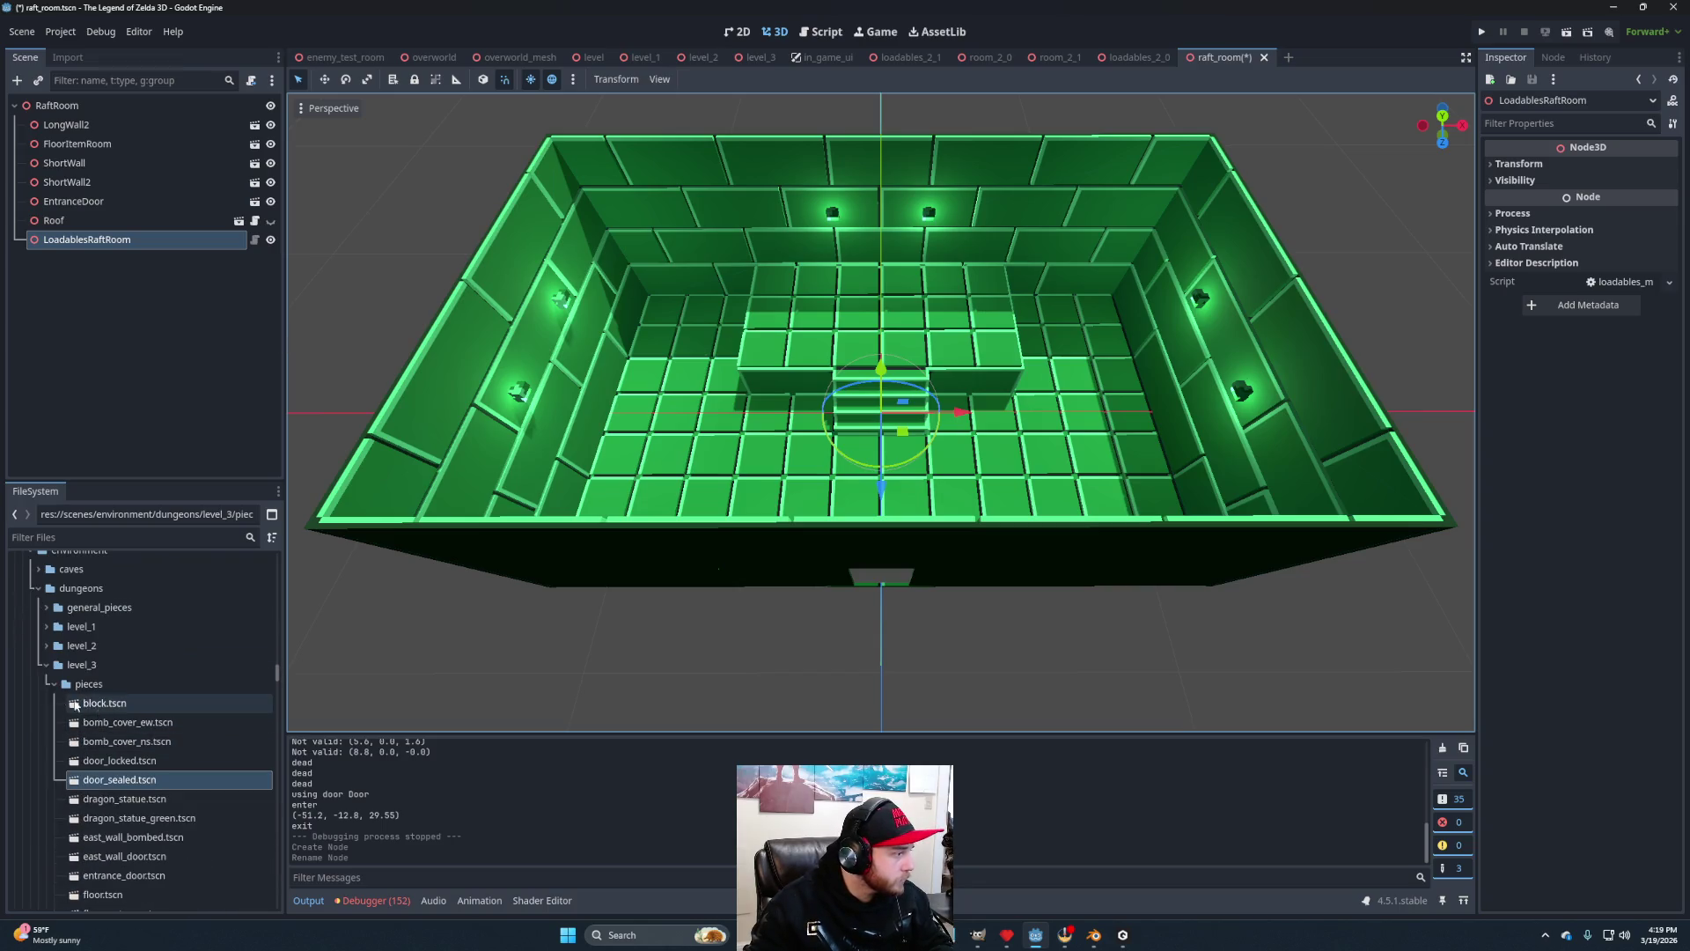
pyautogui.scroll(-10, 109, 719)
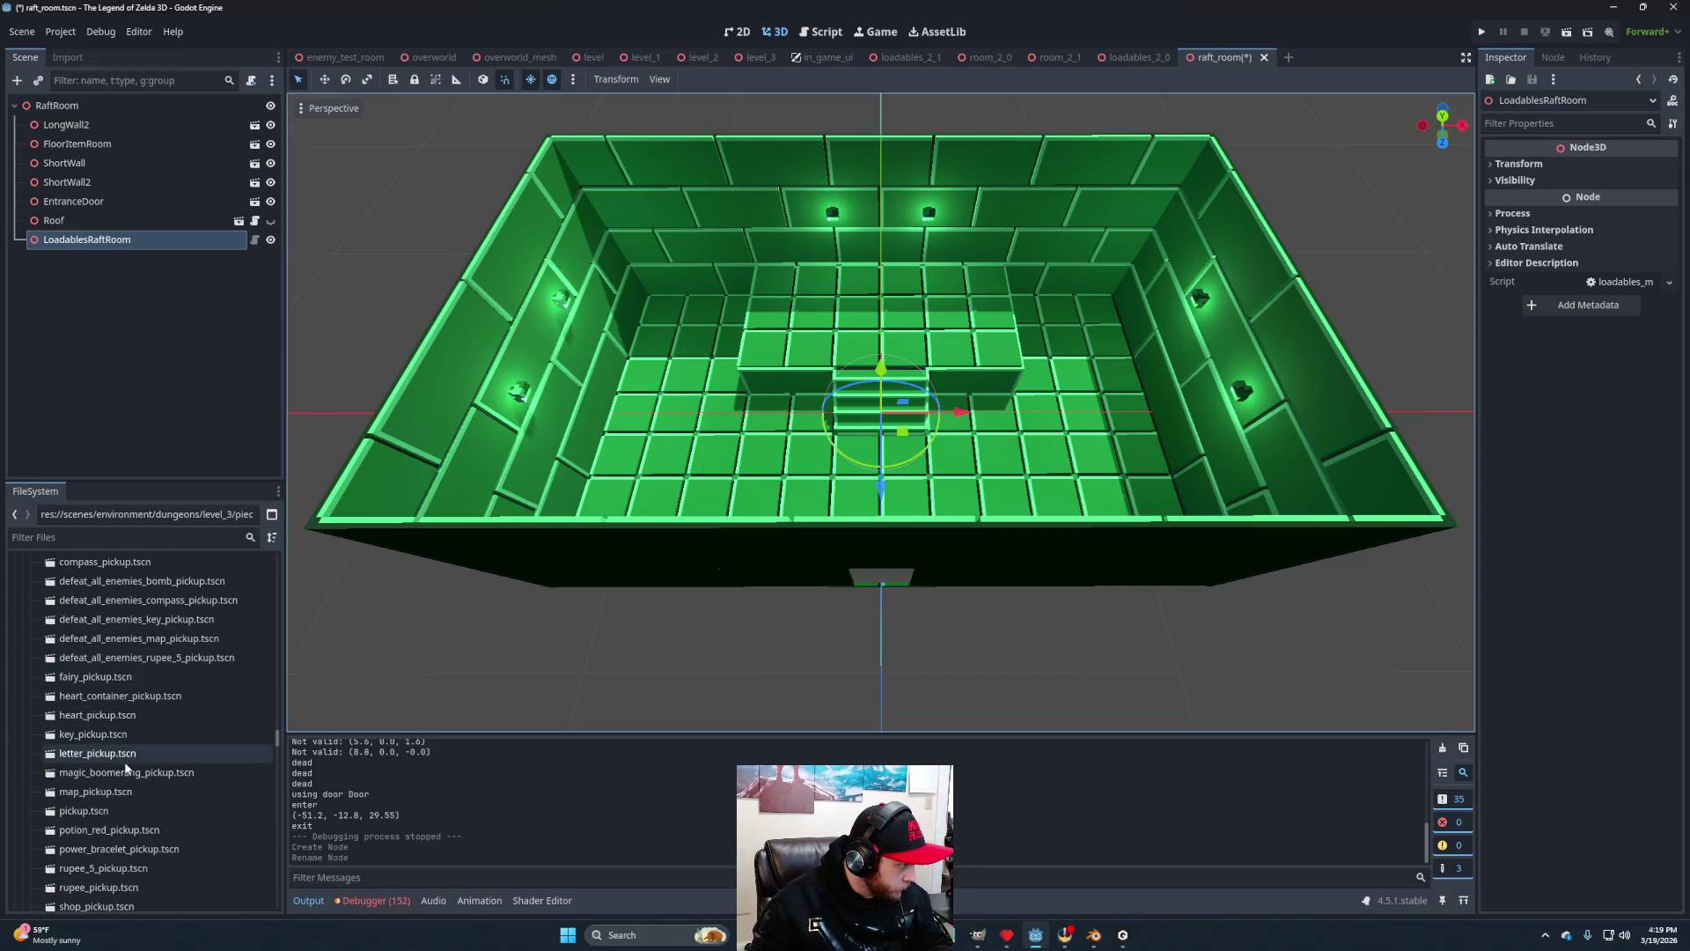
pyautogui.scroll(-5, 134, 733)
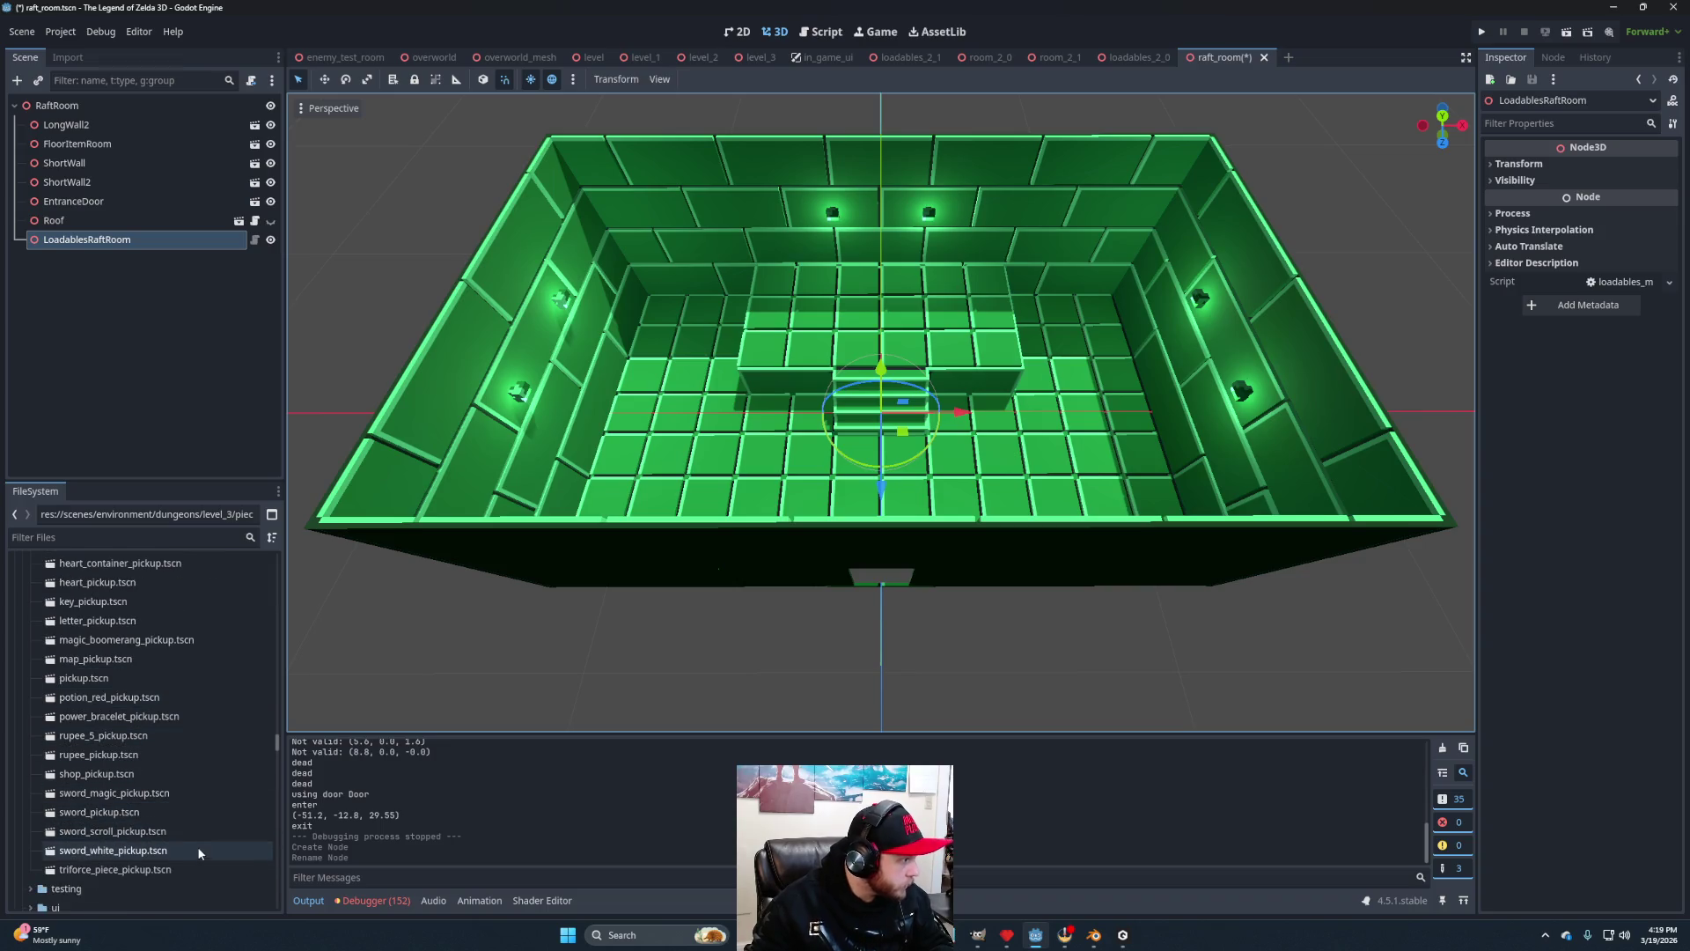
pyautogui.scroll(3, 171, 826)
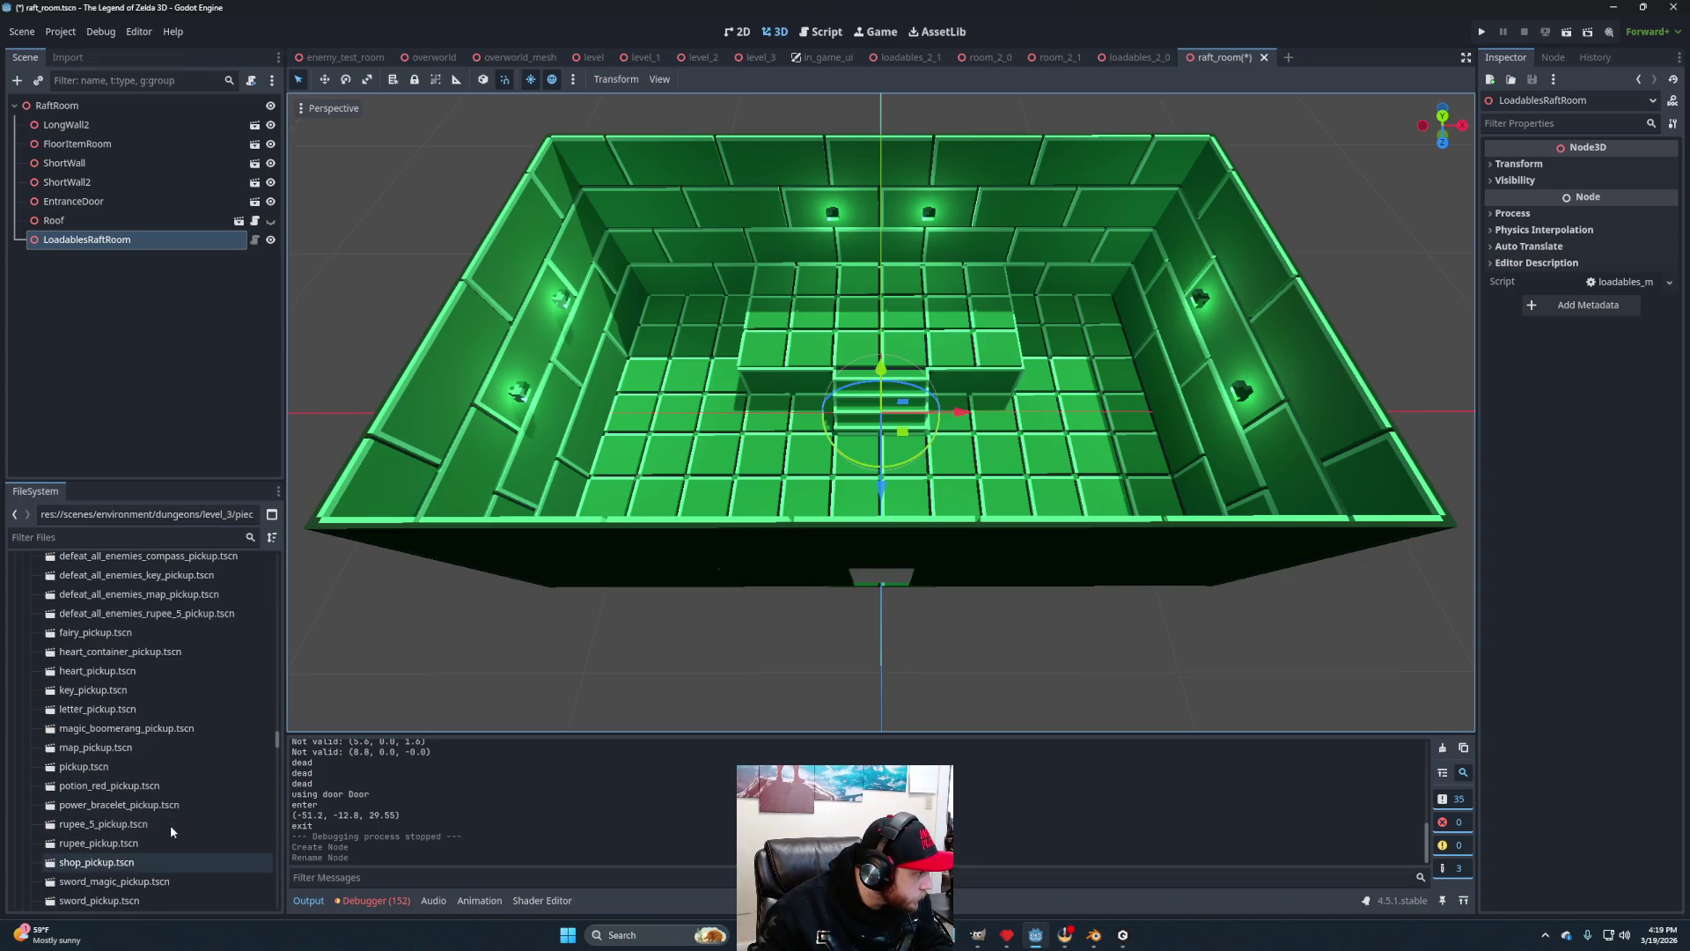
pyautogui.scroll(3, 171, 826)
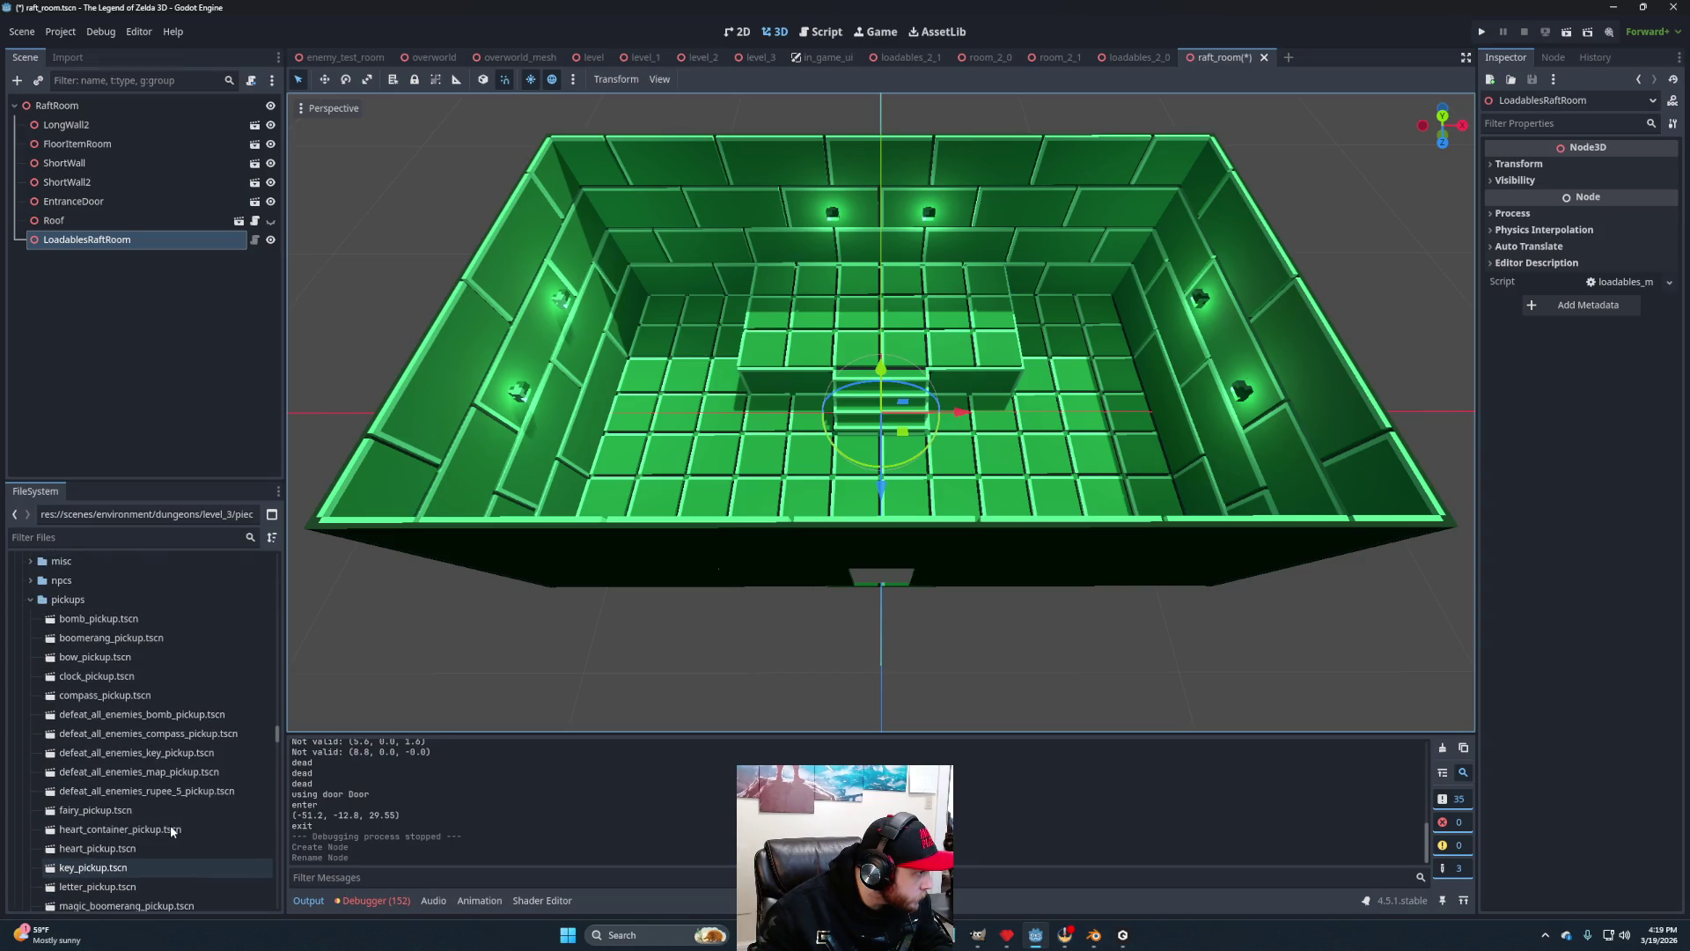
pyautogui.click(115, 660)
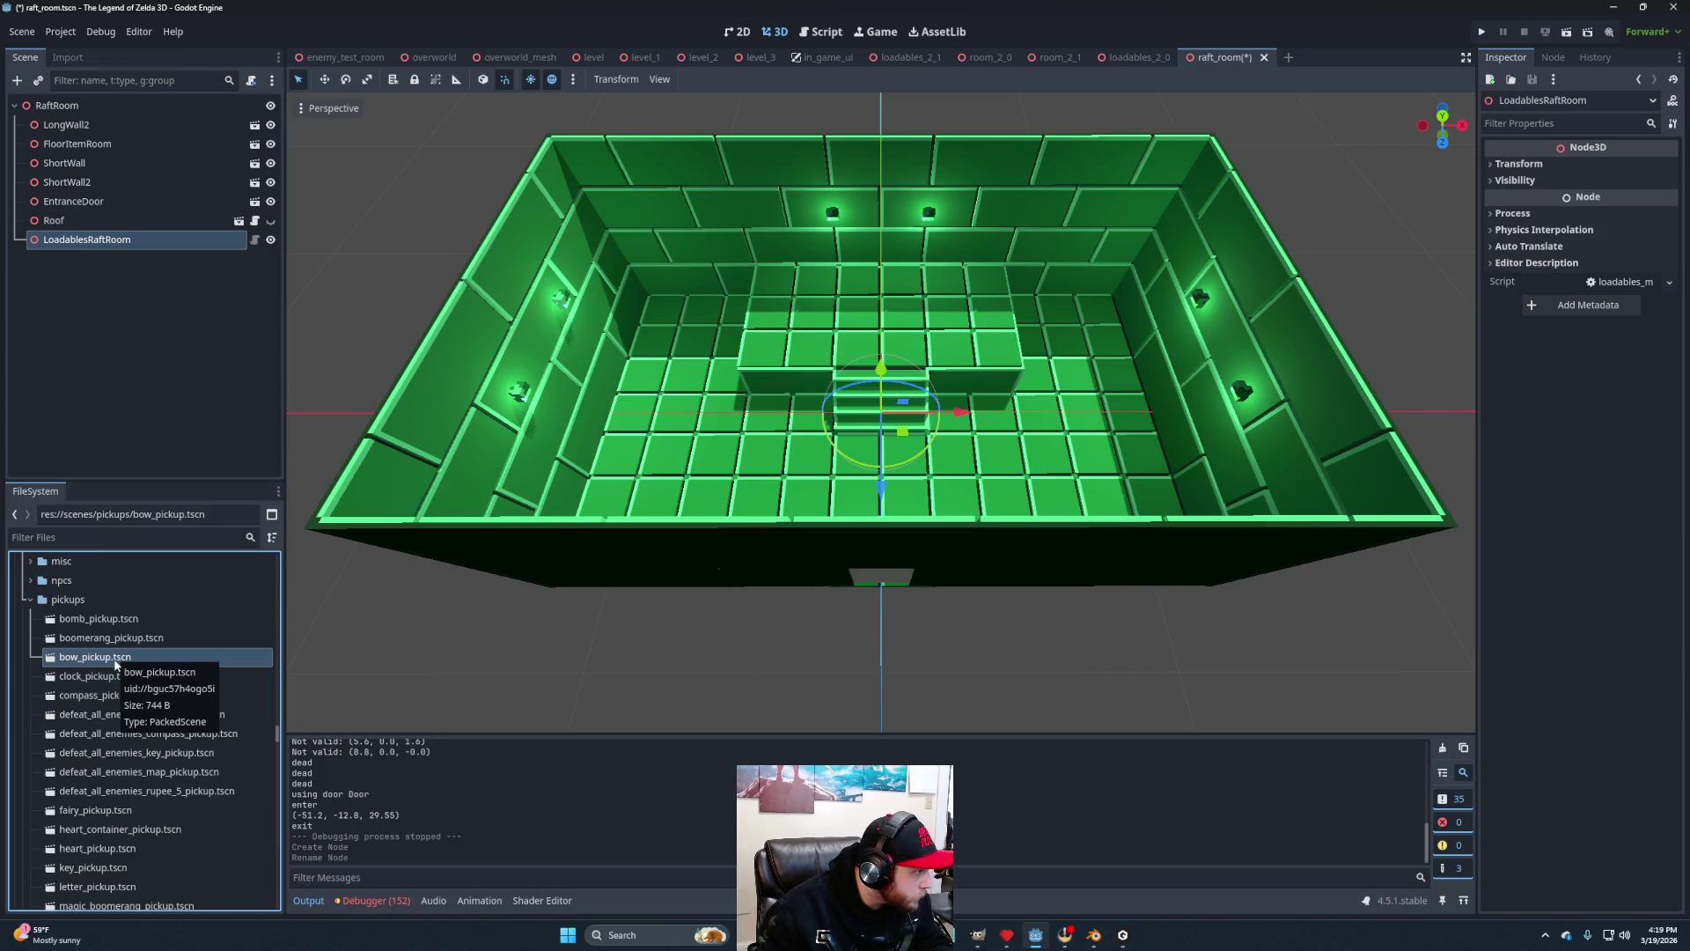
pyautogui.scroll(-2, 136, 796)
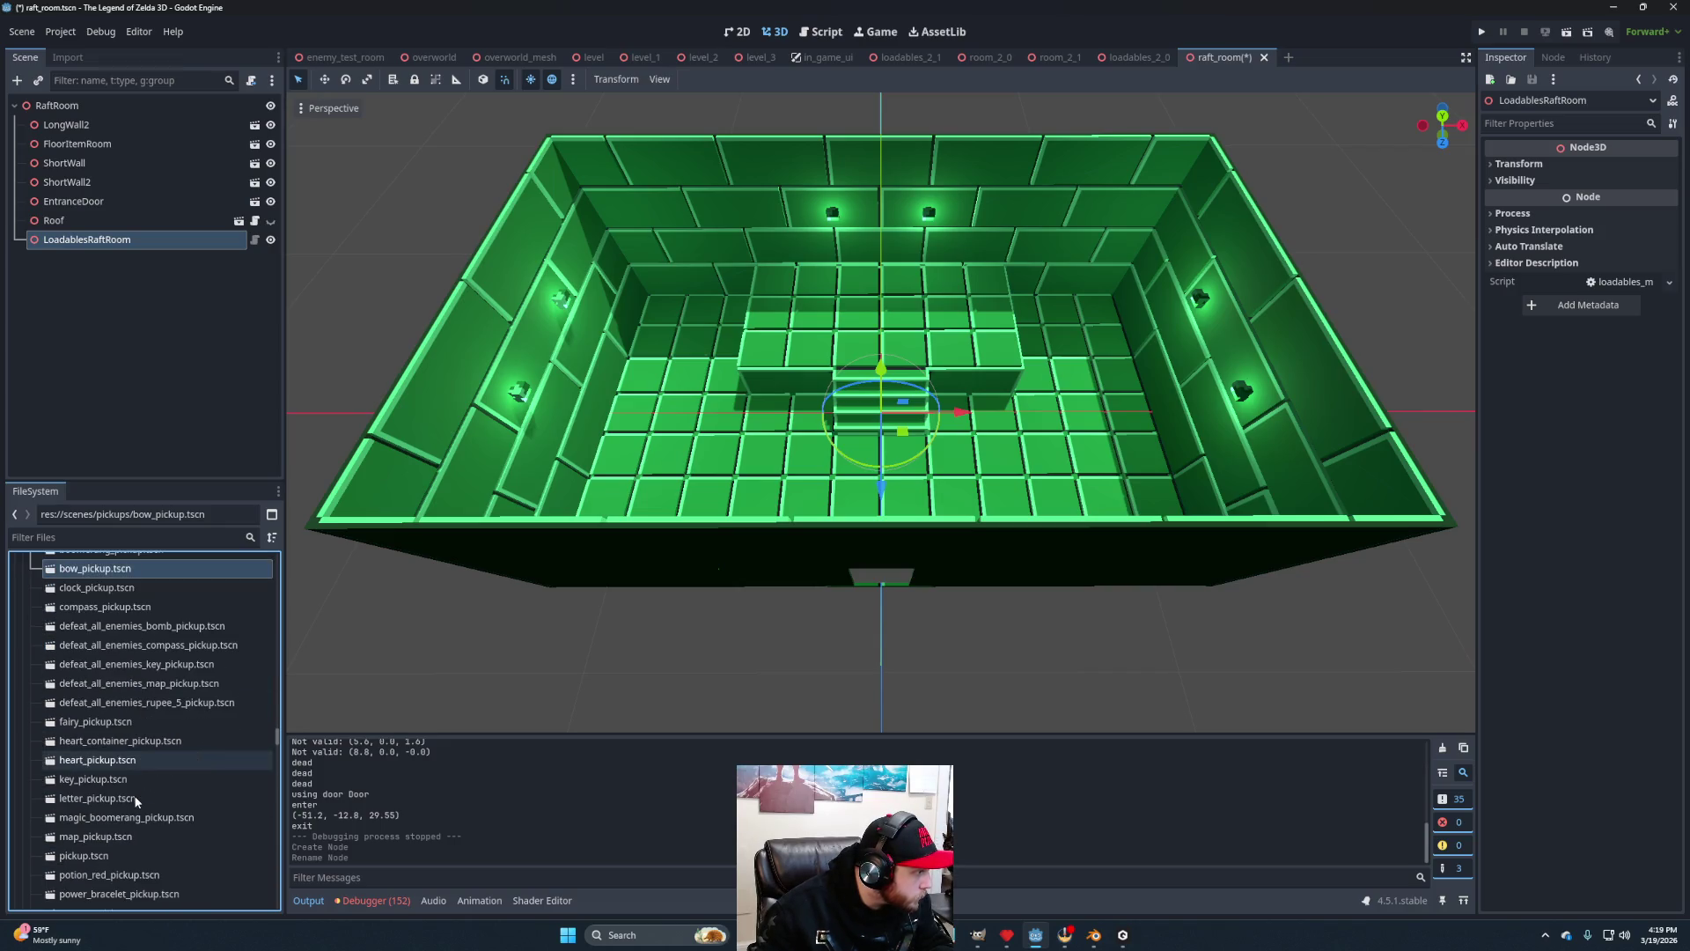
pyautogui.scroll(1, 70, 703)
# Open bow_pickup.tscn and look over the pickup and its BowPickup and Sprite nodes.
pyautogui.doubleClick(93, 613)
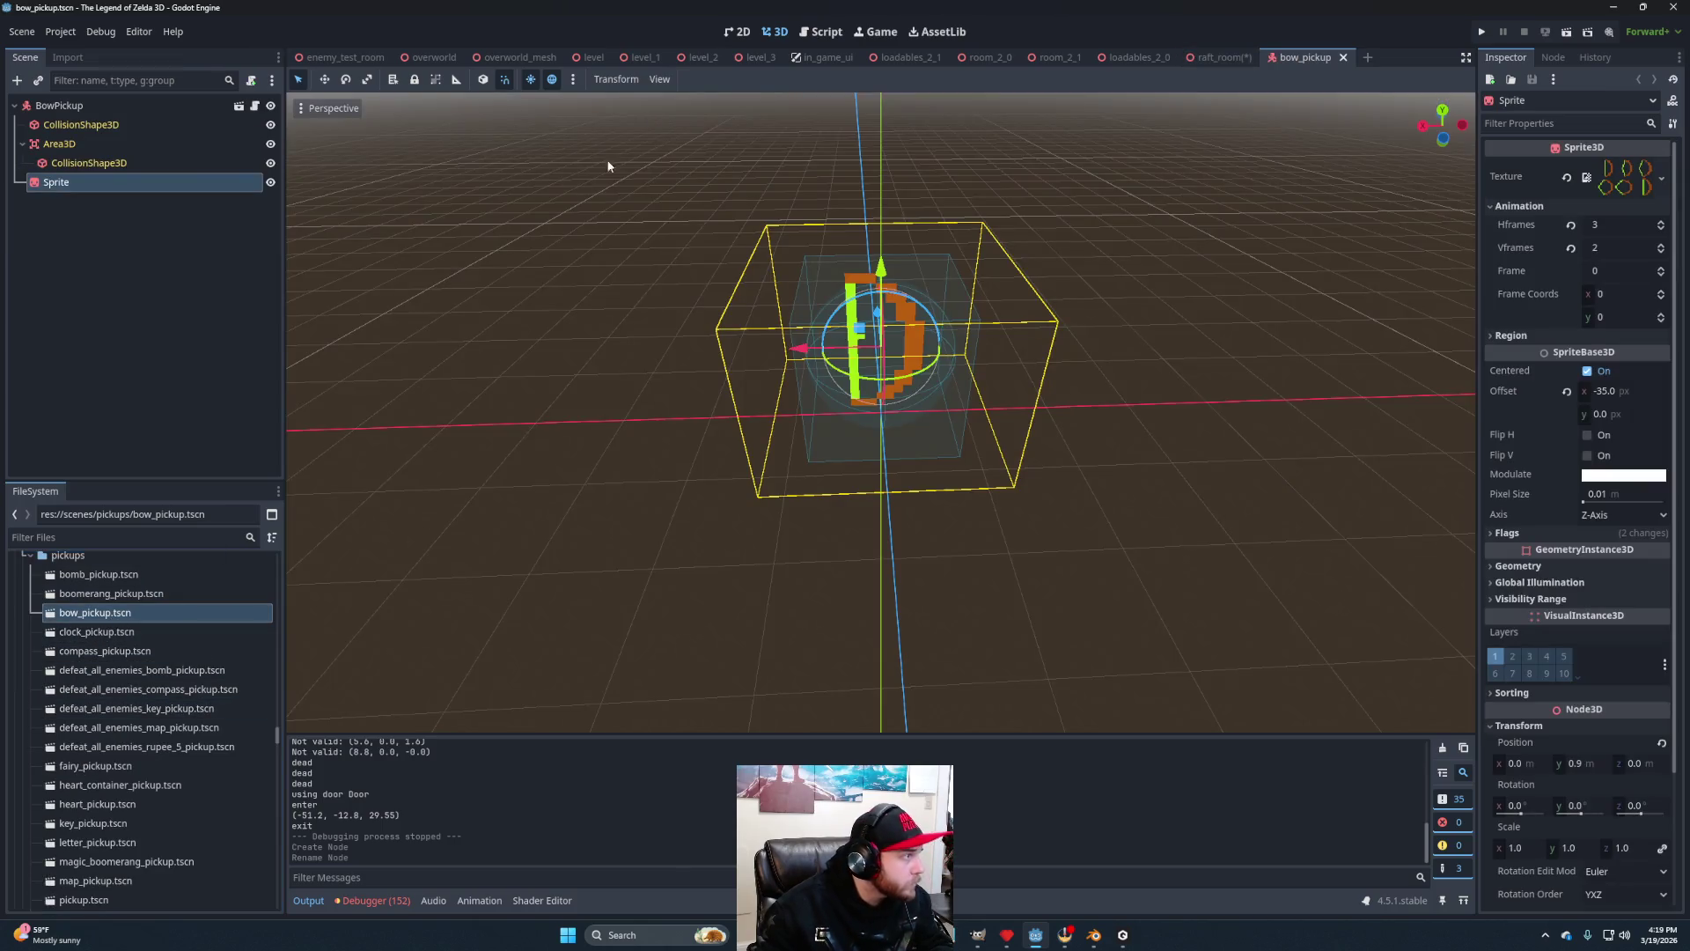
pyautogui.scroll(-3, 880, 353)
pyautogui.moveTo(881, 352)
pyautogui.mouseDown()
pyautogui.moveTo(1081, 407)
pyautogui.moveTo(831, 431)
pyautogui.mouseUp()
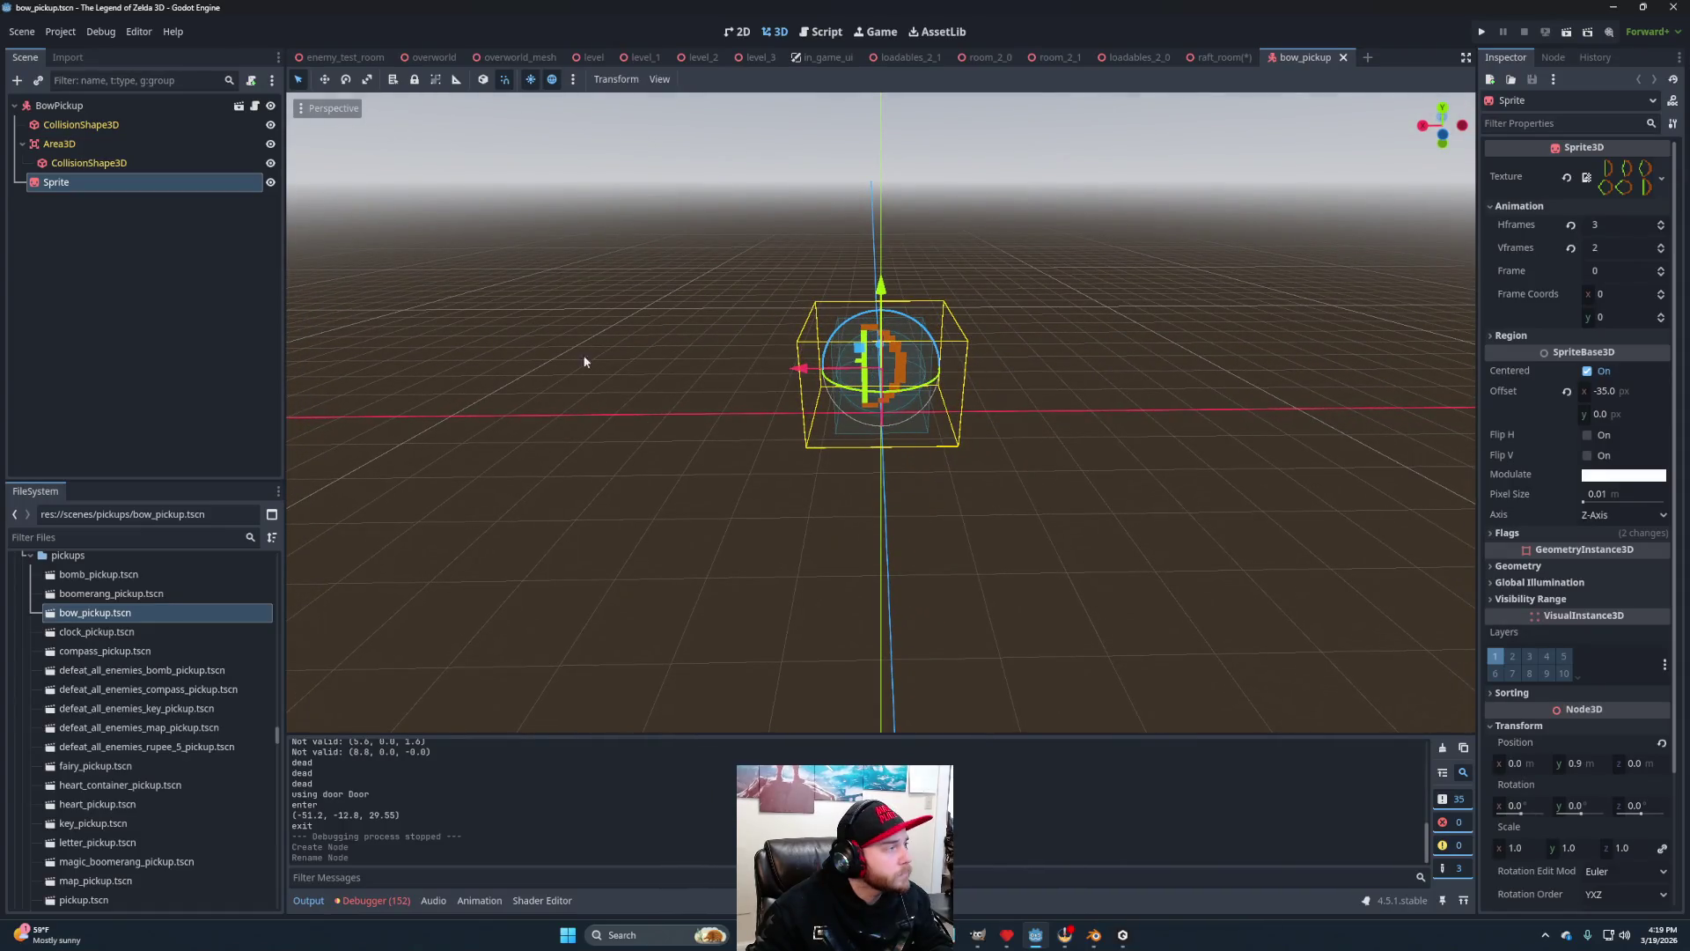
pyautogui.click(79, 111)
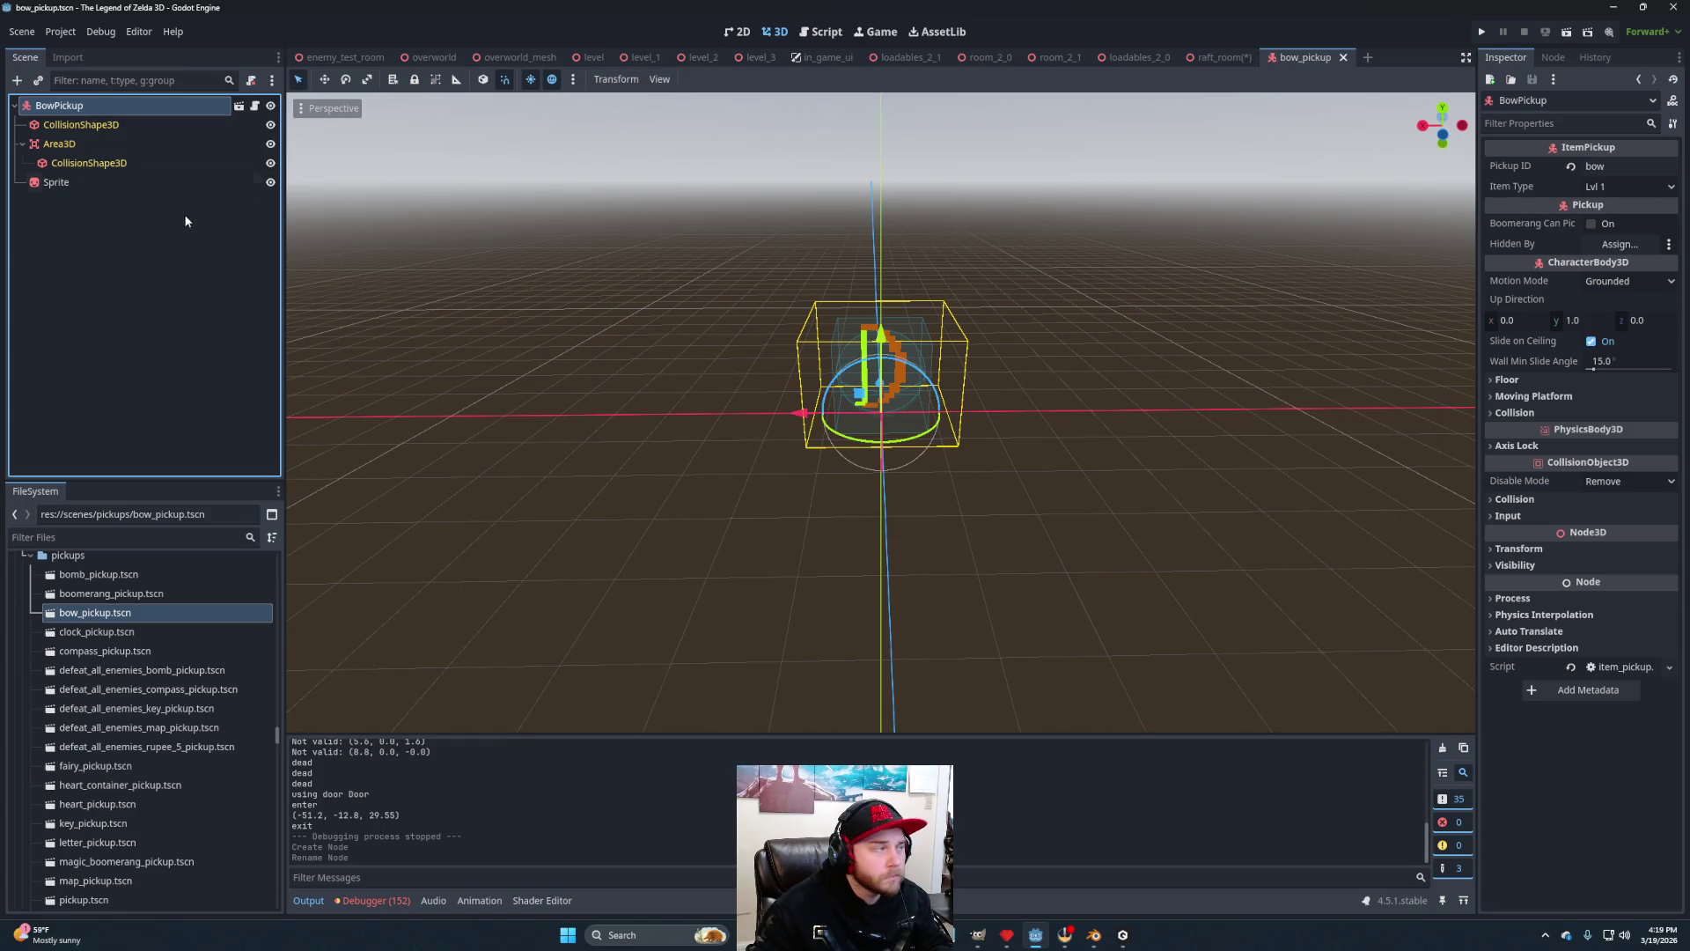
pyautogui.click(93, 180)
pyautogui.click(185, 107)
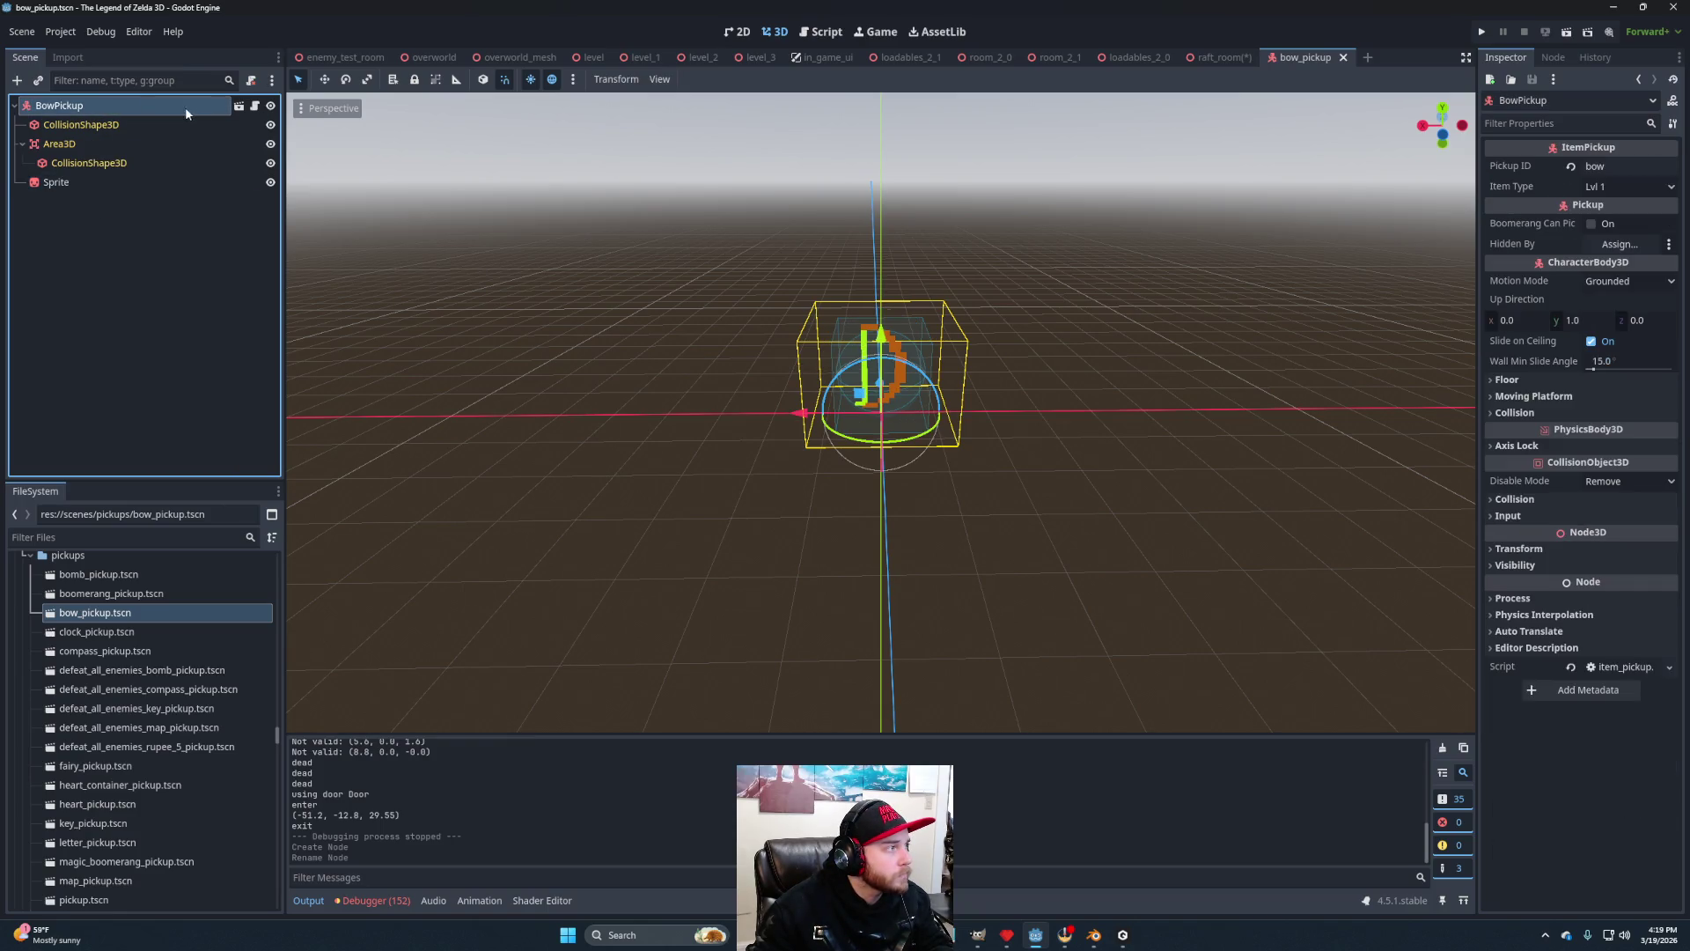
# Open BowPickup's script, then jump to the base pickup.gd script and read through it.
pyautogui.click(256, 106)
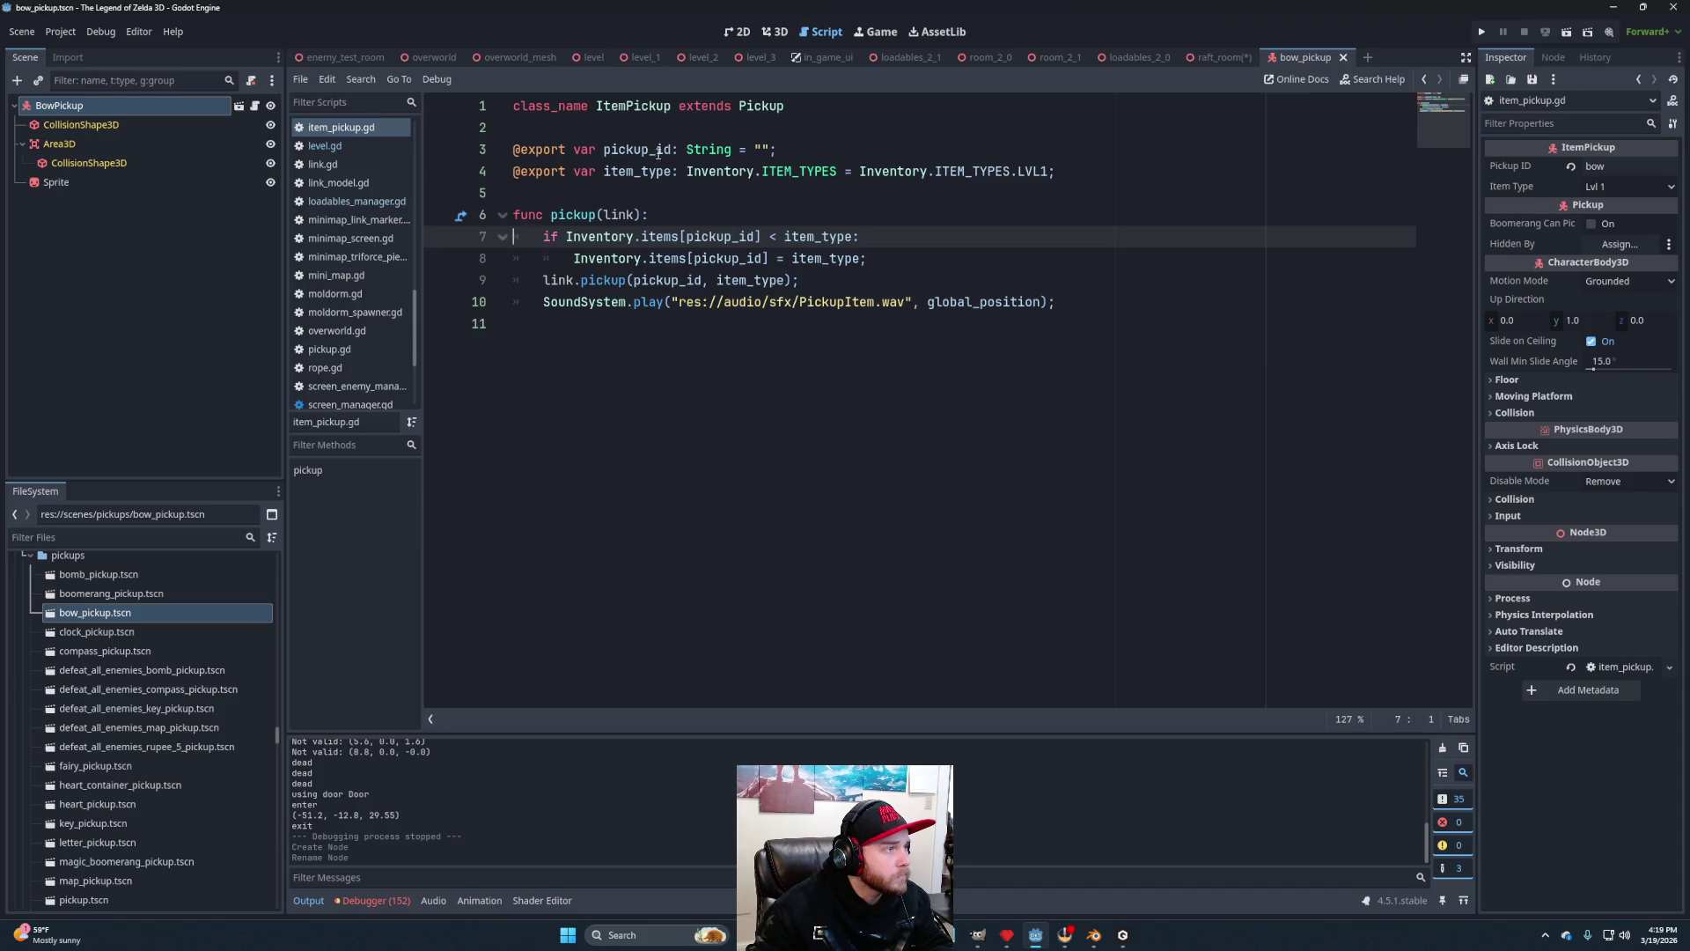
pyautogui.keyDown('ctrl'); pyautogui.click(756, 106); pyautogui.keyUp('ctrl')
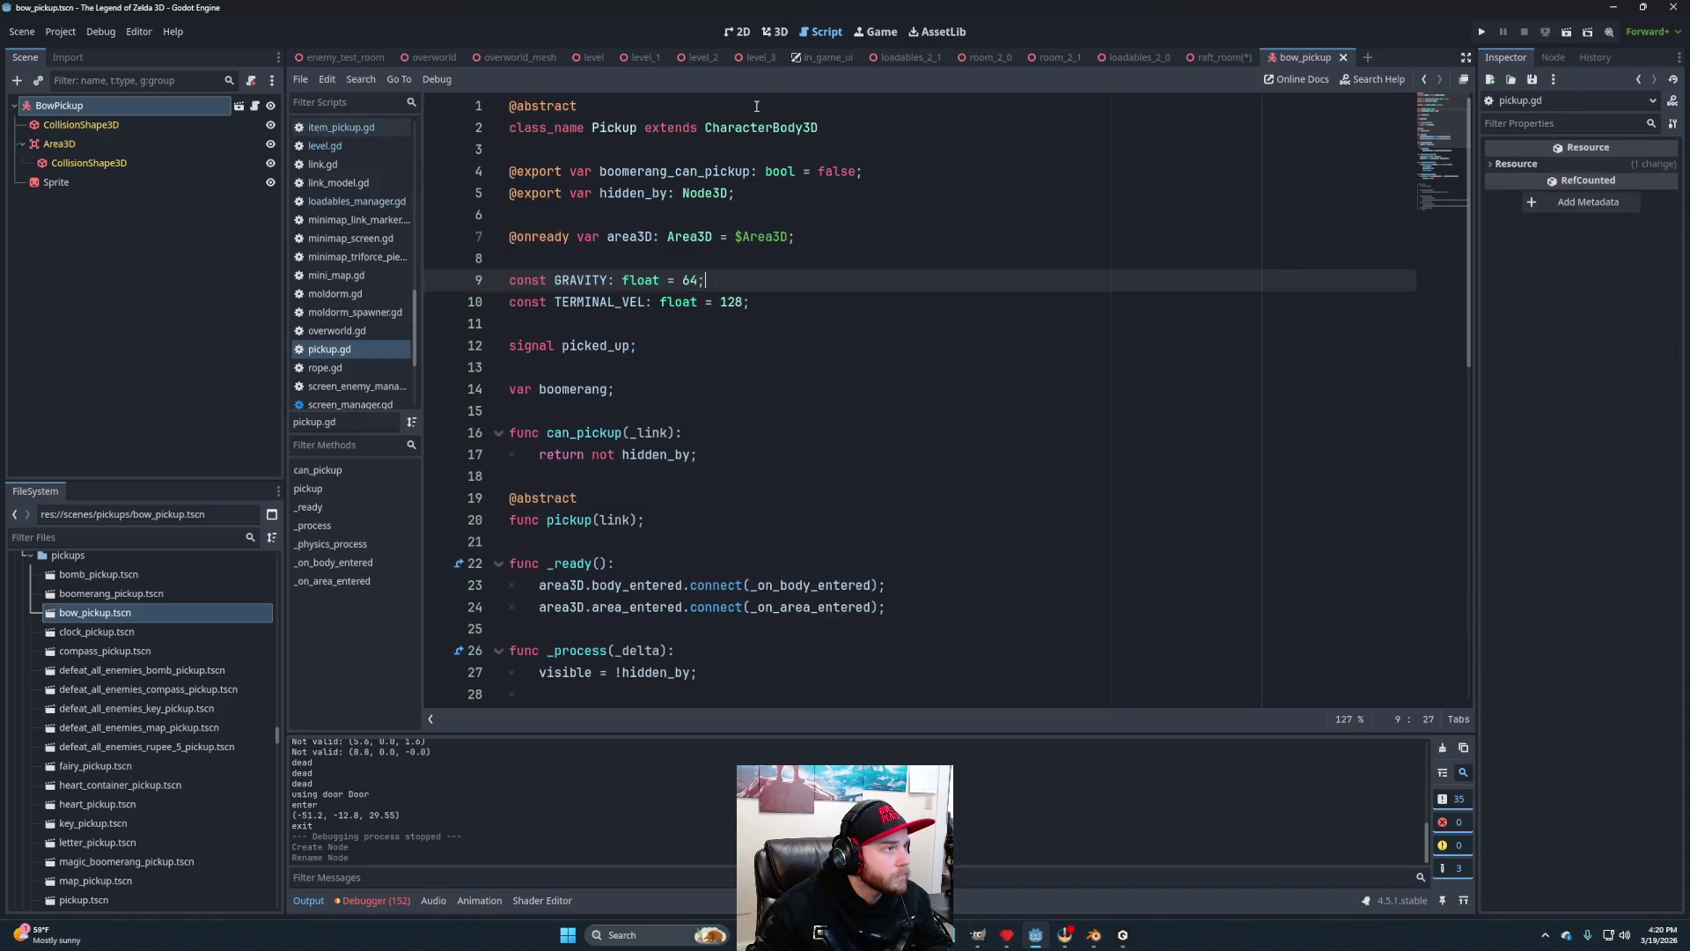
pyautogui.scroll(-10, 753, 304)
pyautogui.scroll(2, 821, 396)
pyautogui.scroll(-3, 822, 397)
pyautogui.scroll(9, 831, 390)
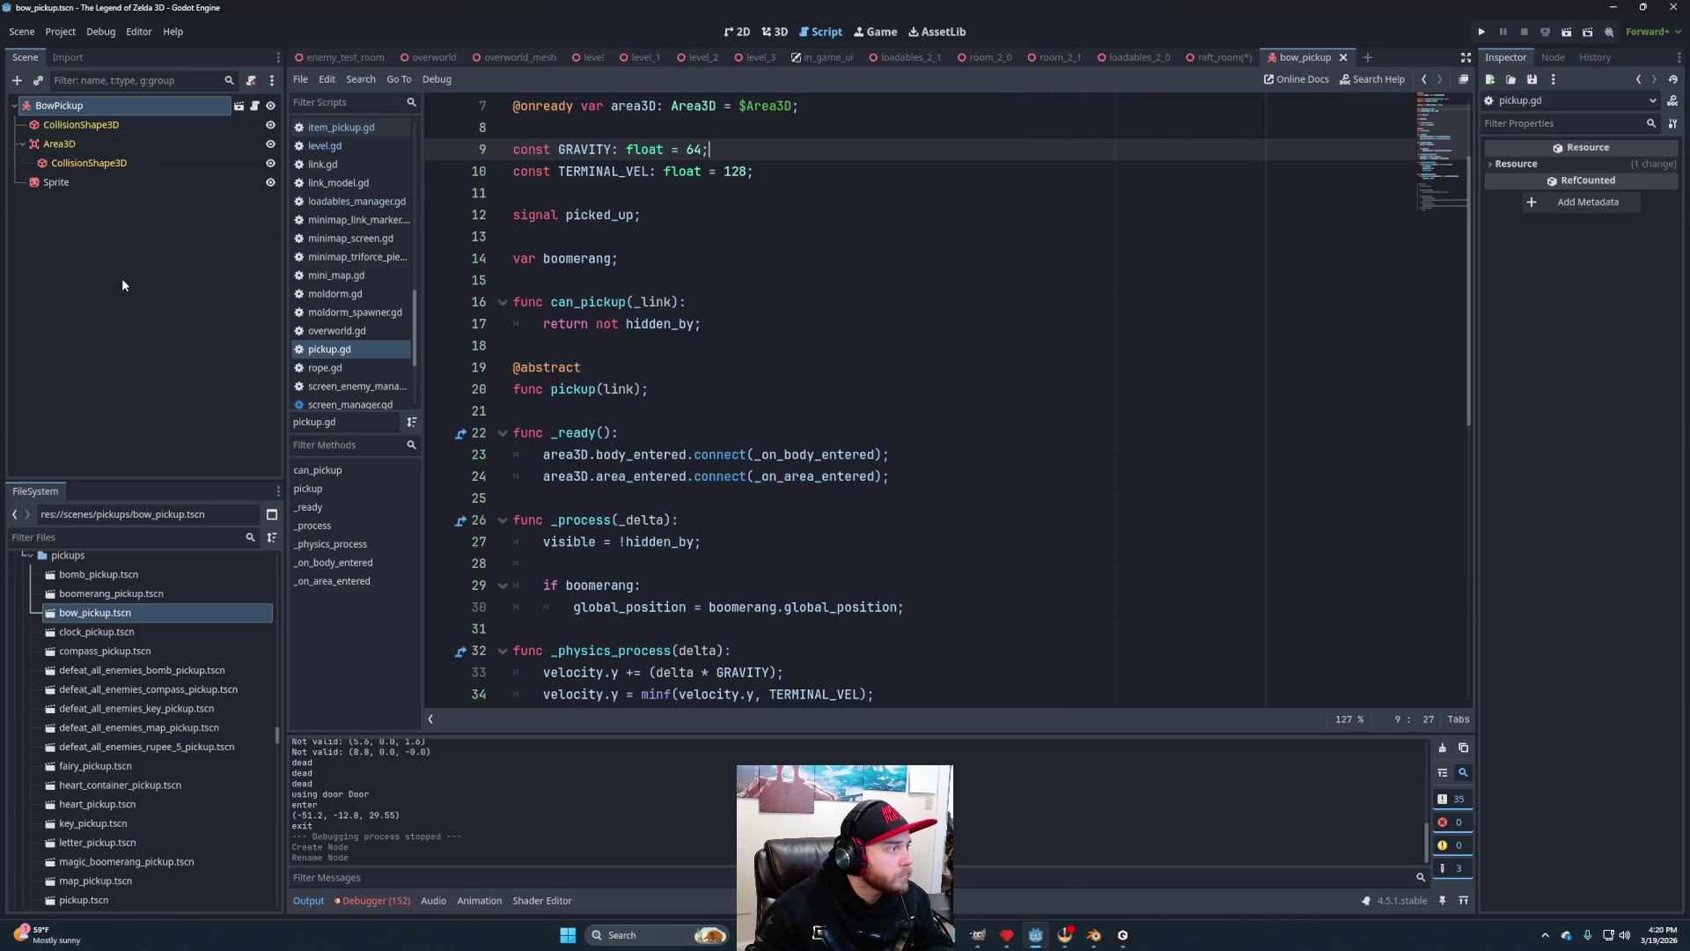
# Duplicate bow_pickup.tscn as raft_pickup.tscn.
pyautogui.rightClick(97, 614)
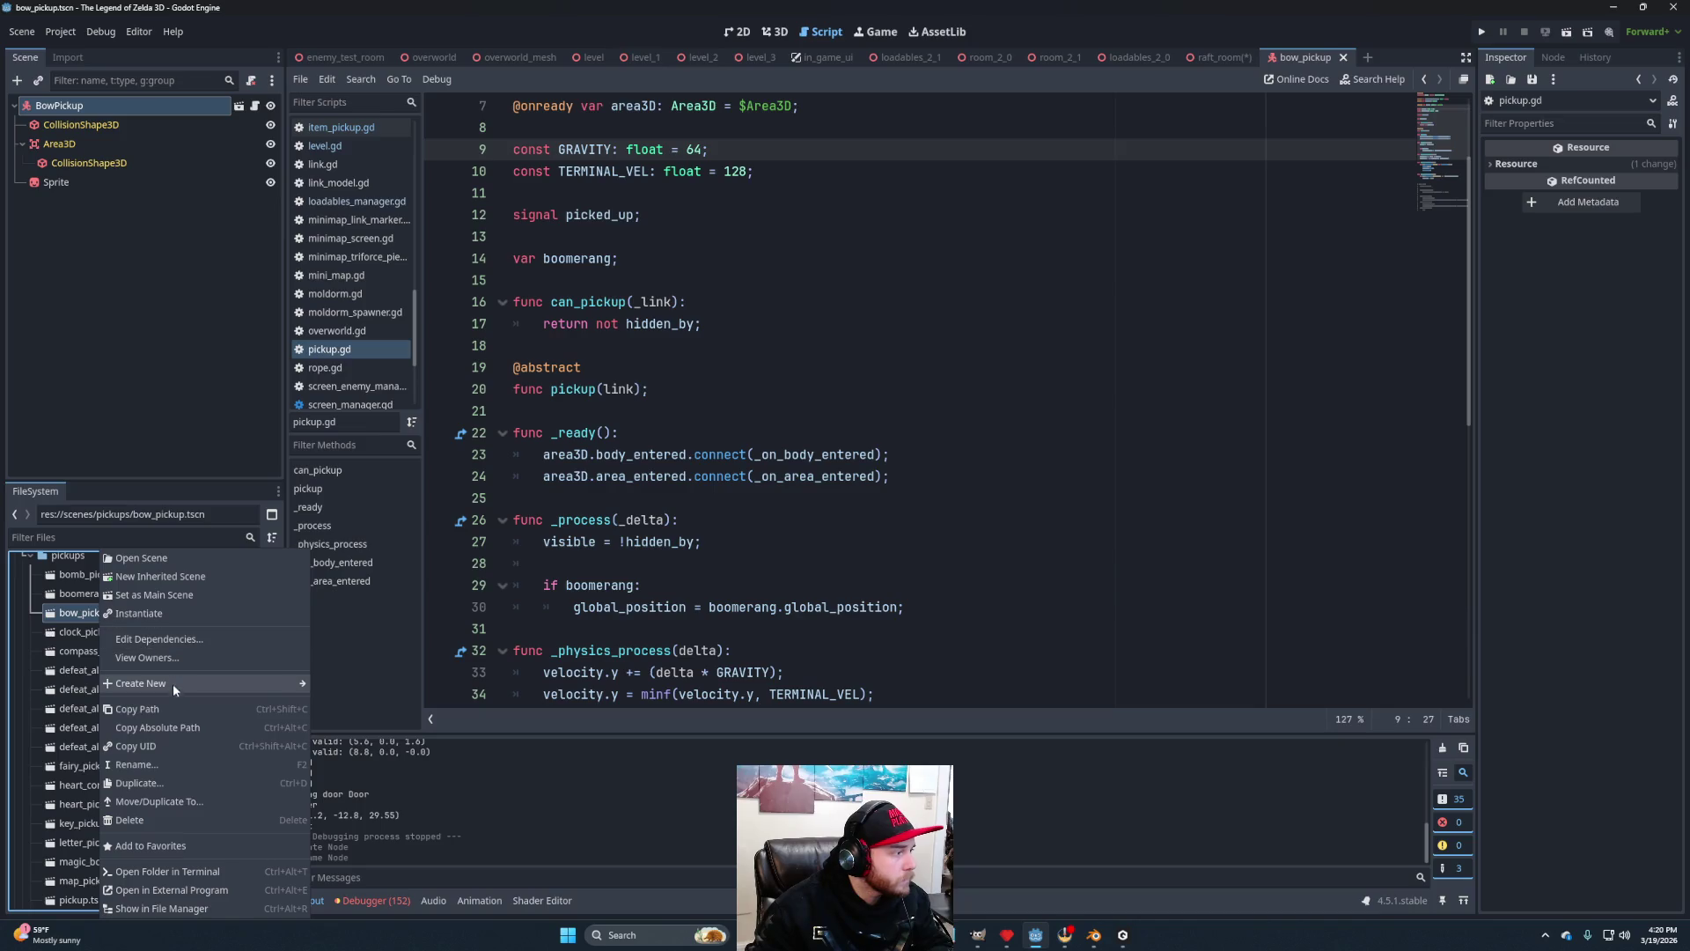
pyautogui.click(157, 784)
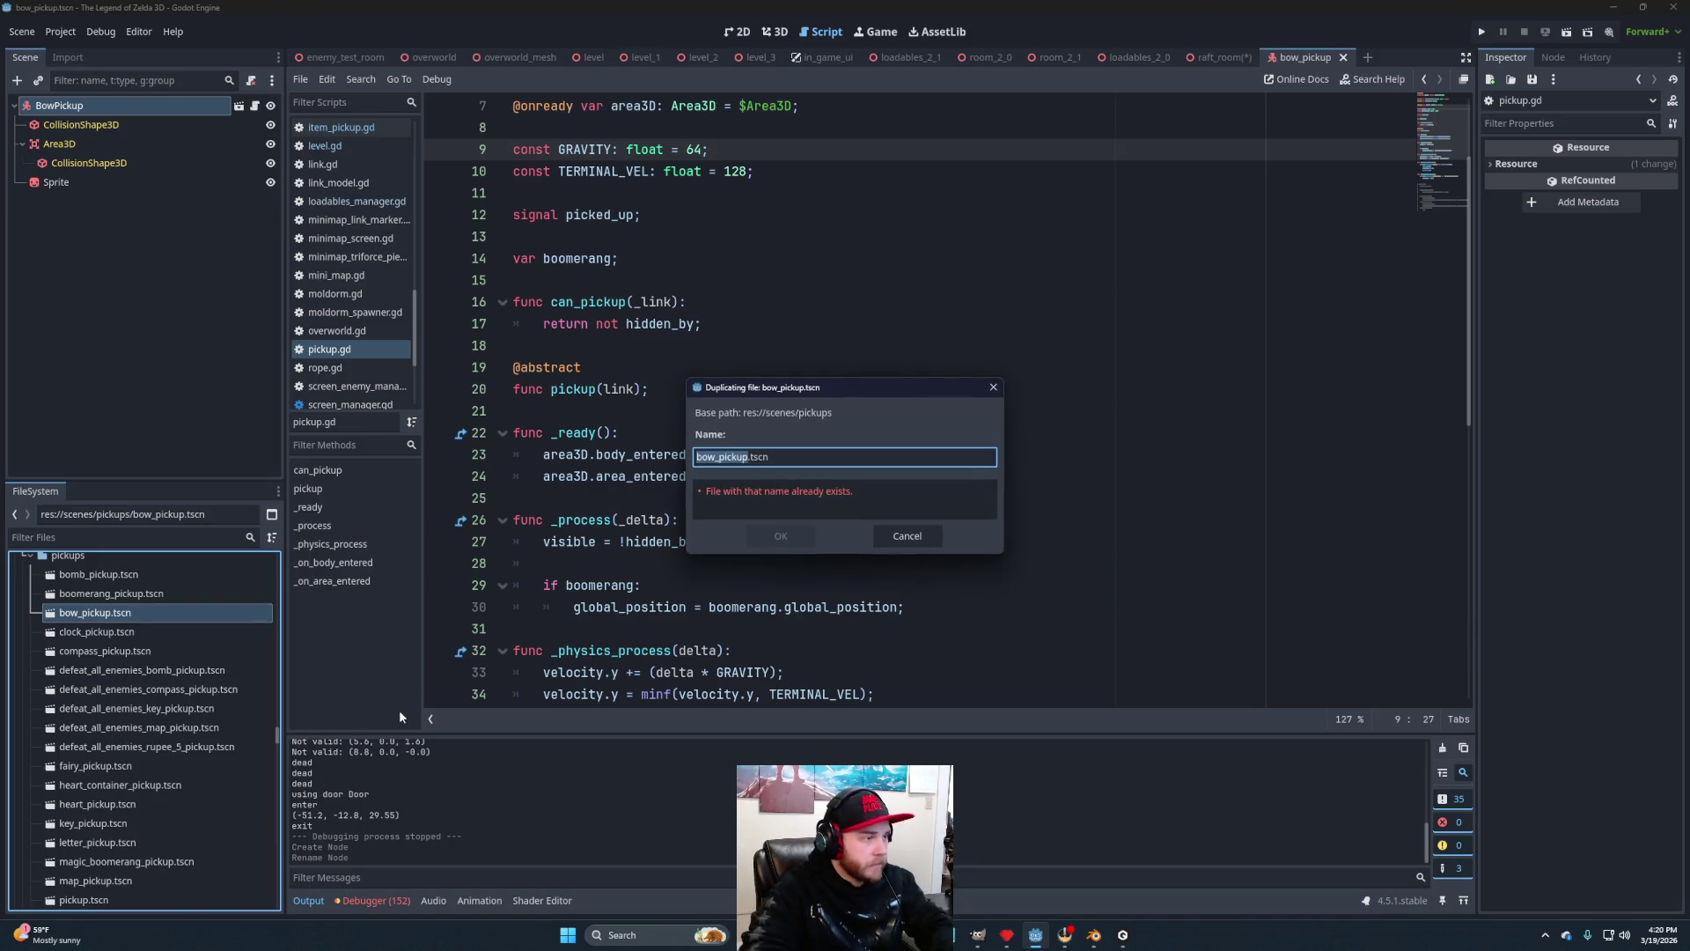
pyautogui.hotkey('shift', 'Right')
pyautogui.hotkey('shift', 'Right')
pyautogui.hotkey('shift', 'Right')
pyautogui.write('raft')
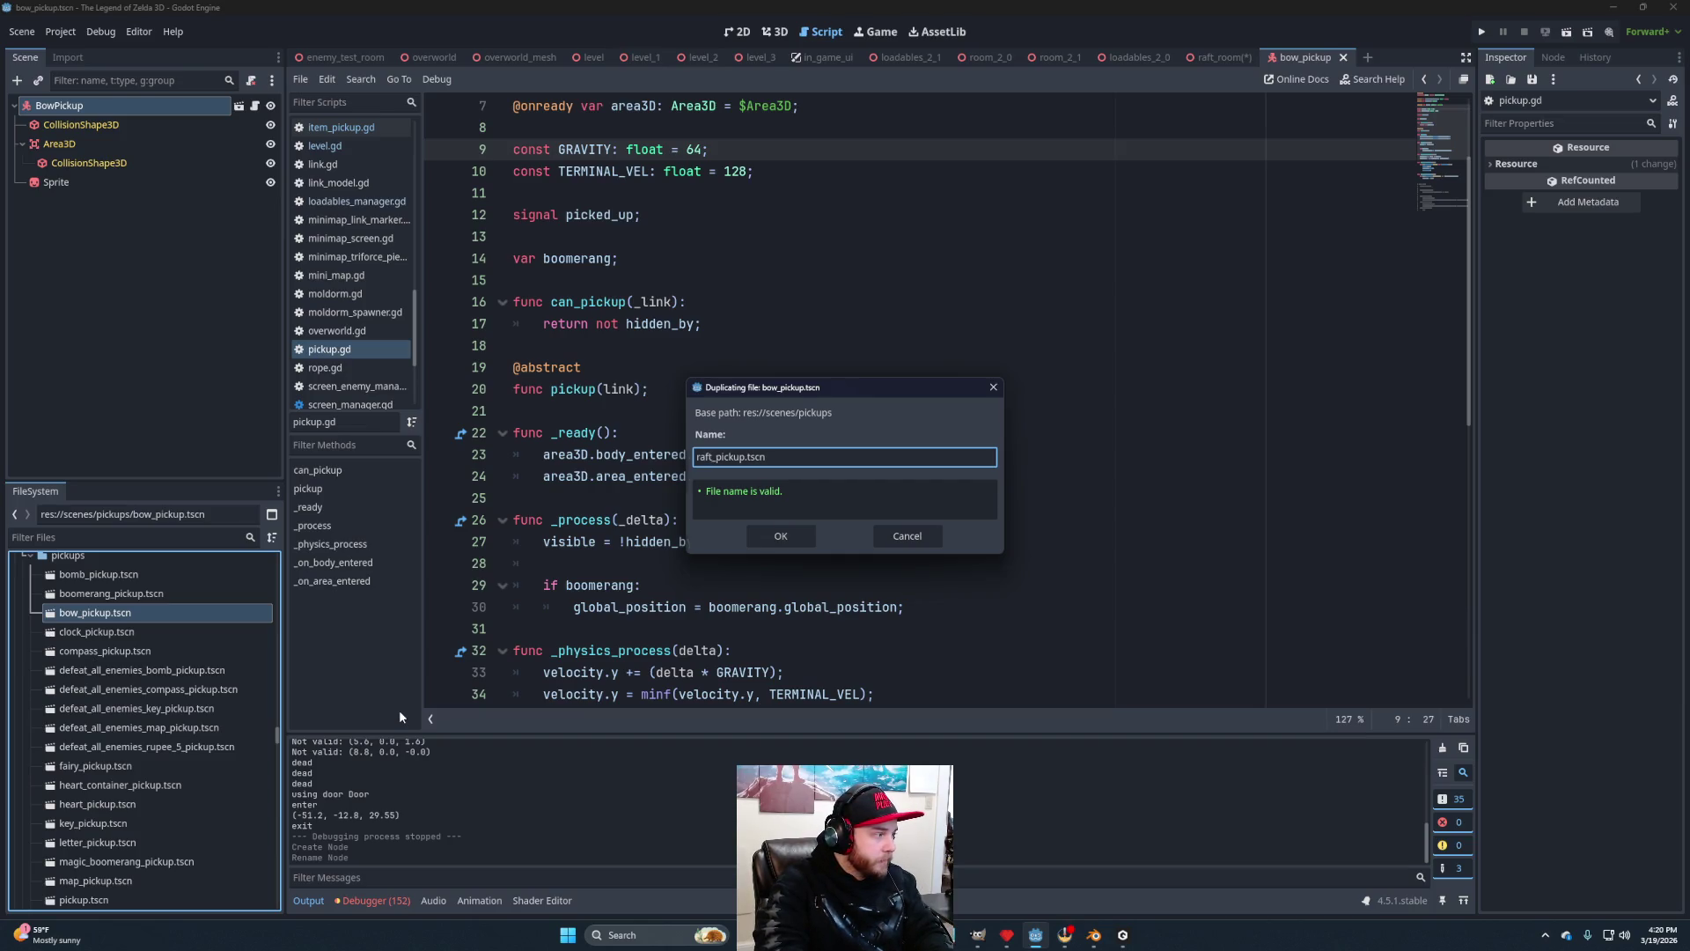
pyautogui.press('Return')
# Open raft_pickup.tscn and rename its root node from BowPickup to RaftPickup.
pyautogui.scroll(-5, 161, 726)
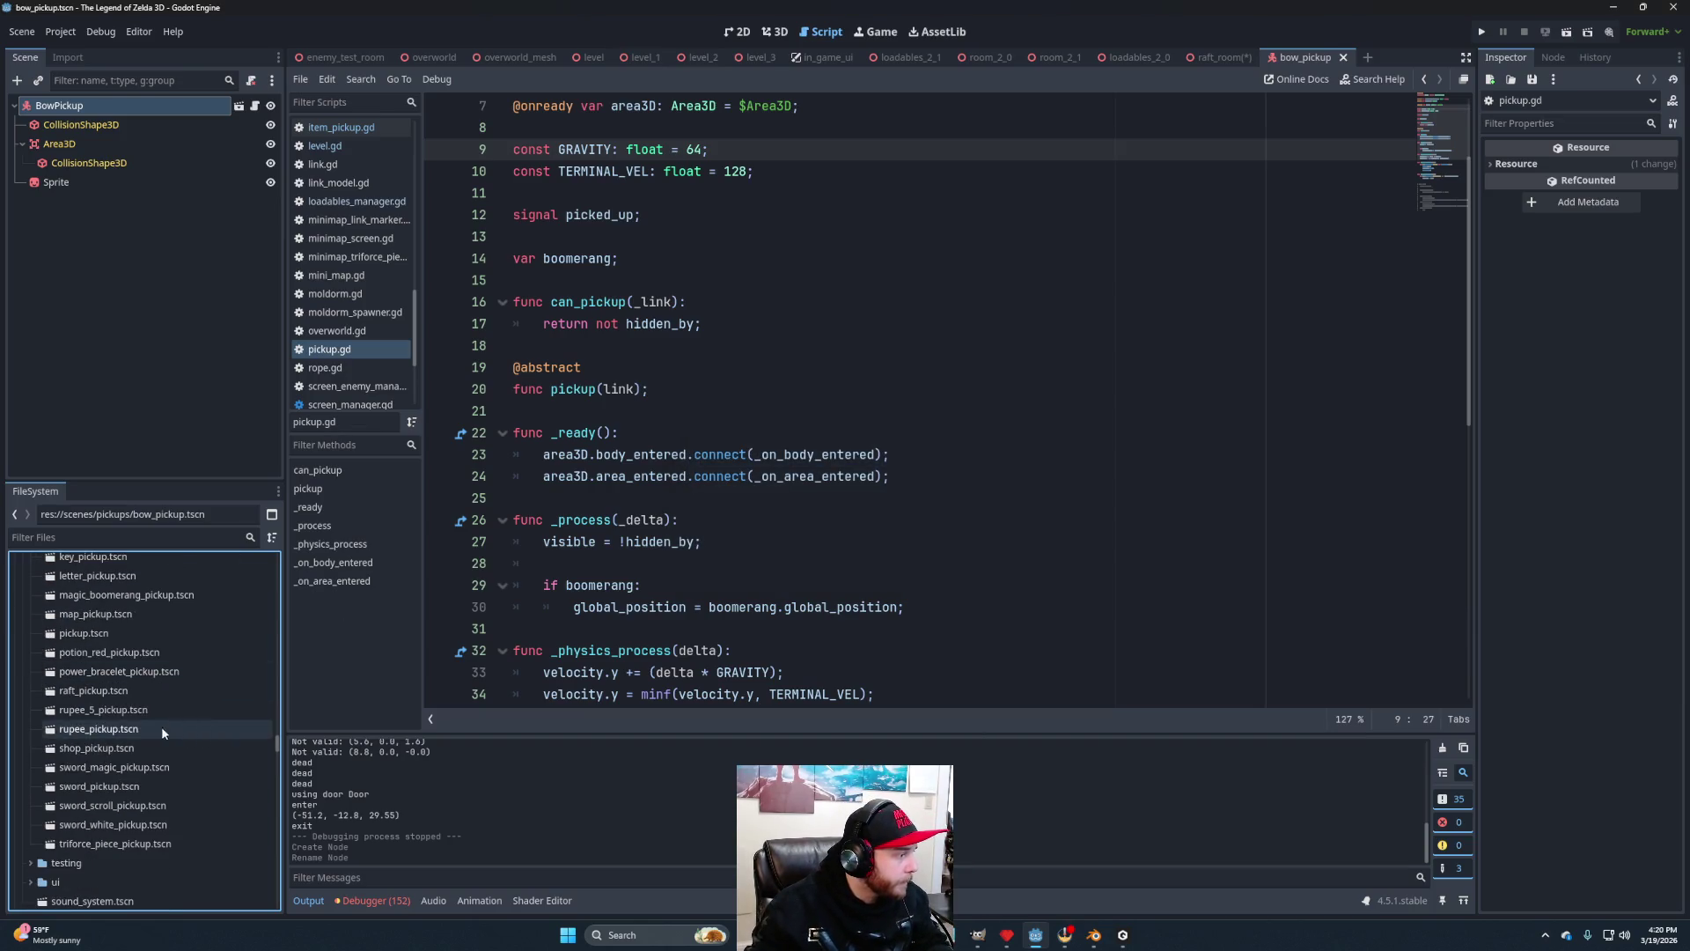
pyautogui.doubleClick(106, 691)
pyautogui.doubleClick(65, 111)
pyautogui.press('BackSpace')
pyautogui.press('BackSpace')
pyautogui.press('BackSpace')
pyautogui.write('aft')
pyautogui.press('Return')
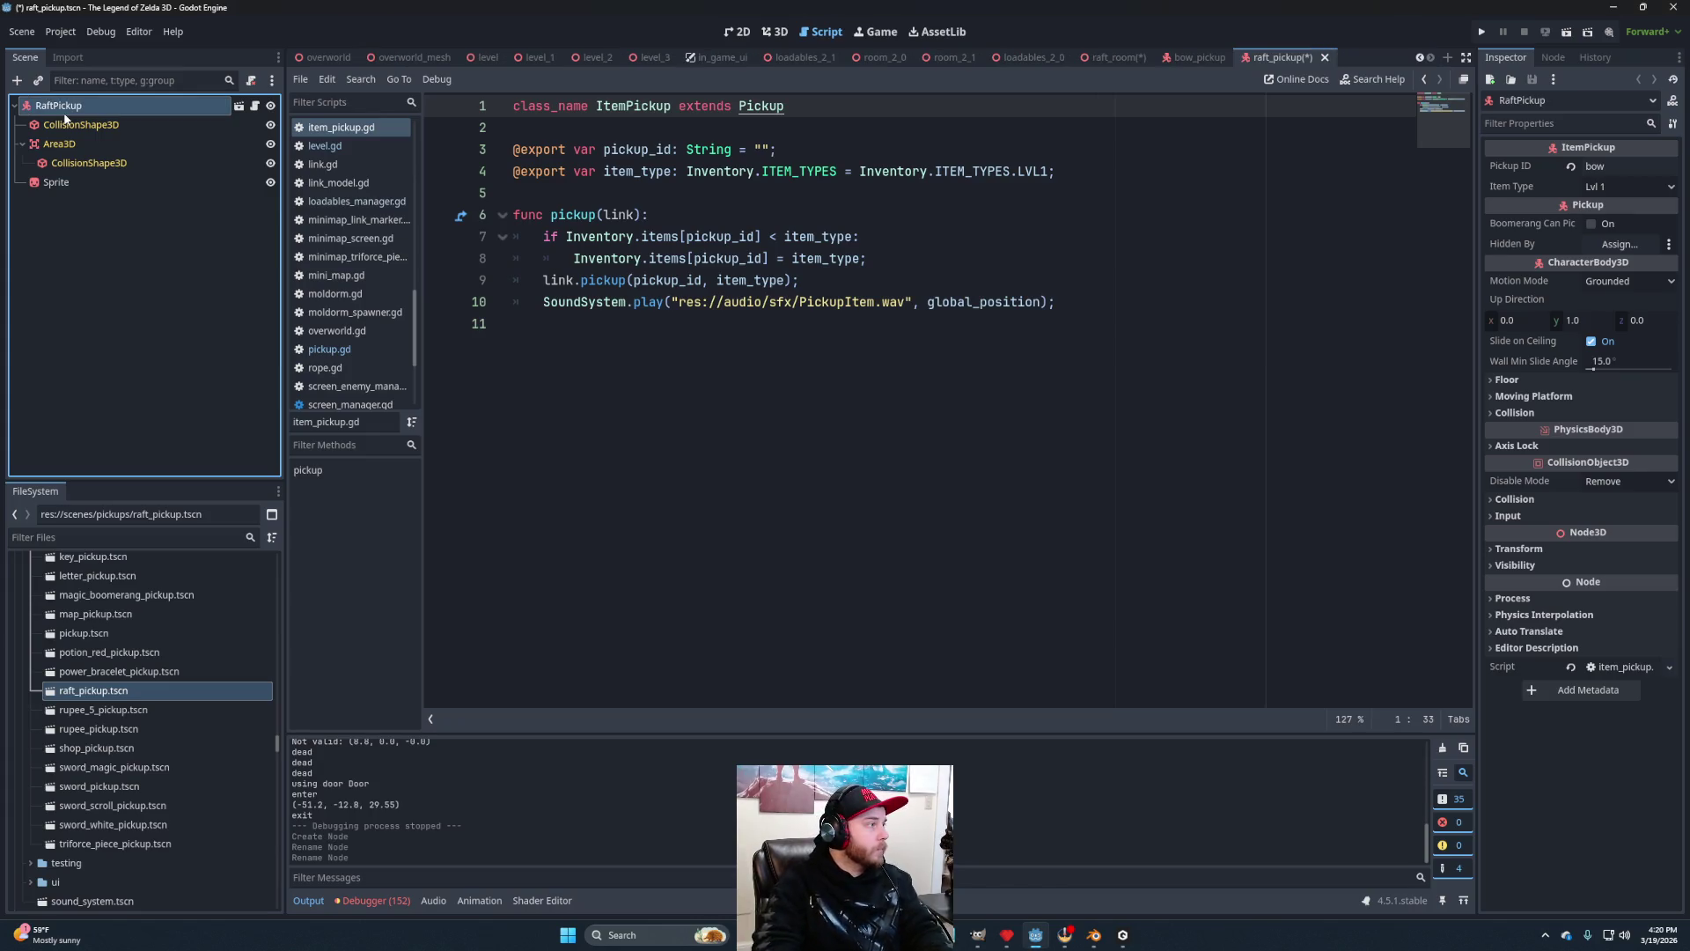
# Assign raft_icon.png from the ui sprites folder as the Sprite's texture.
pyautogui.click(49, 187)
pyautogui.scroll(-10, 183, 671)
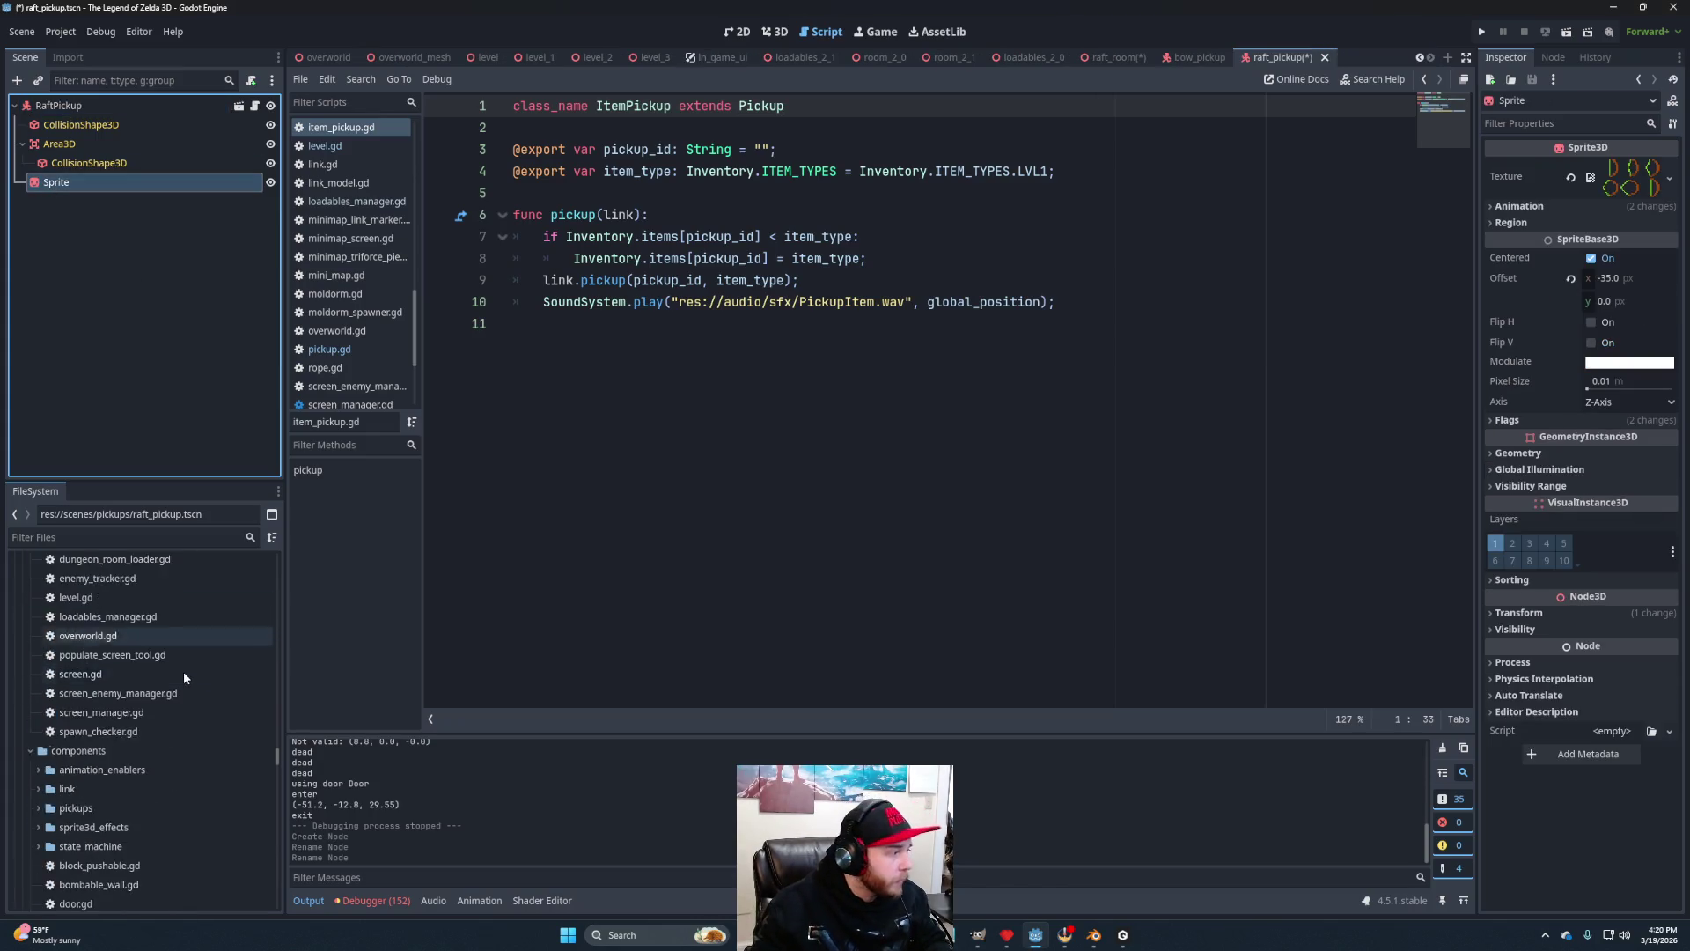
pyautogui.scroll(-10, 193, 692)
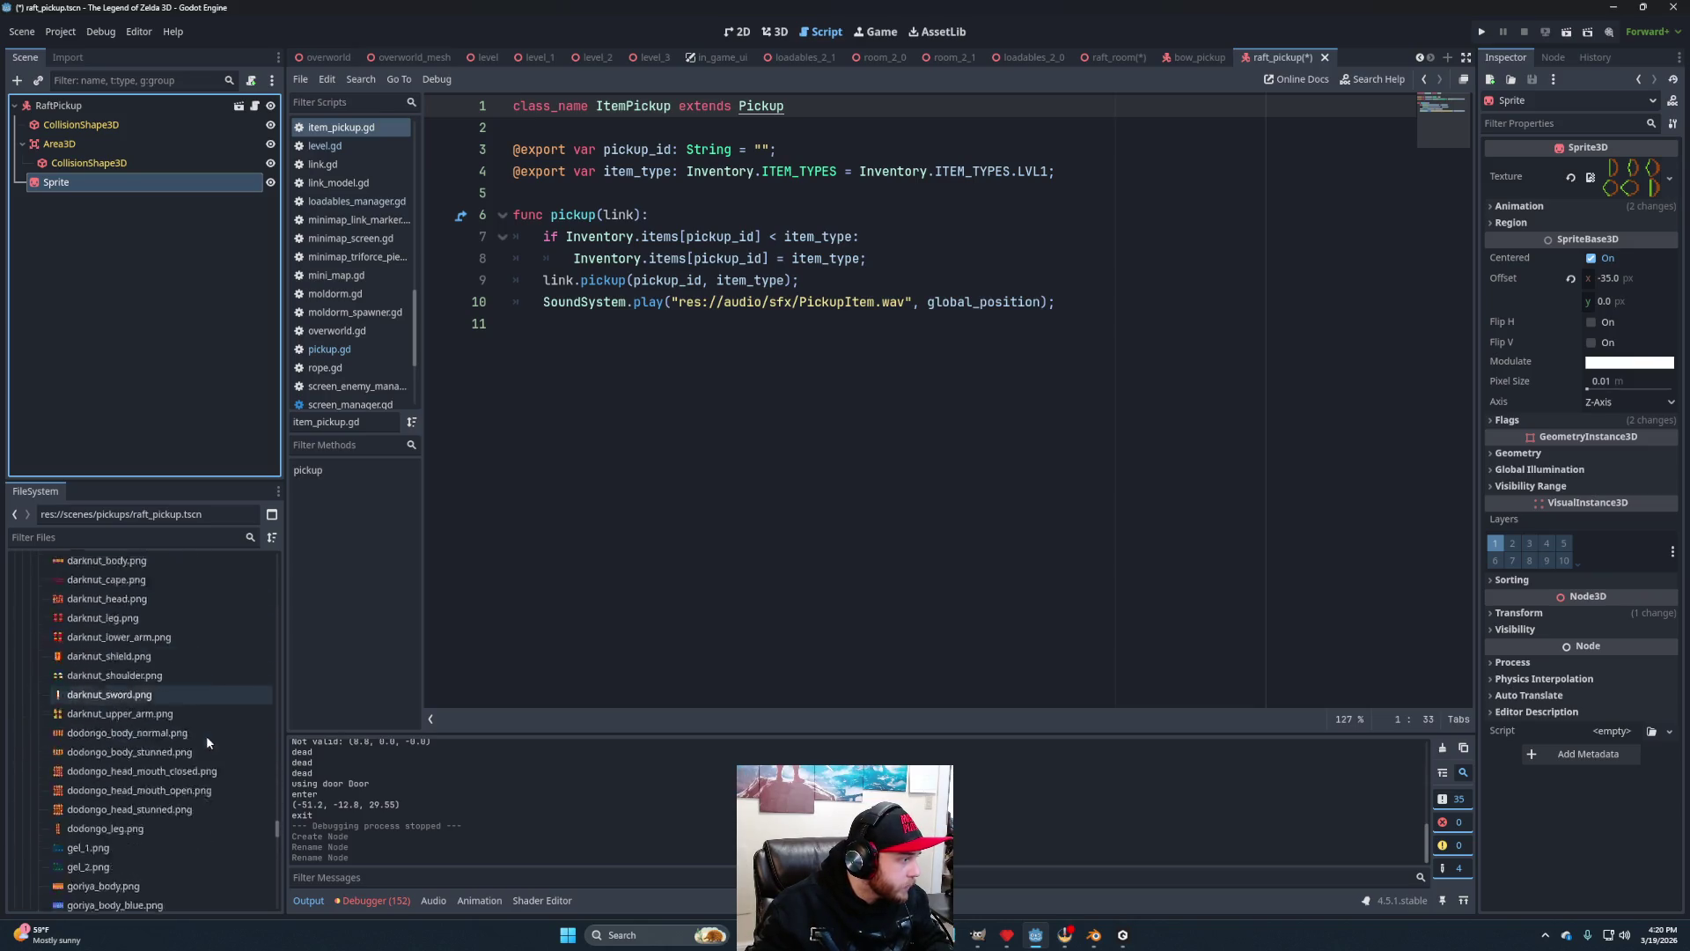
pyautogui.scroll(5, 106, 757)
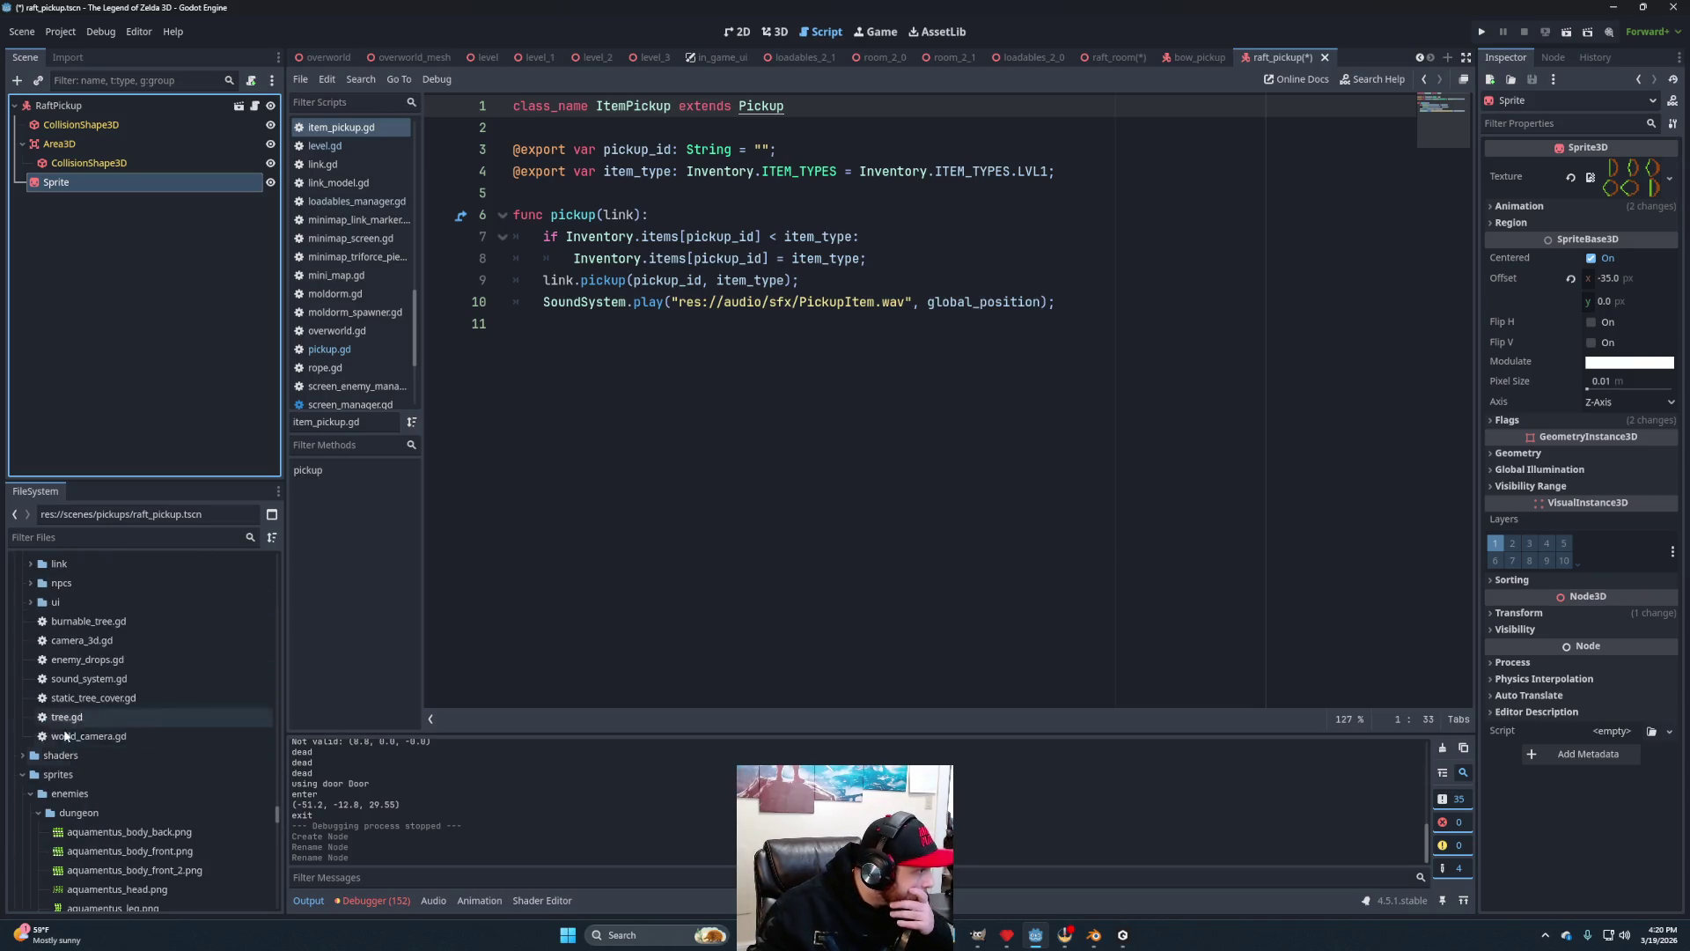
pyautogui.click(25, 796)
pyautogui.scroll(-5, 82, 782)
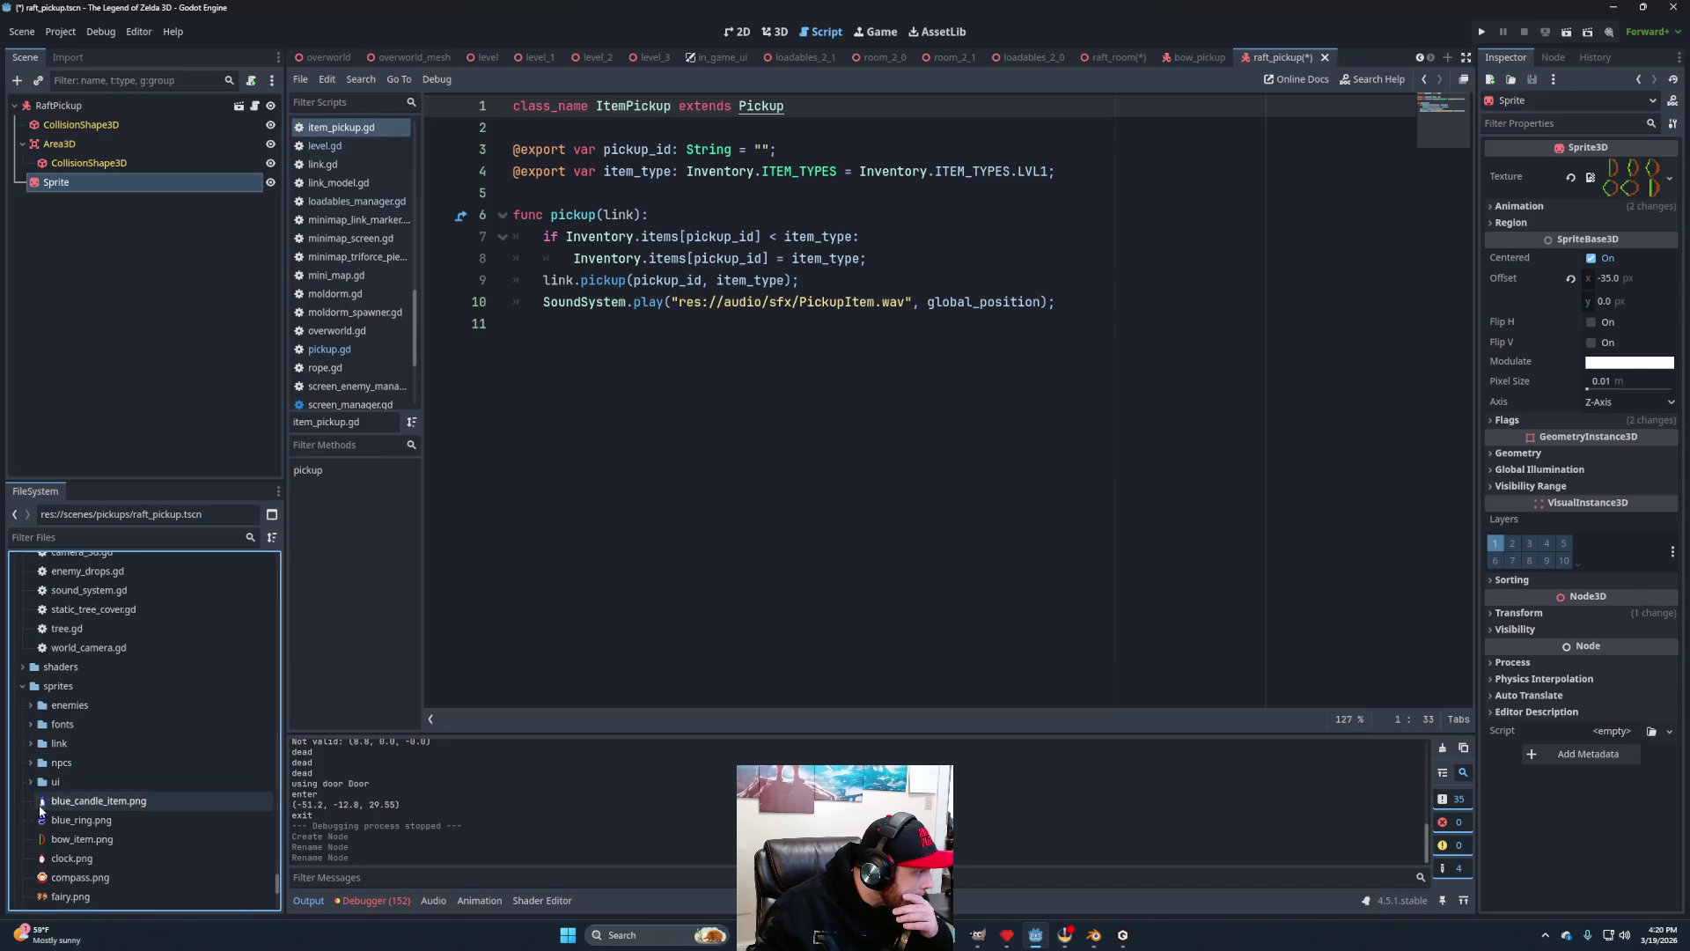
pyautogui.scroll(-3, 94, 759)
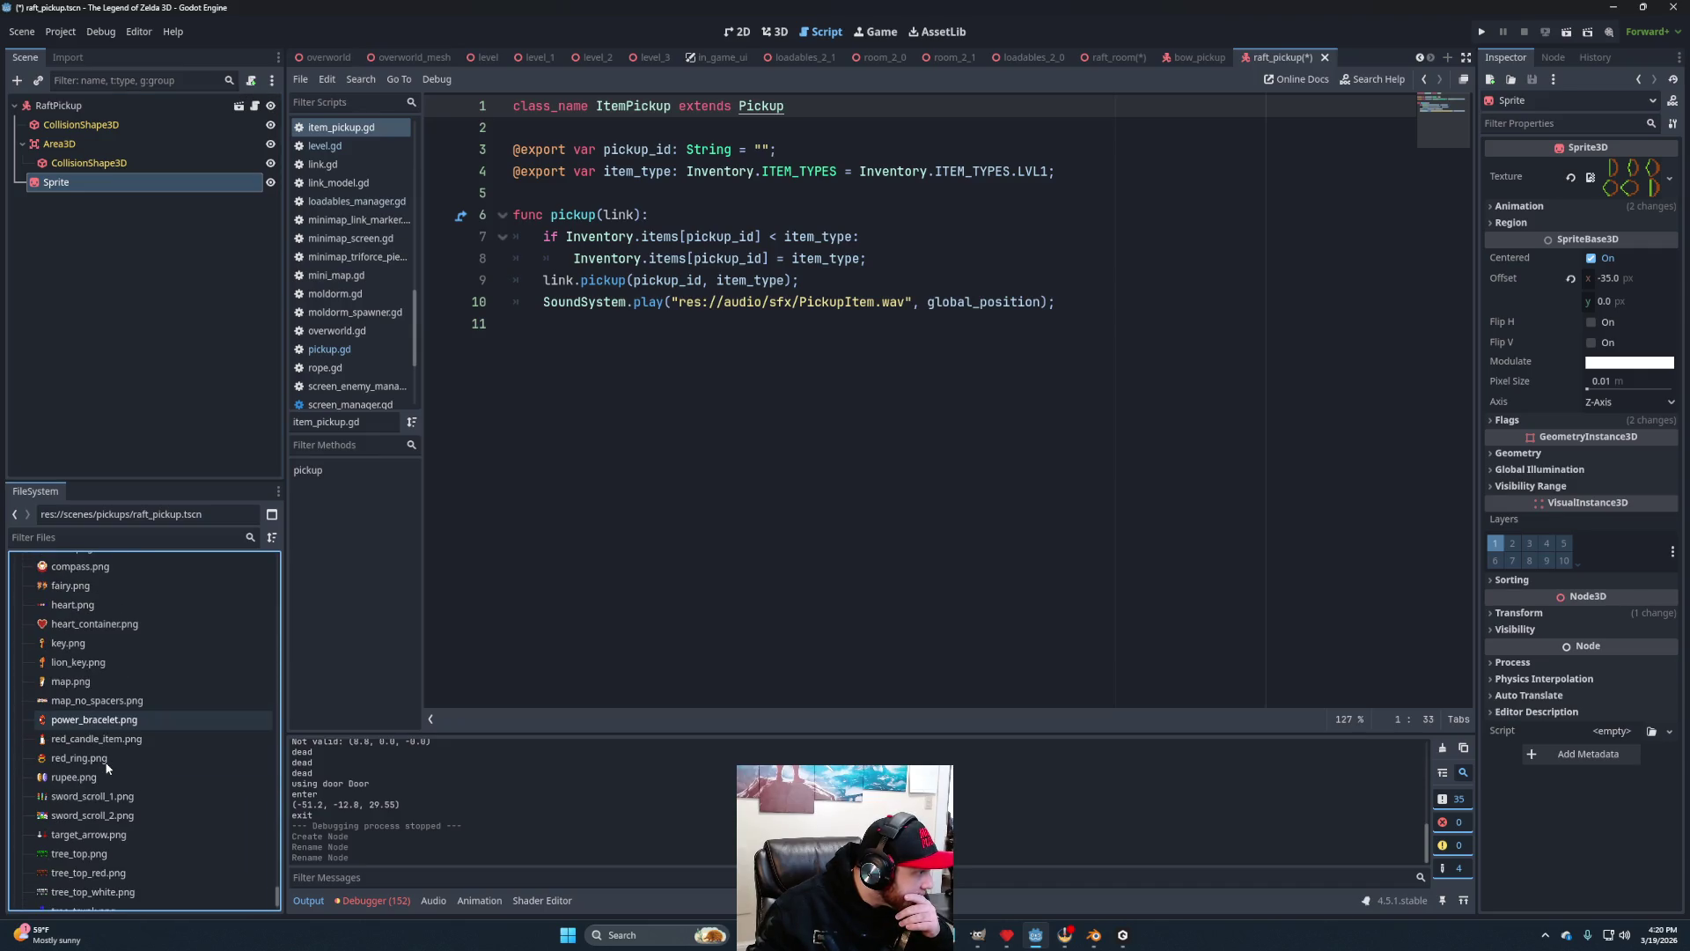
pyautogui.click(31, 604)
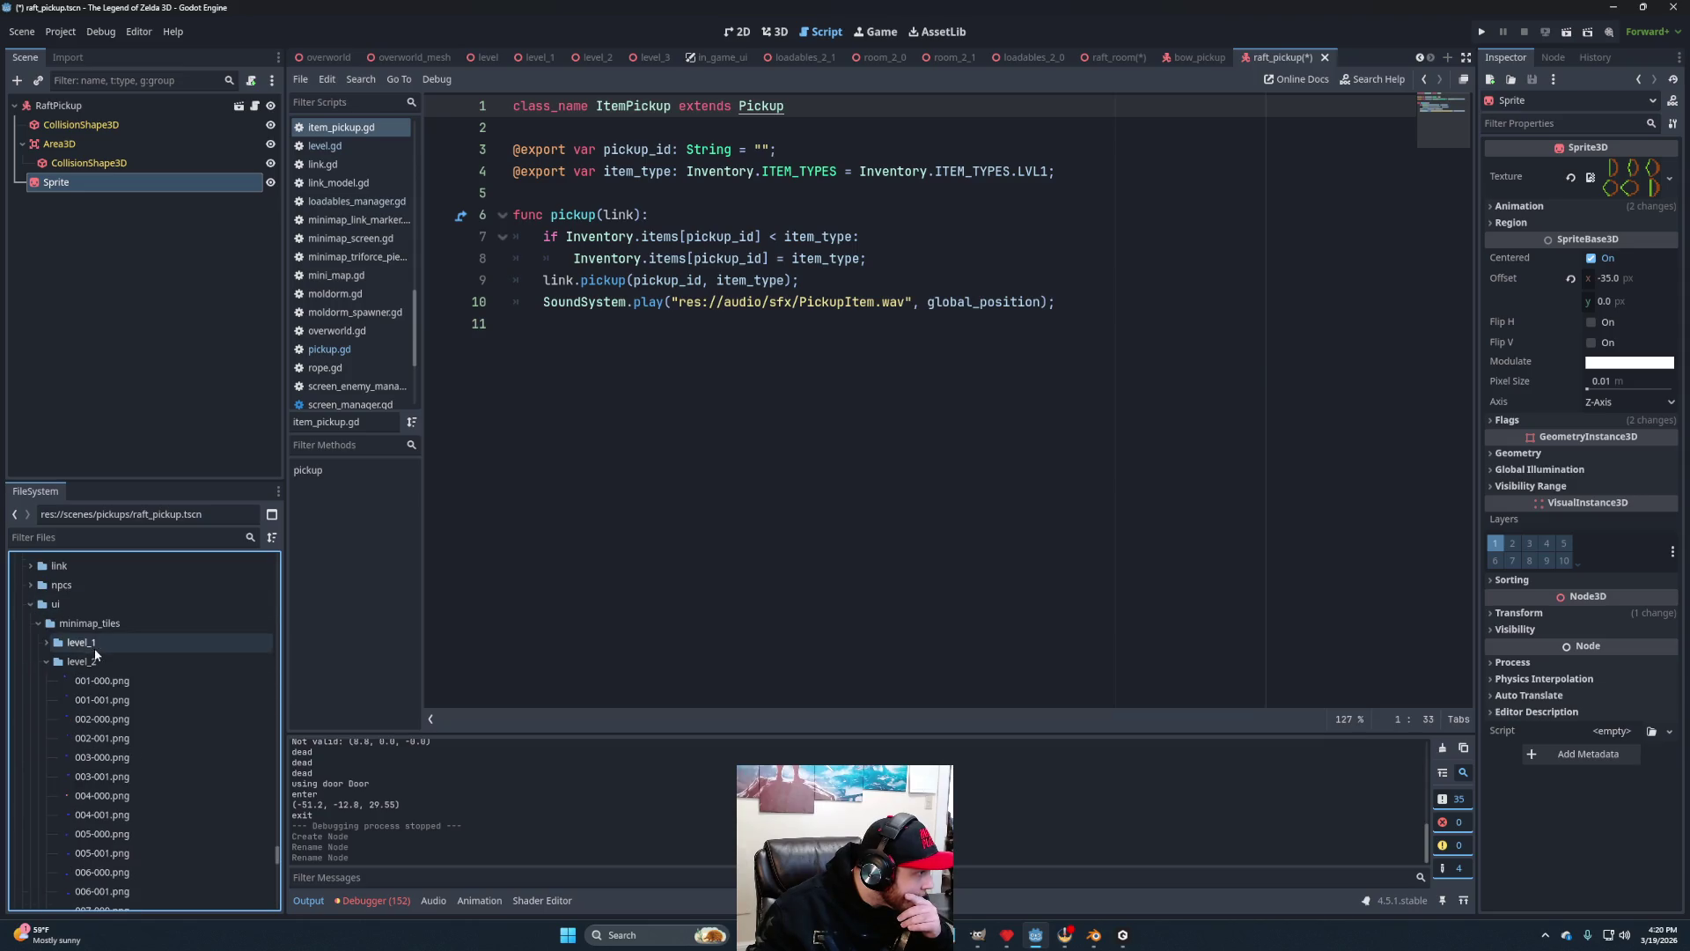
pyautogui.scroll(-3, 132, 705)
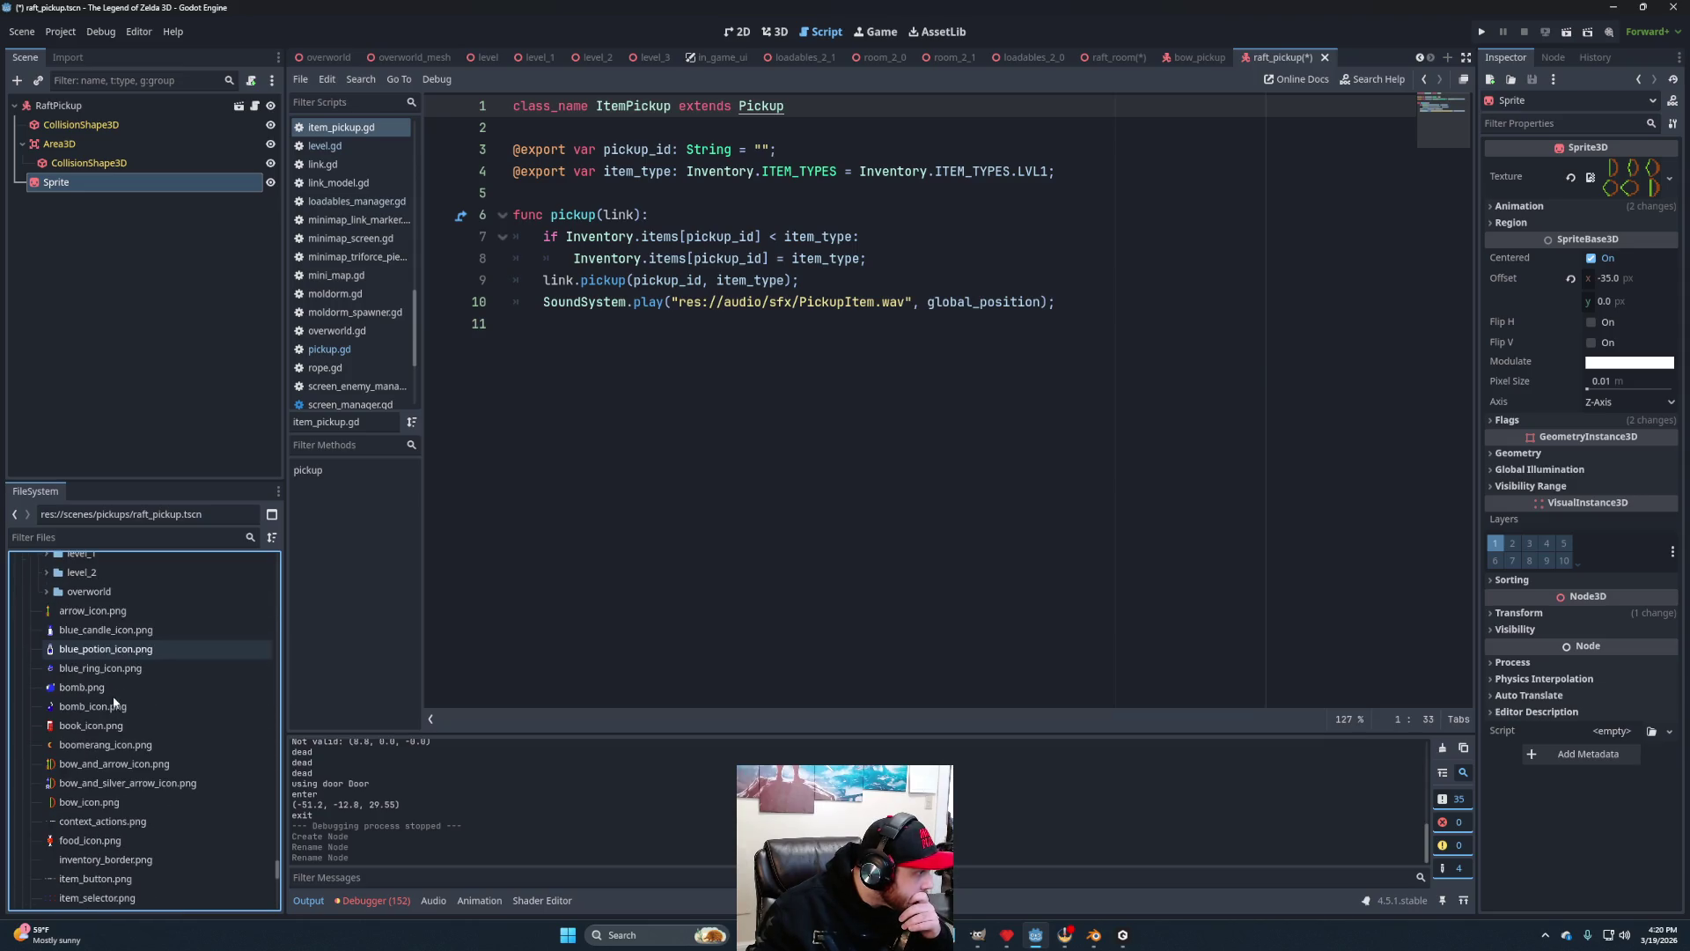
pyautogui.scroll(-9, 141, 737)
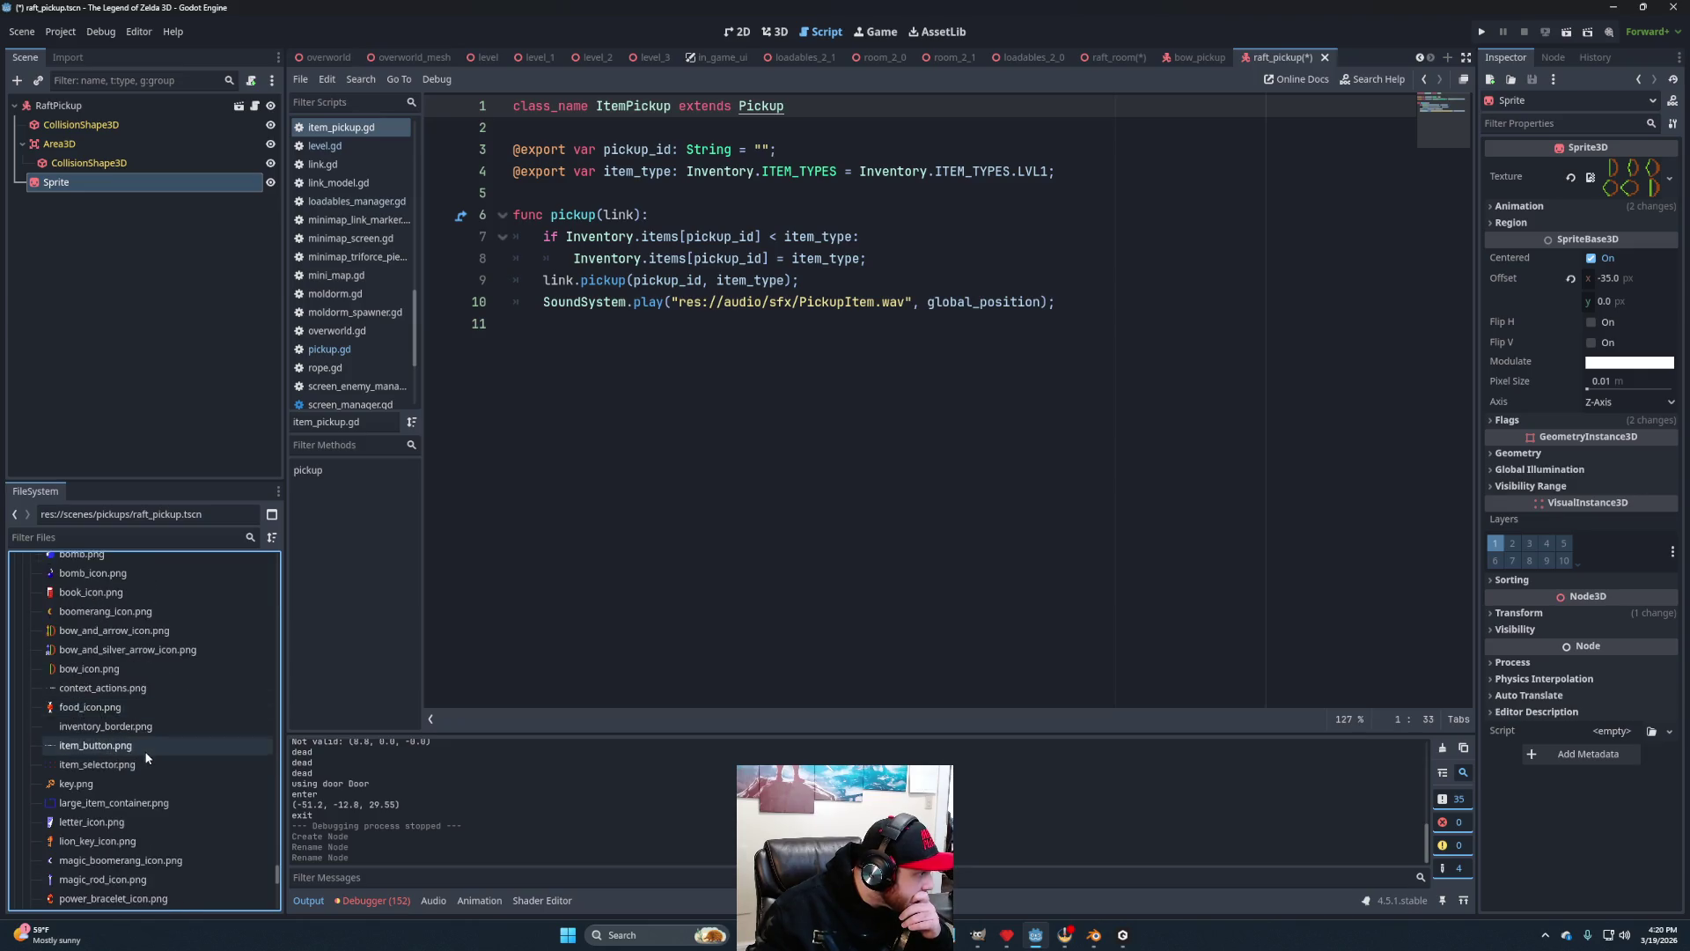
pyautogui.click(115, 785)
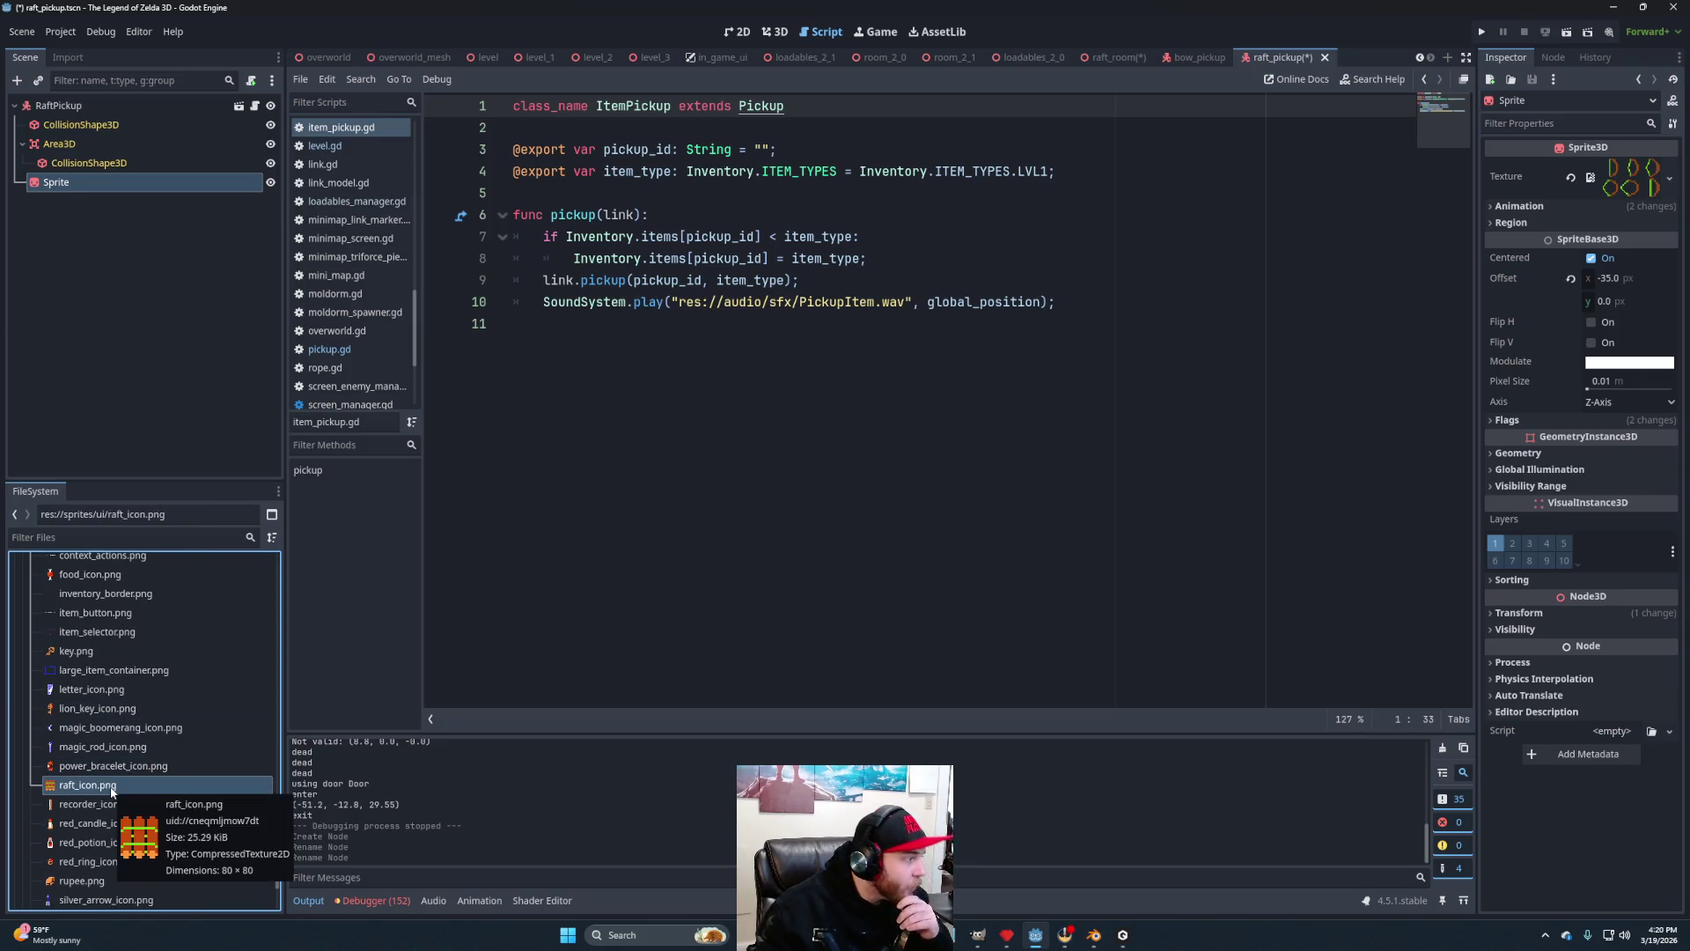
pyautogui.moveTo(112, 791); pyautogui.dragTo(1629, 177)
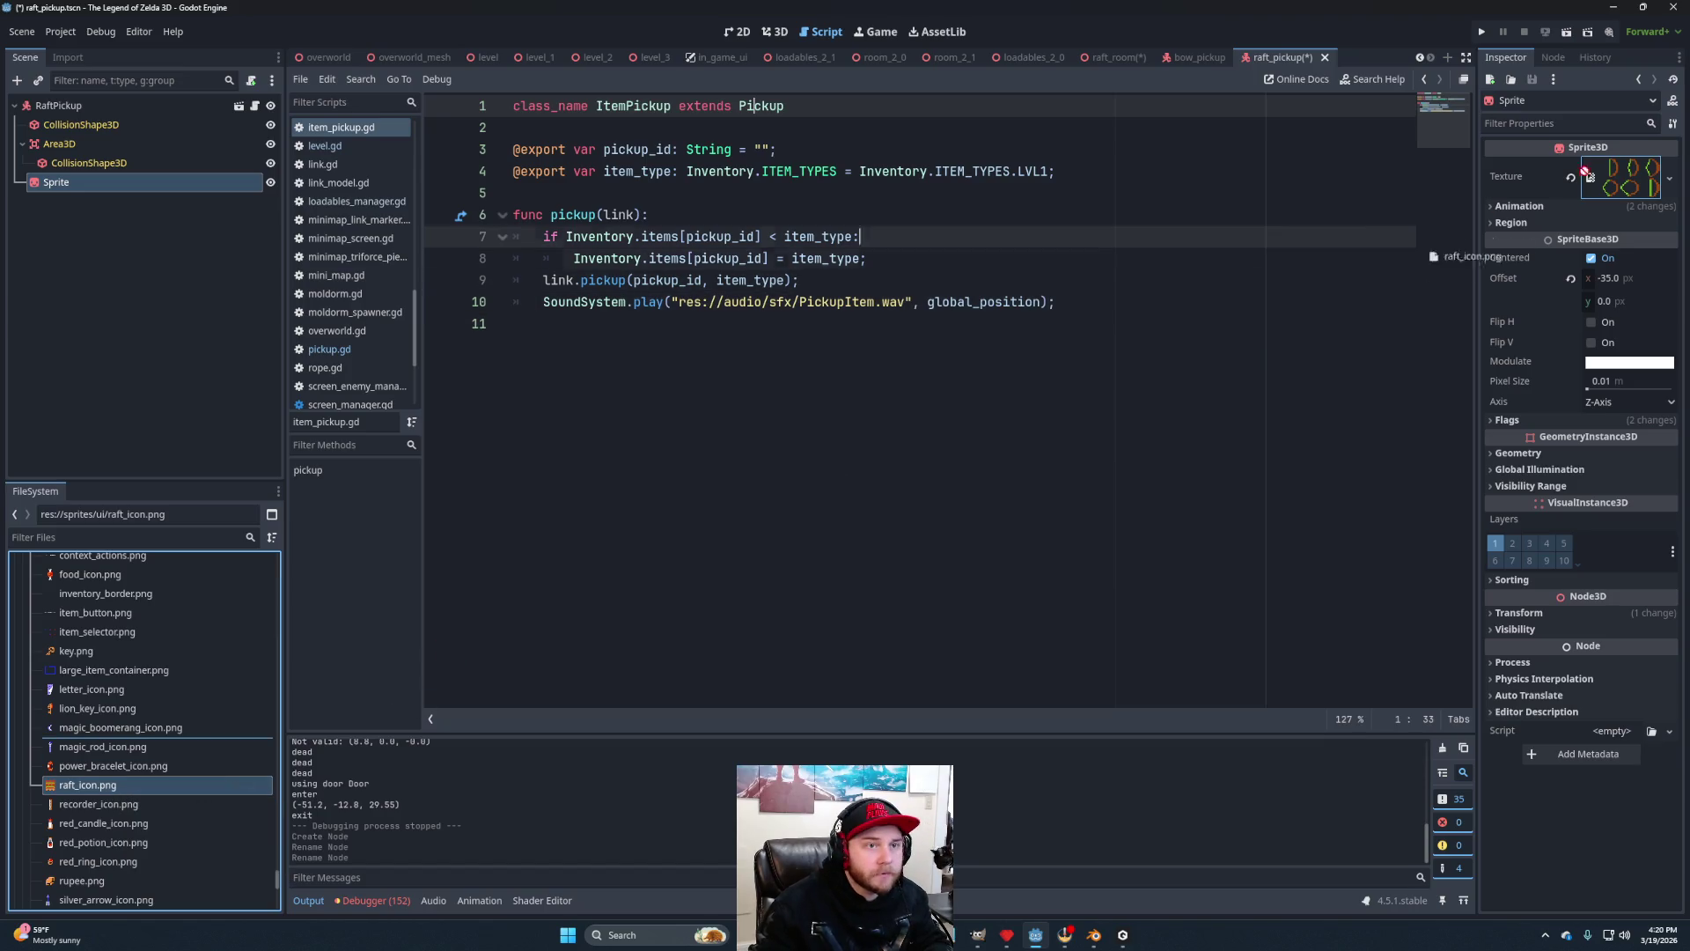
# Set the Sprite's Hframes and Vframes to 1.
pyautogui.click(1597, 204)
pyautogui.click(1616, 224)
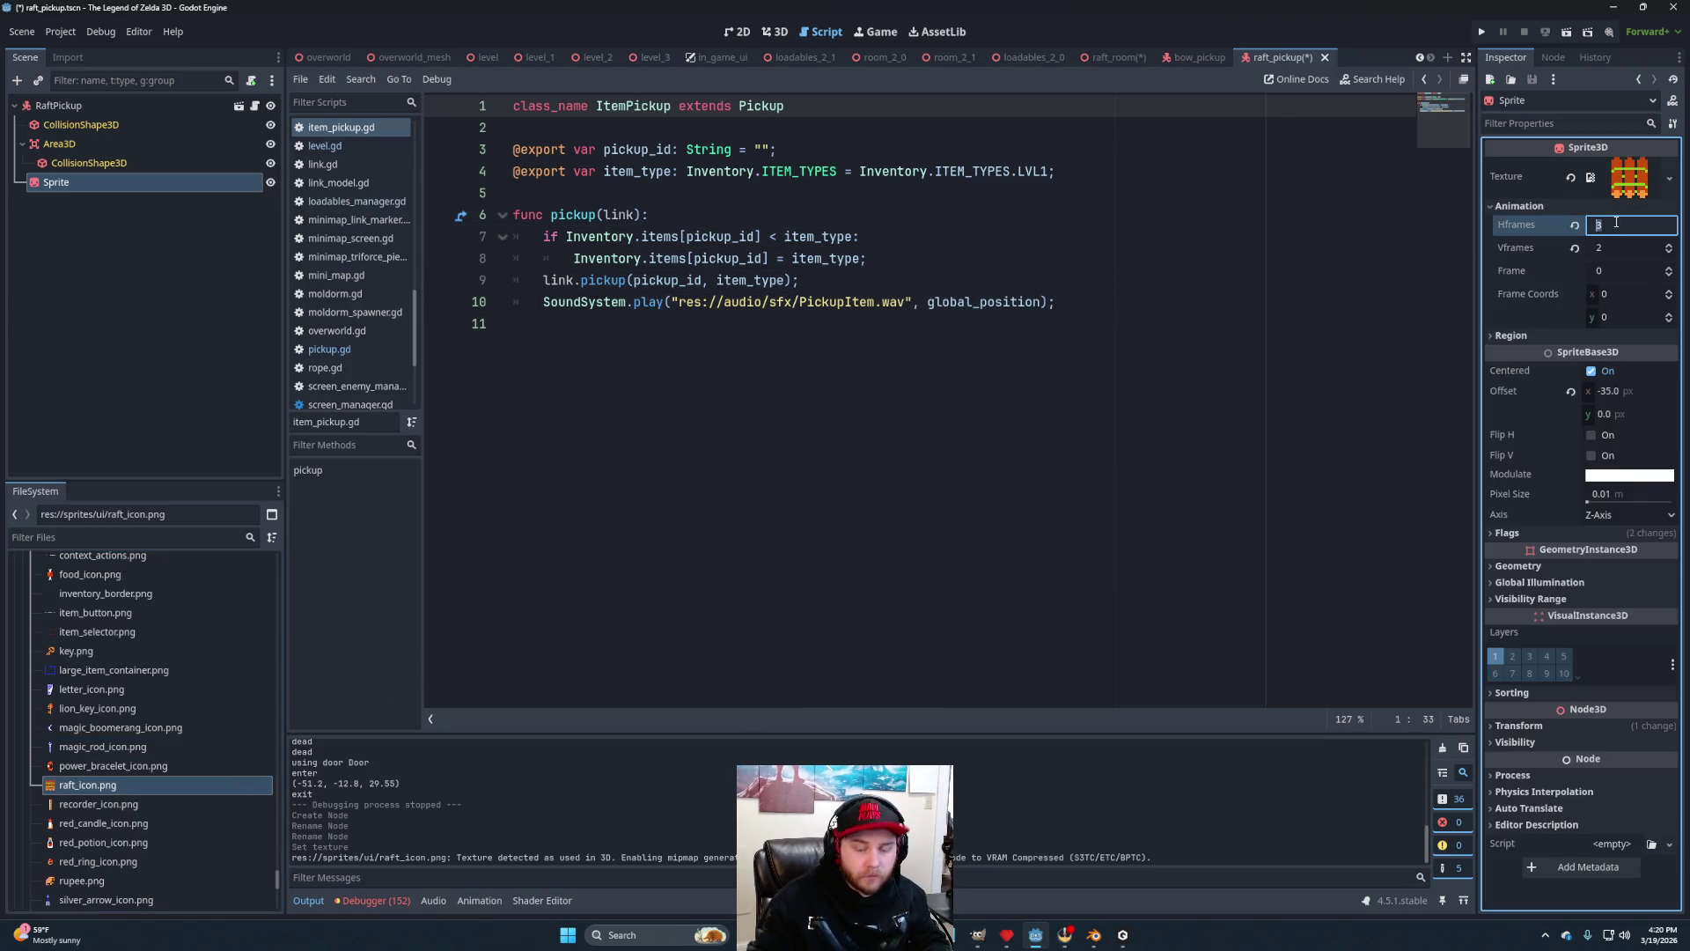
pyautogui.click(1617, 252)
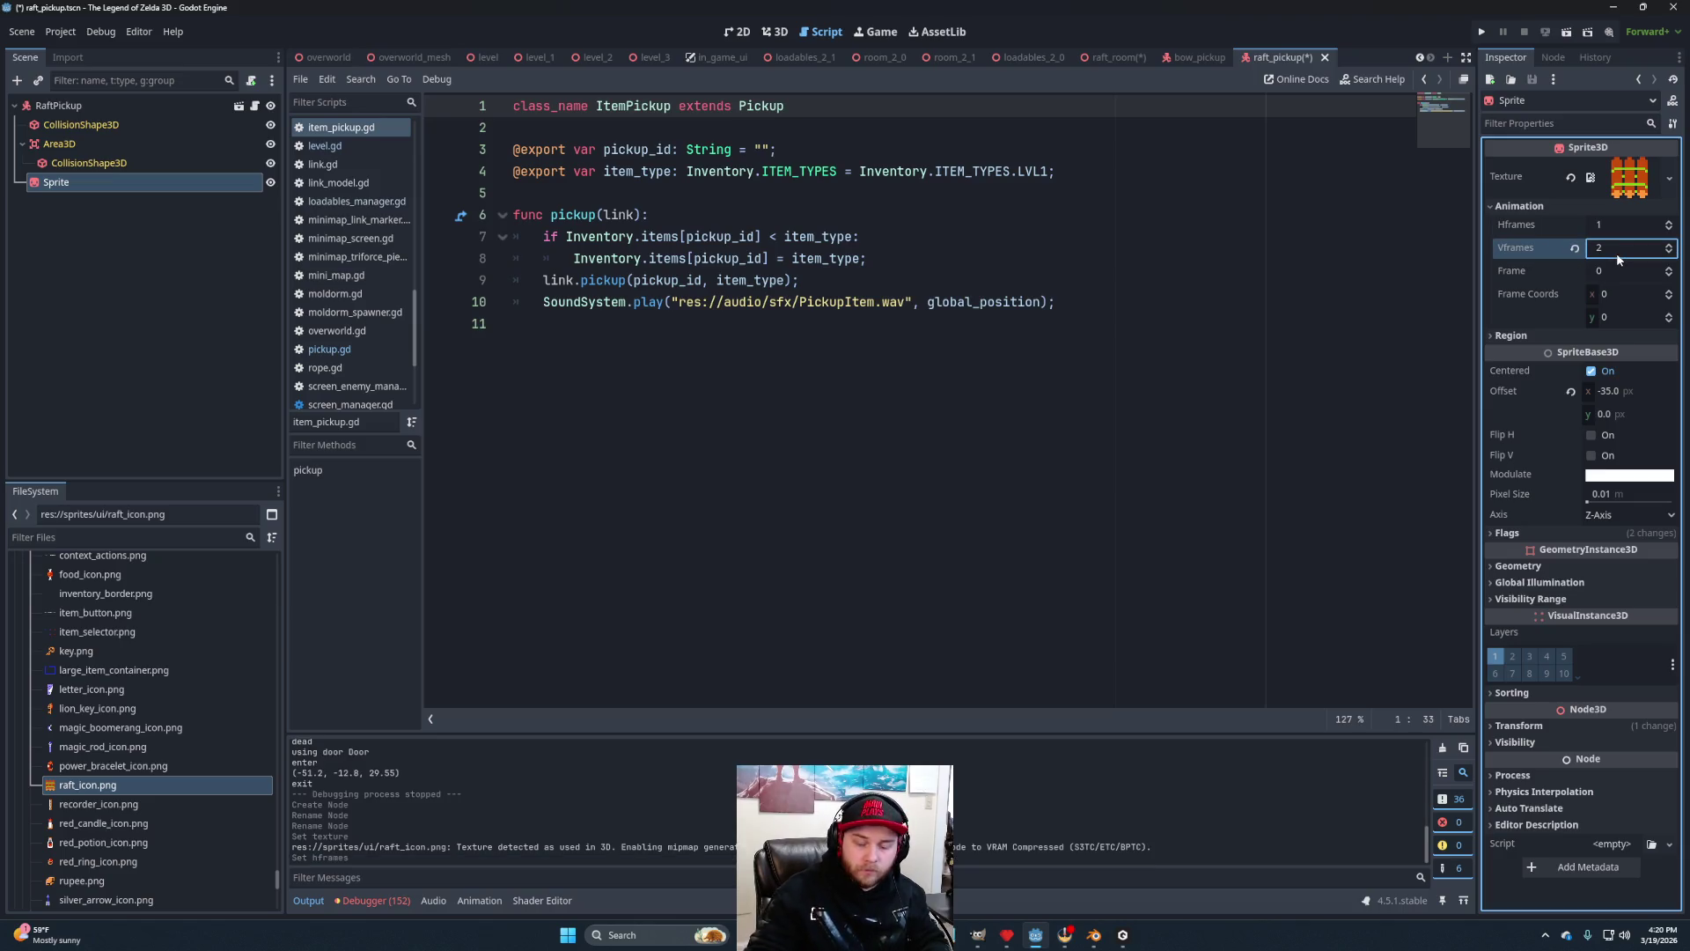
pyautogui.write('1')
pyautogui.press('Return')
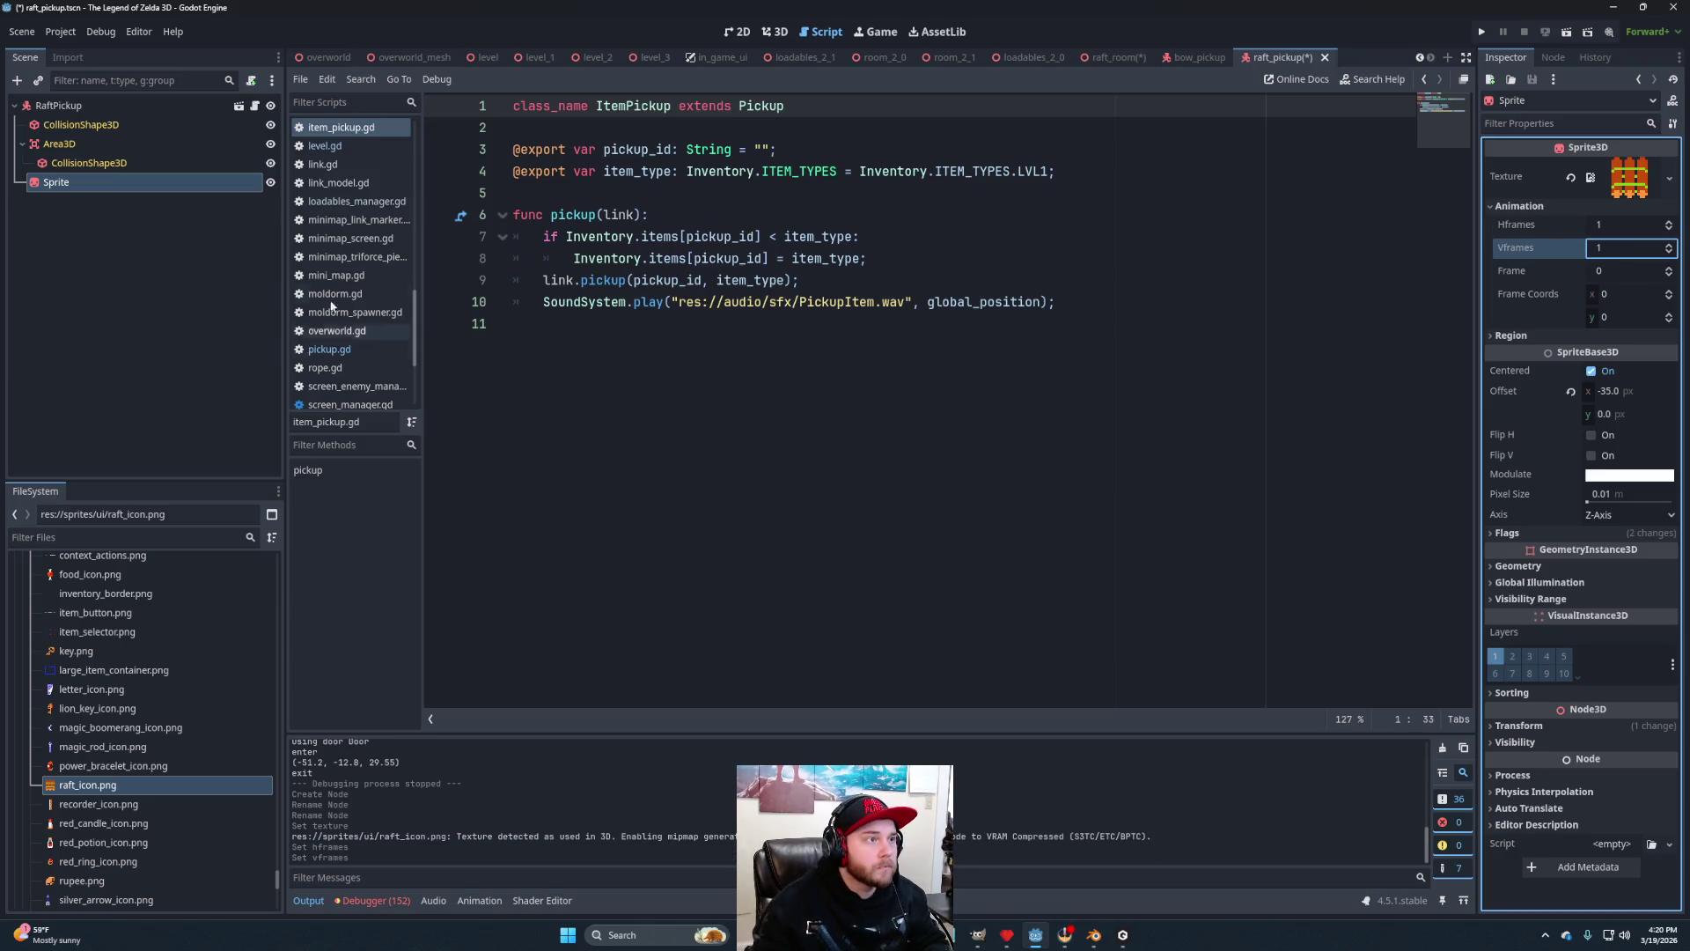
# Centre the raft sprite by setting its Offset x to 0.
pyautogui.click(775, 32)
pyautogui.moveTo(787, 143)
pyautogui.mouseDown()
pyautogui.moveTo(752, 419)
pyautogui.moveTo(780, 382)
pyautogui.moveTo(796, 405)
pyautogui.mouseUp()
pyautogui.scroll(3, 876, 454)
pyautogui.scroll(-2, 997, 422)
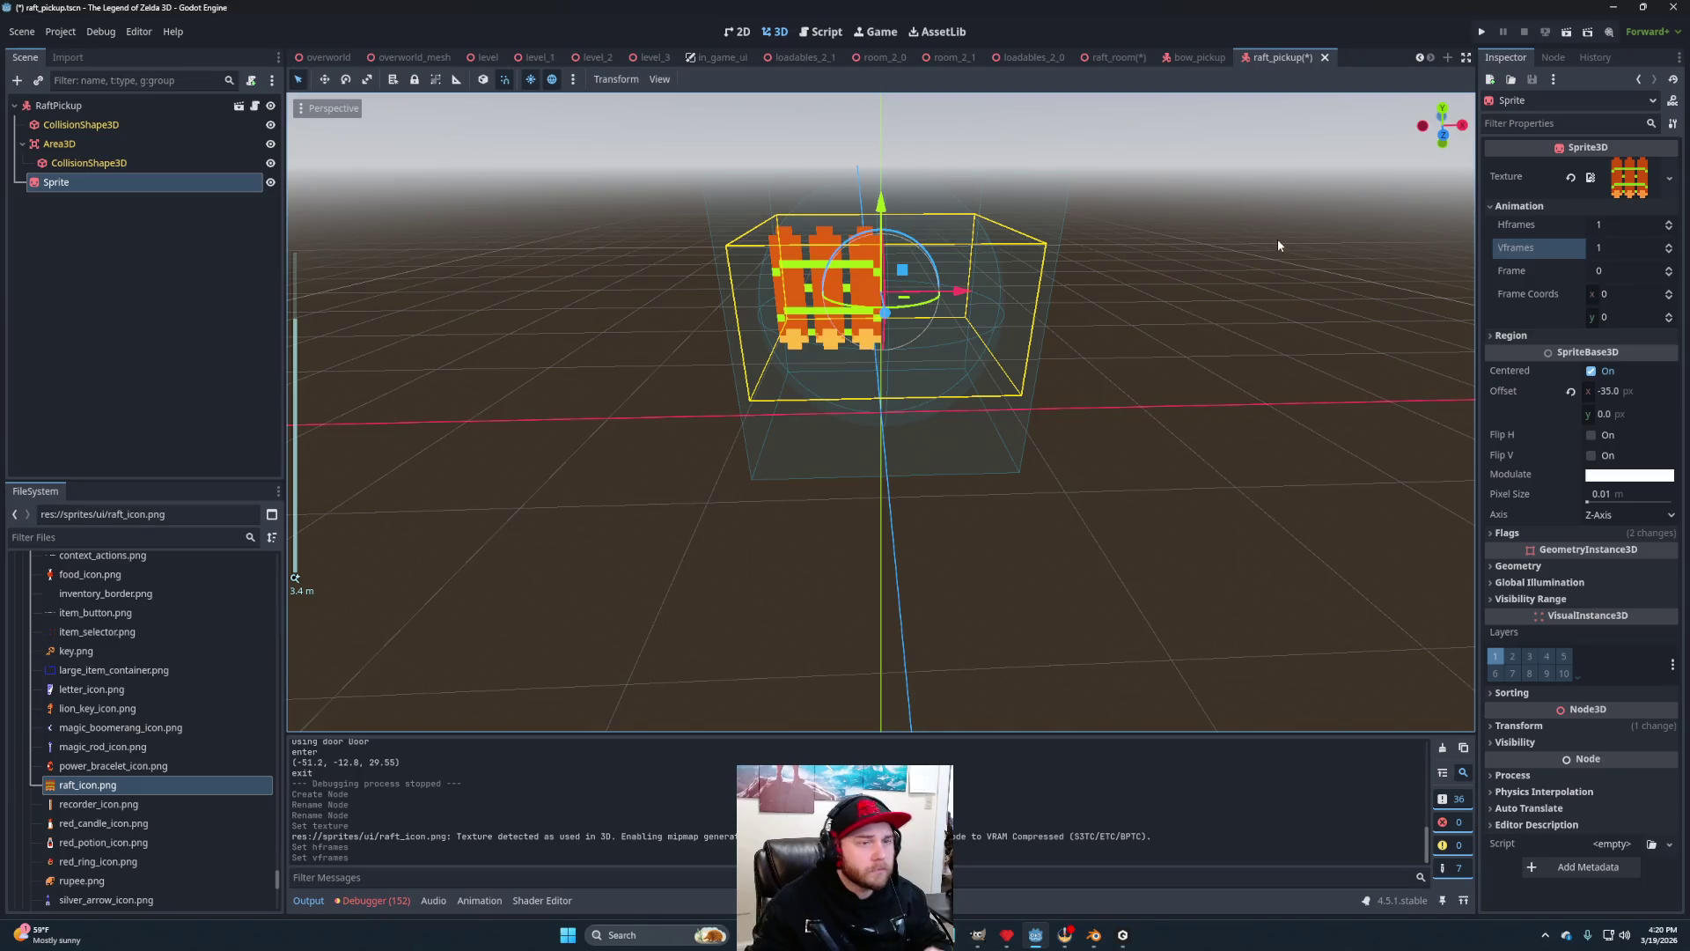
pyautogui.click(1574, 721)
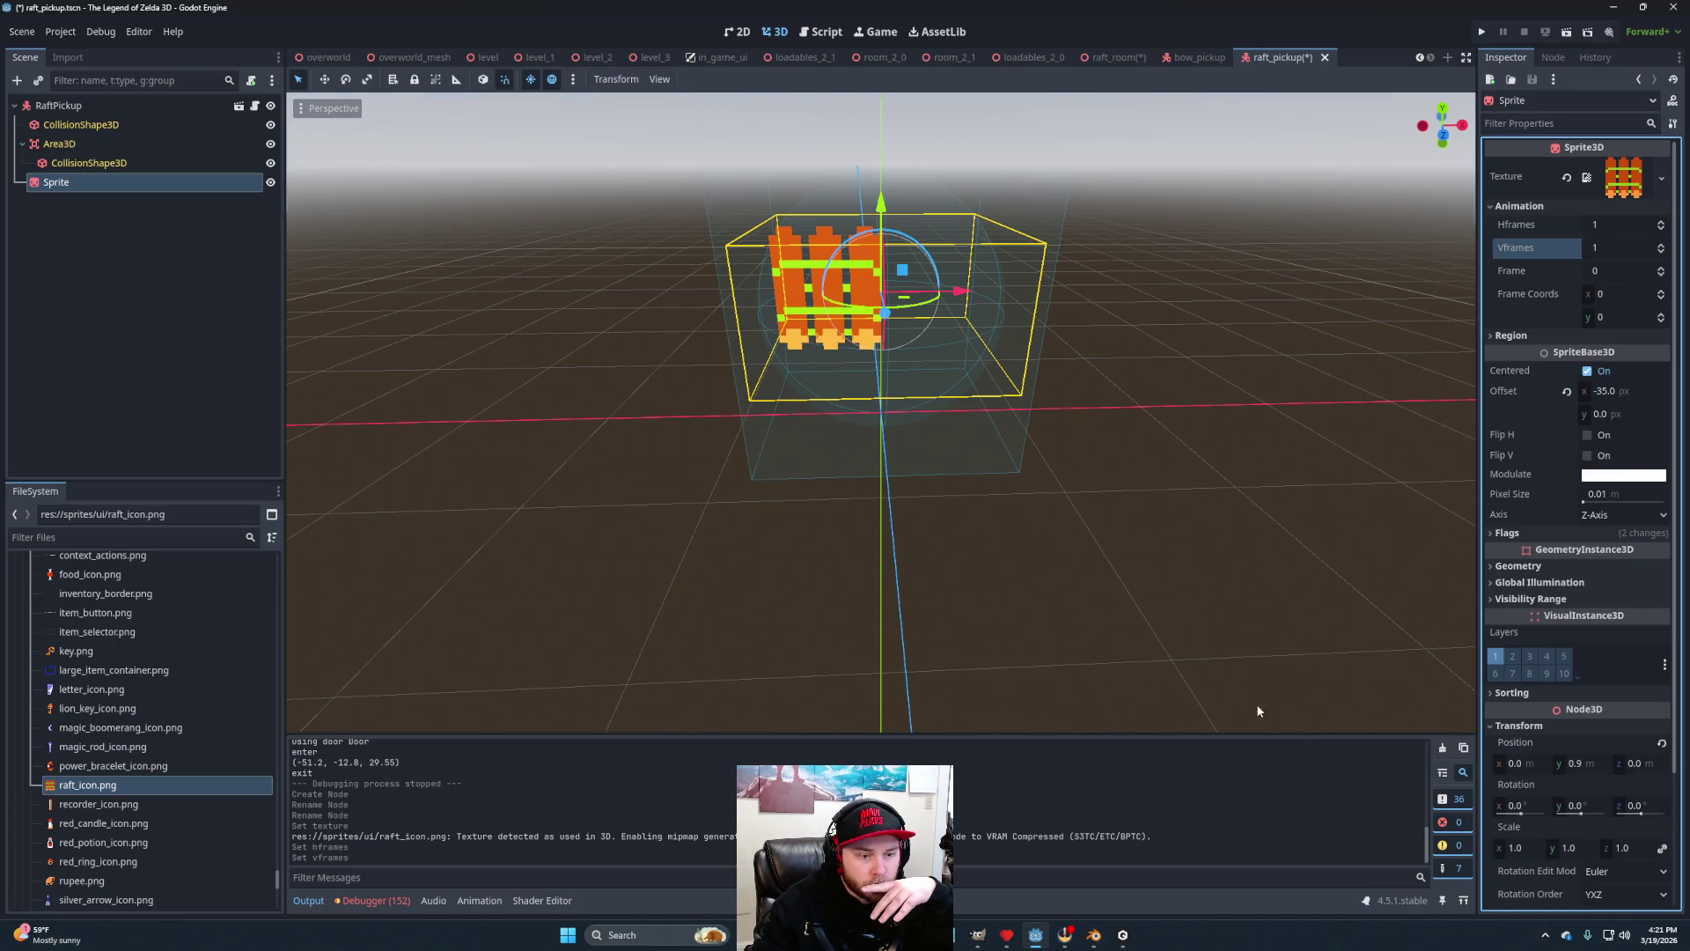
pyautogui.click(59, 106)
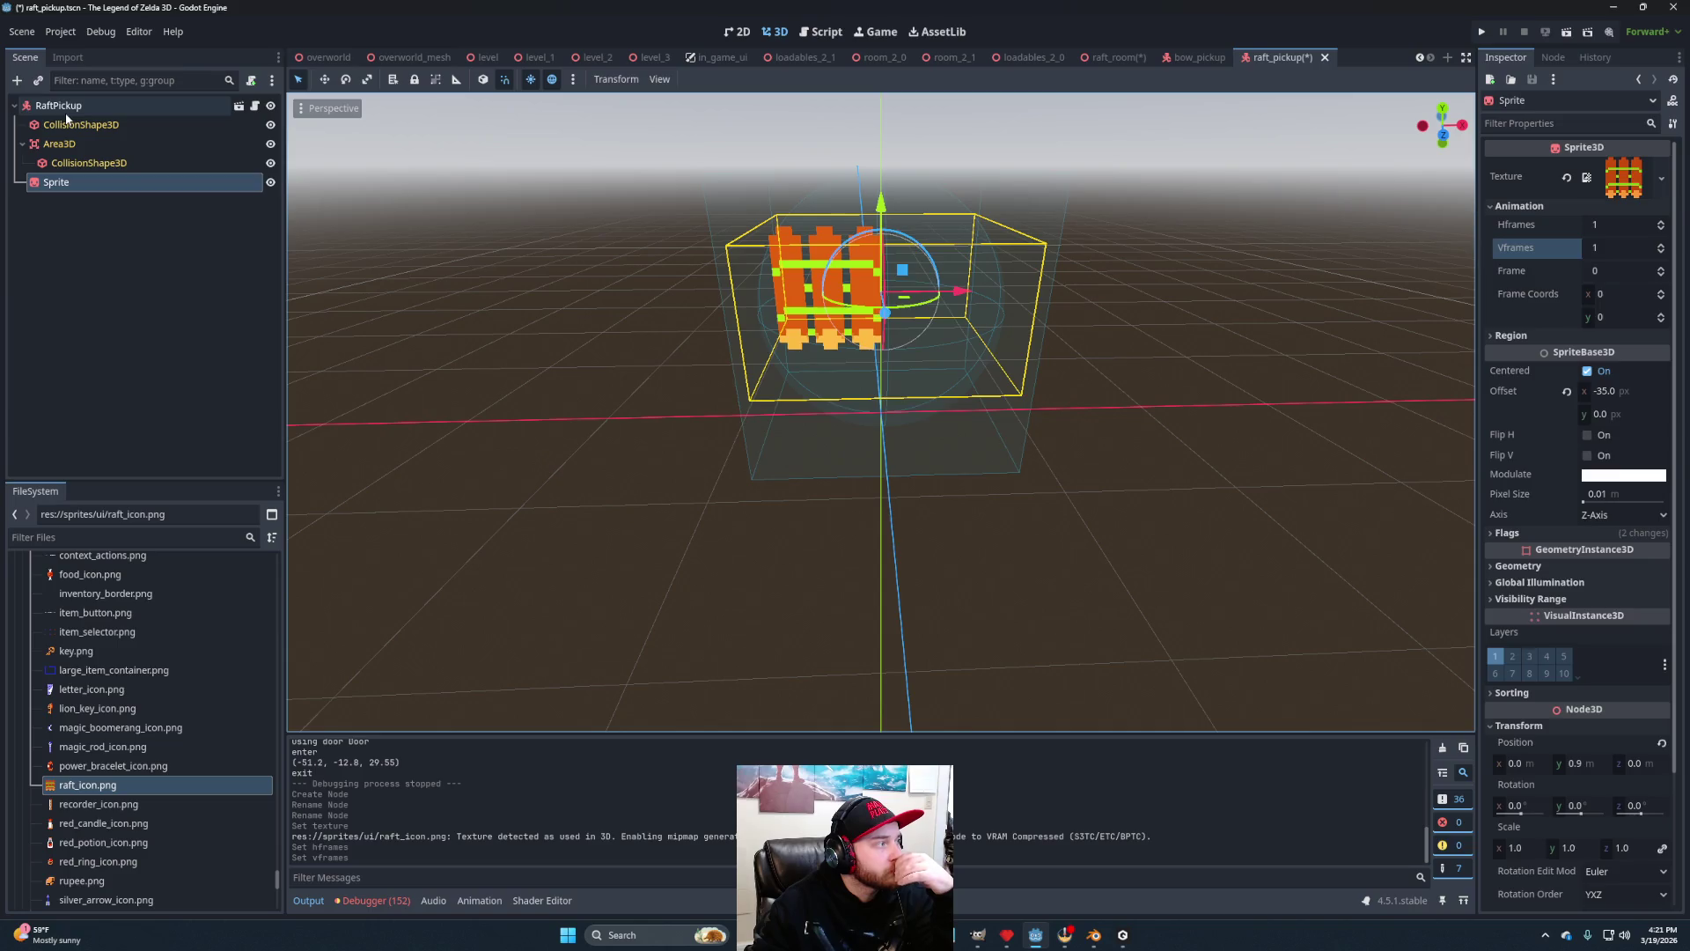
pyautogui.click(74, 183)
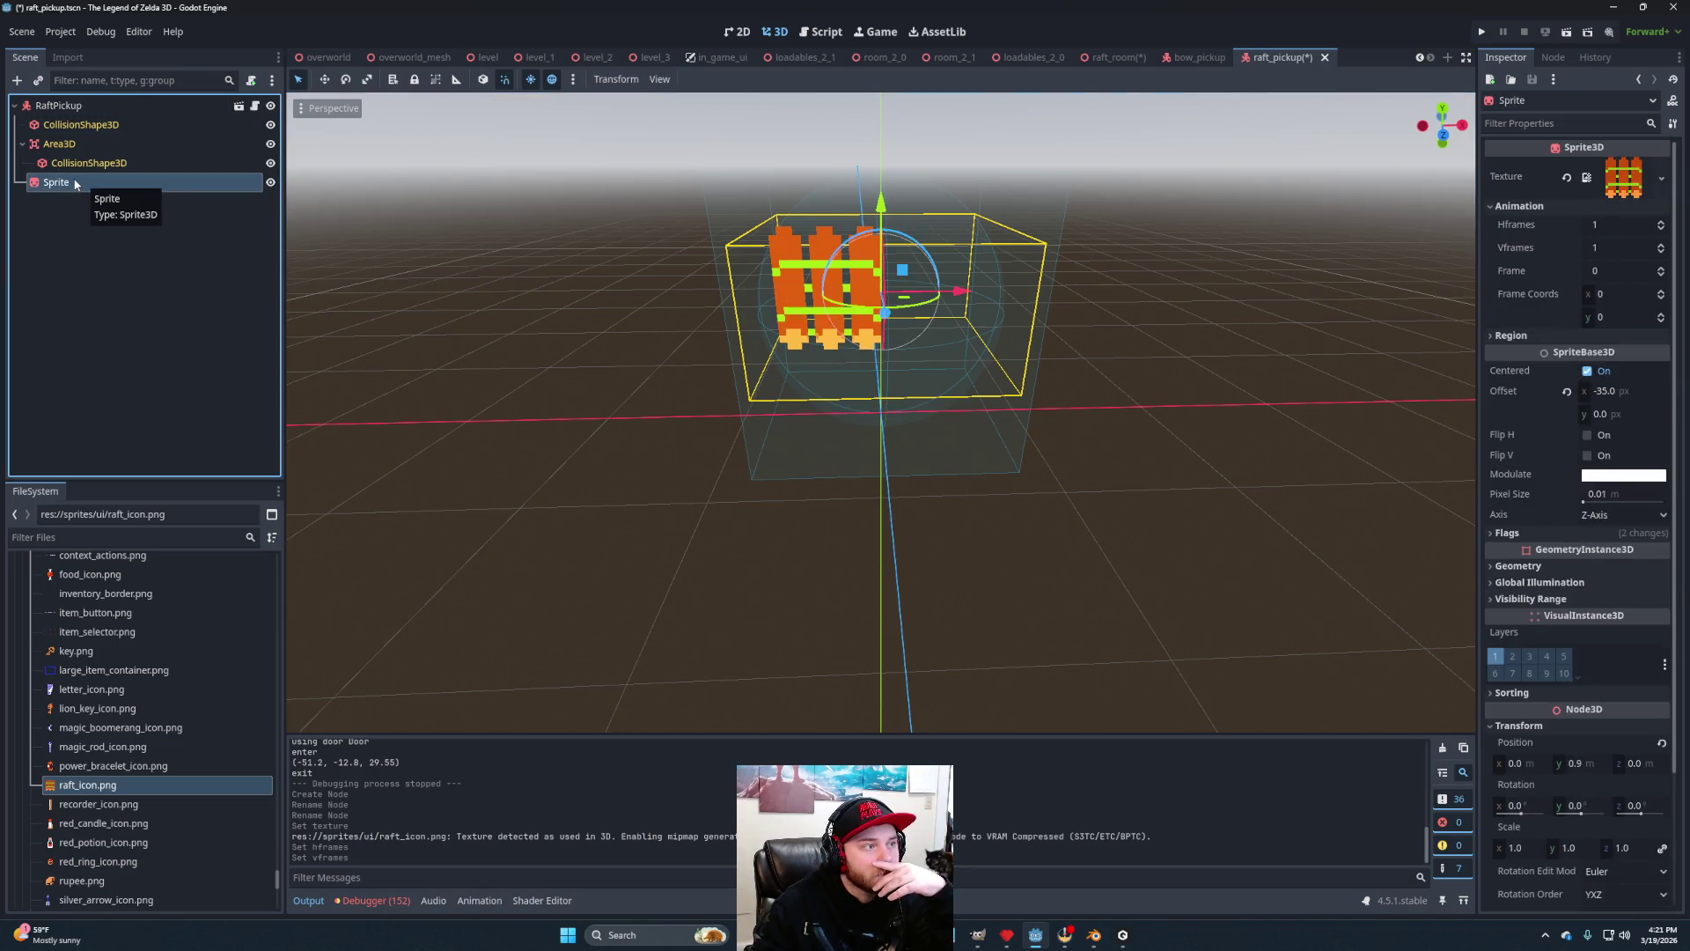
pyautogui.moveTo(657, 243)
pyautogui.mouseDown()
pyautogui.moveTo(896, 293)
pyautogui.moveTo(885, 302)
pyautogui.mouseUp()
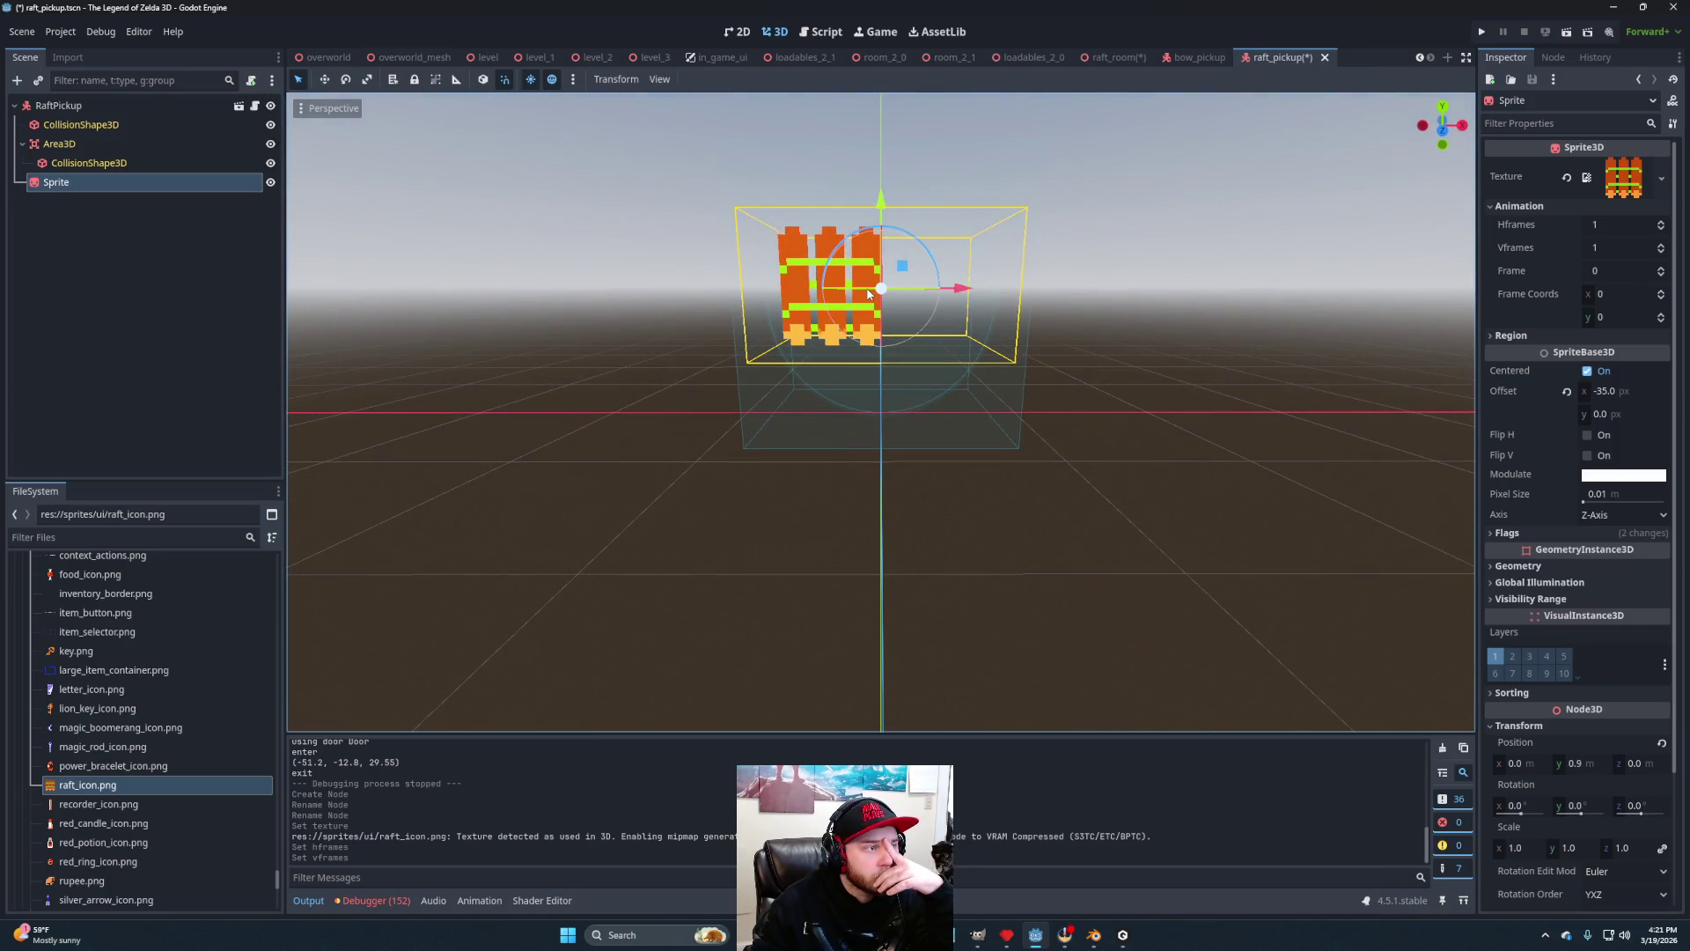
pyautogui.click(1611, 392)
pyautogui.write('0')
pyautogui.press('Return')
# Set RaftPickup's Pickup ID to raft and save raft_pickup.tscn.
pyautogui.moveTo(449, 421)
pyautogui.mouseDown()
pyautogui.moveTo(766, 472)
pyautogui.moveTo(830, 581)
pyautogui.moveTo(717, 516)
pyautogui.moveTo(594, 534)
pyautogui.moveTo(909, 472)
pyautogui.mouseUp()
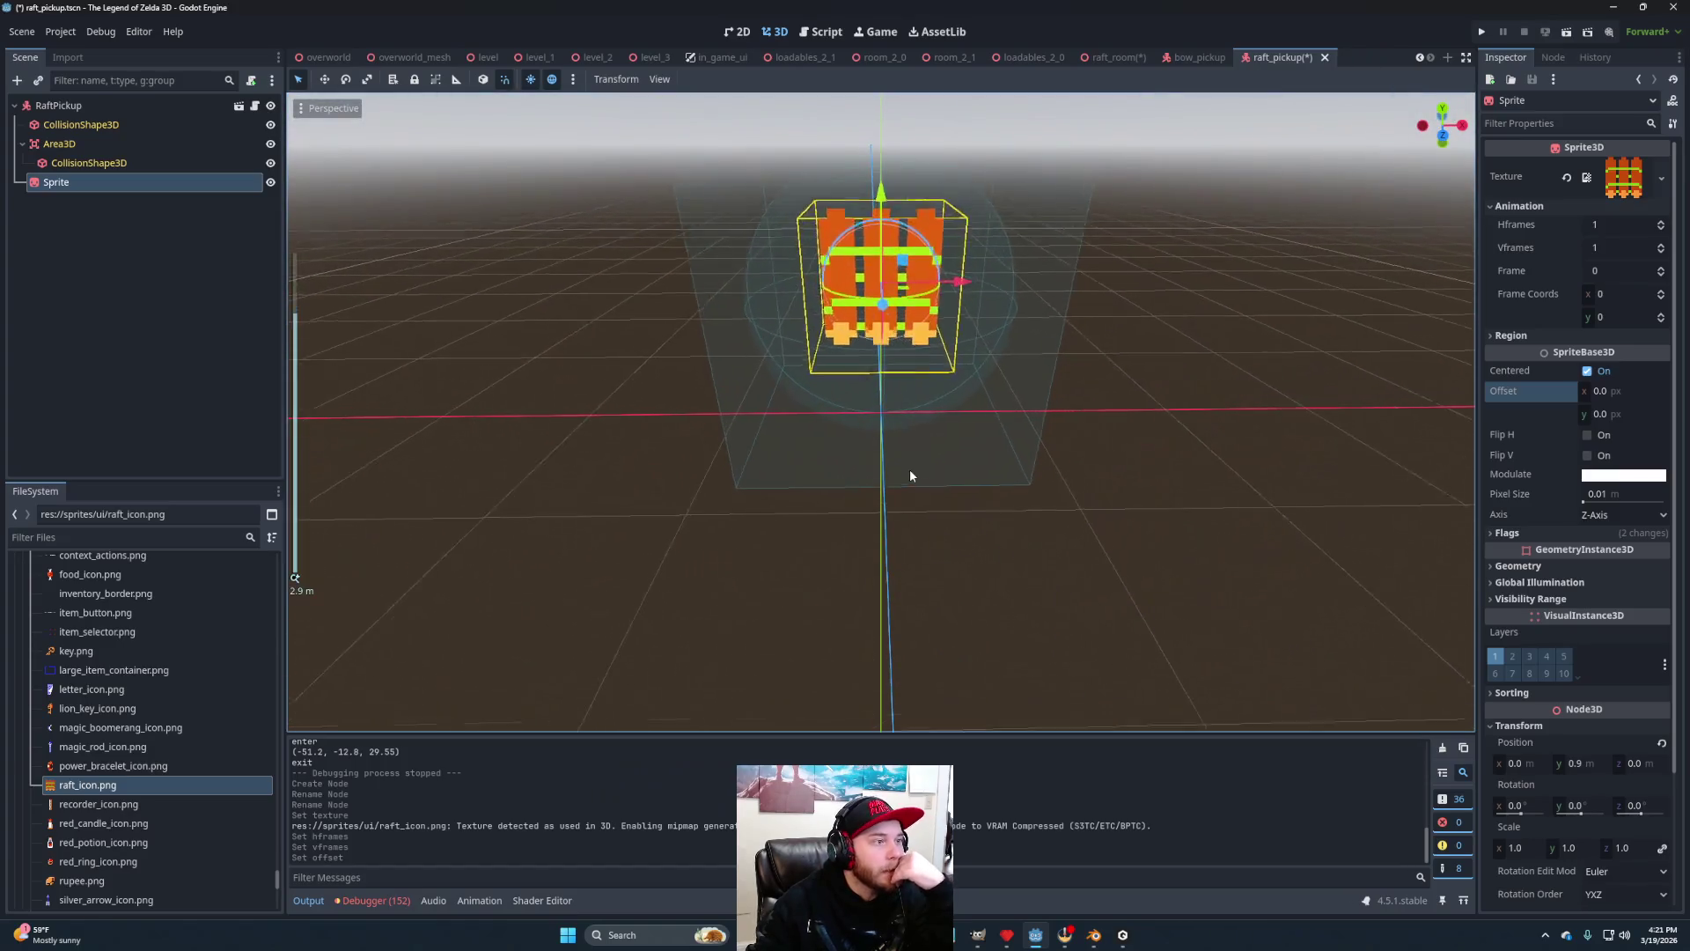
pyautogui.scroll(2, 970, 441)
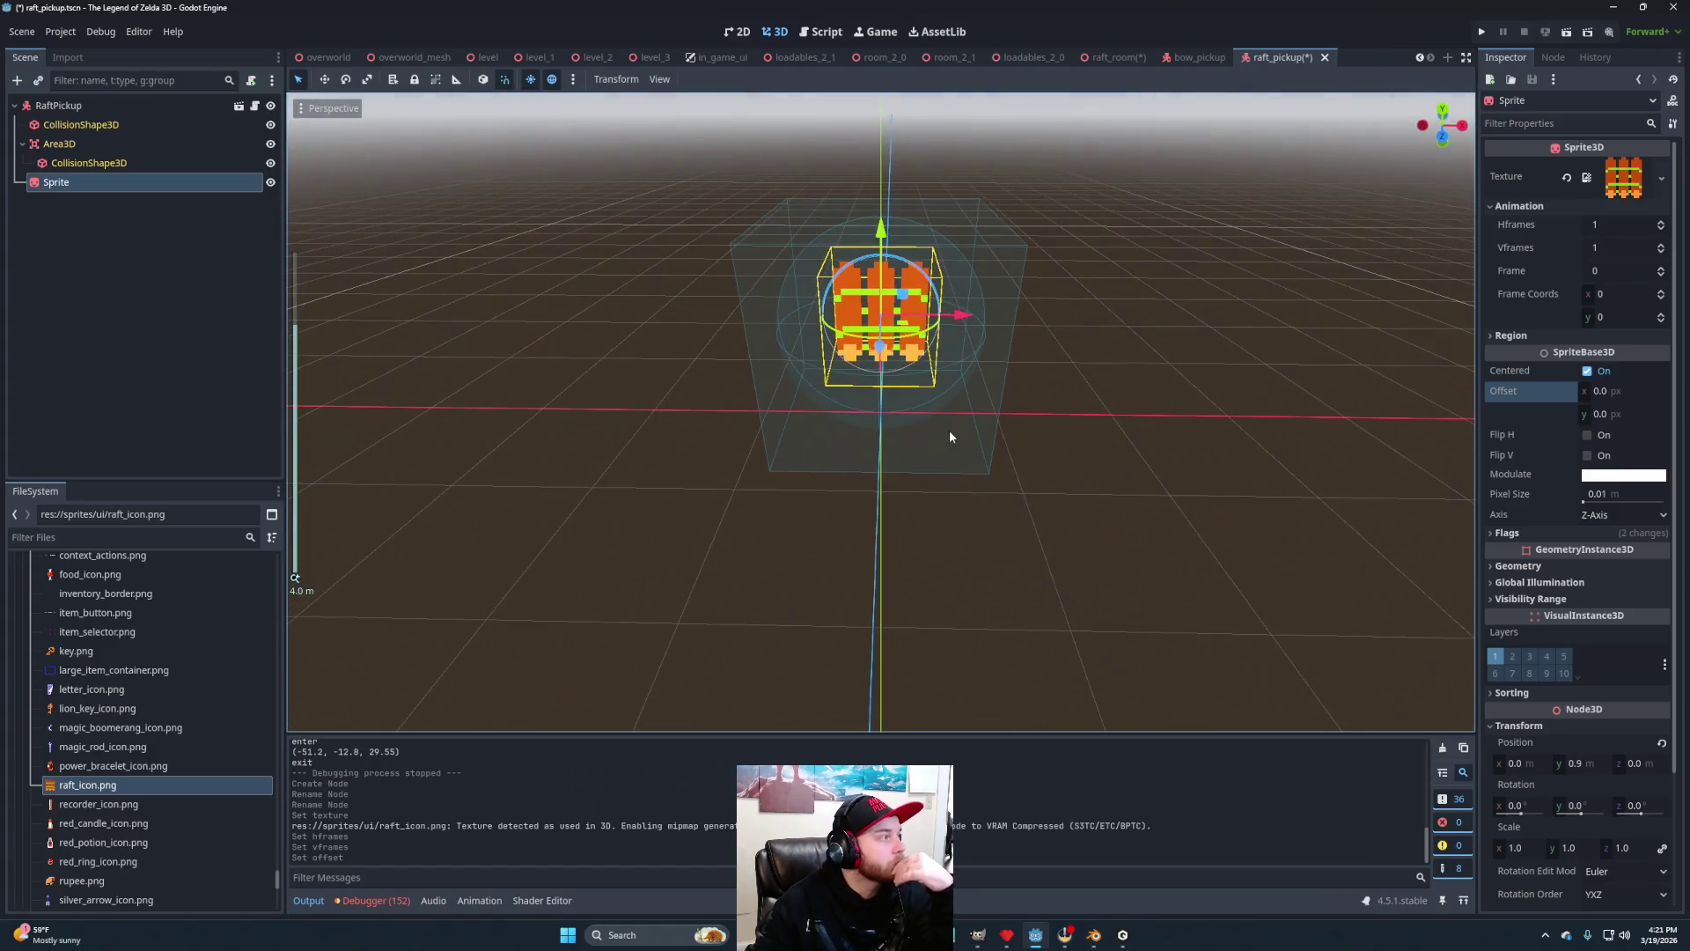
pyautogui.click(114, 107)
pyautogui.doubleClick(1595, 173)
pyautogui.write('raft')
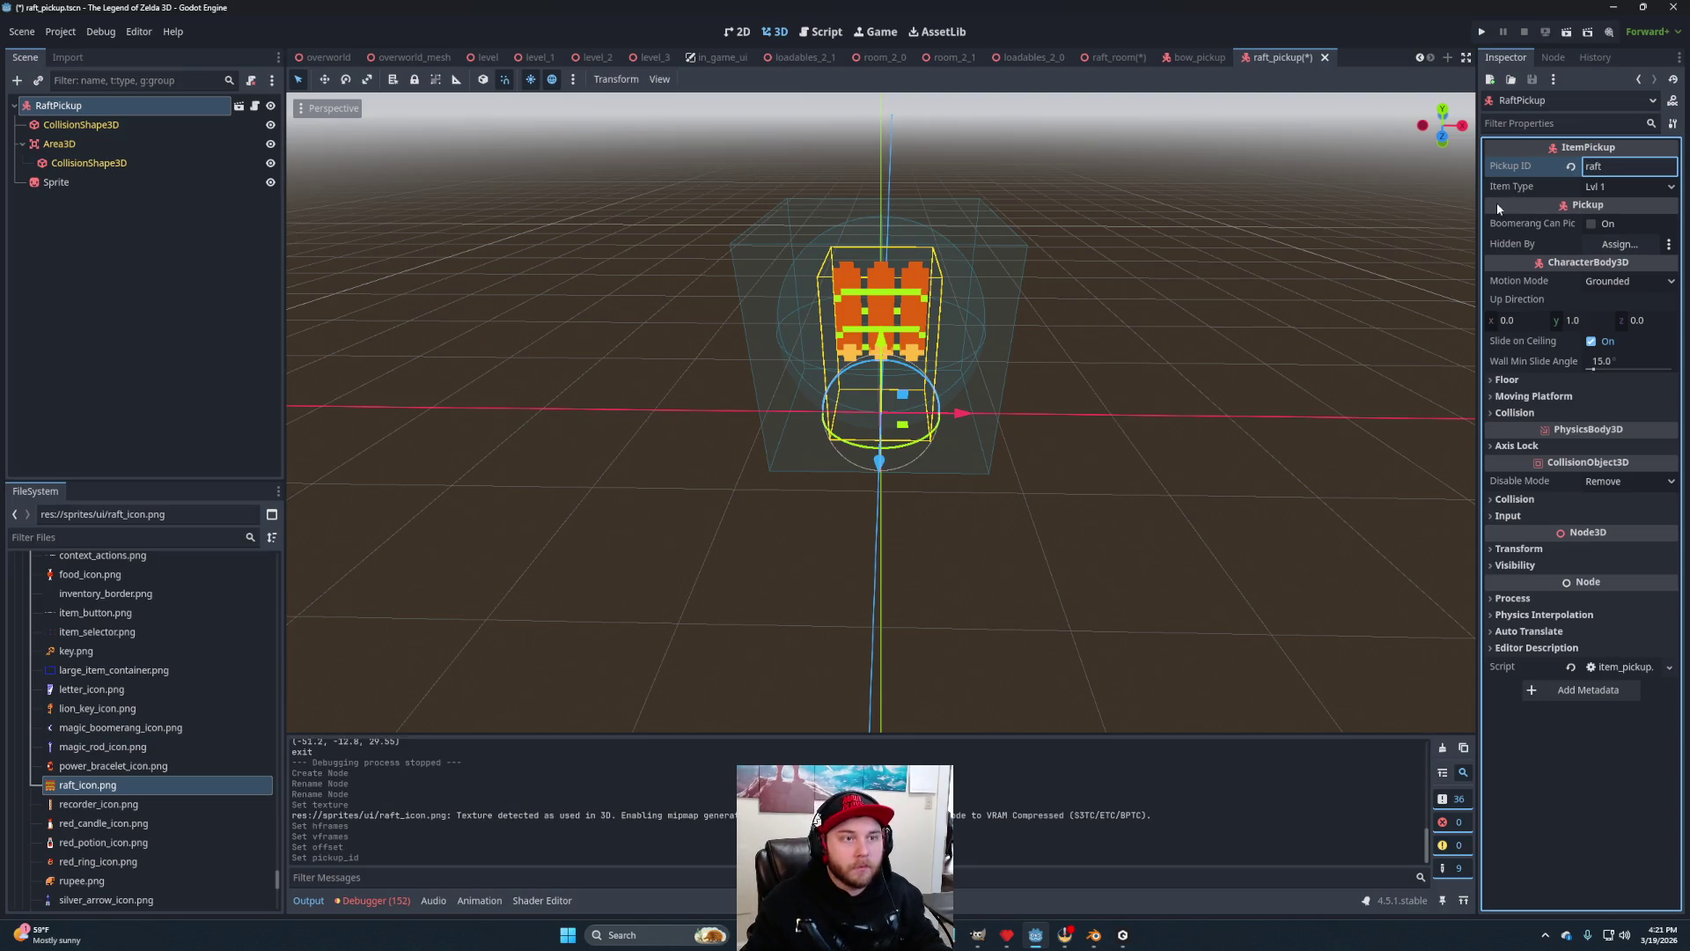
pyautogui.press('Return')
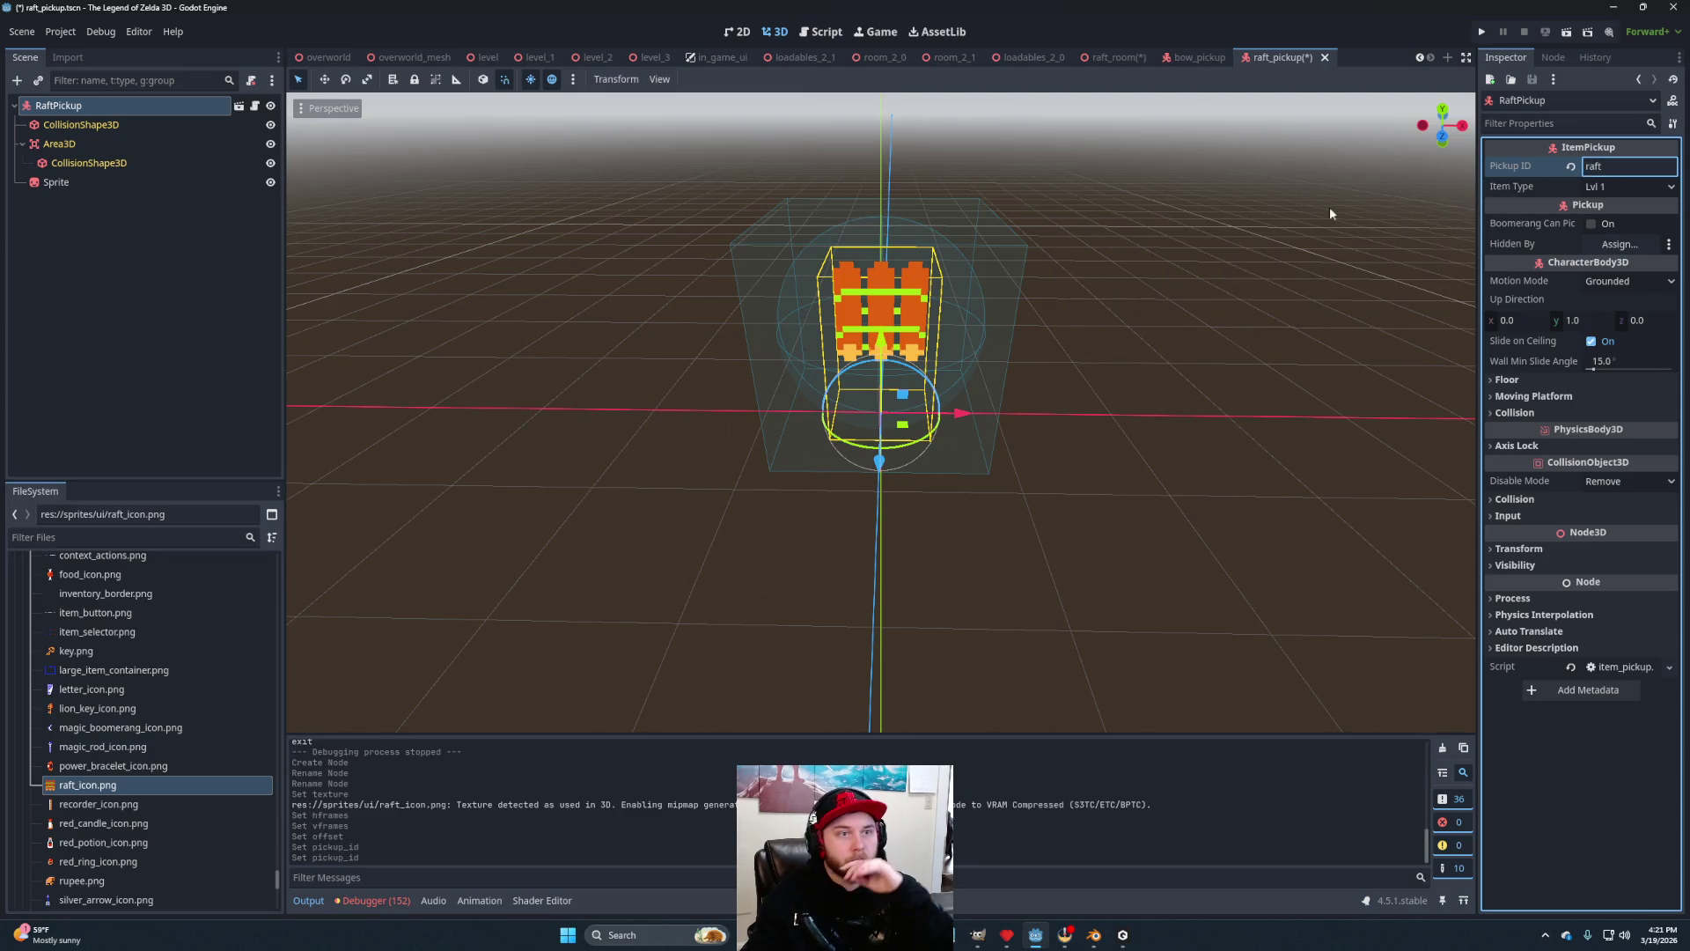
pyautogui.hotkey('ctrl', 's')
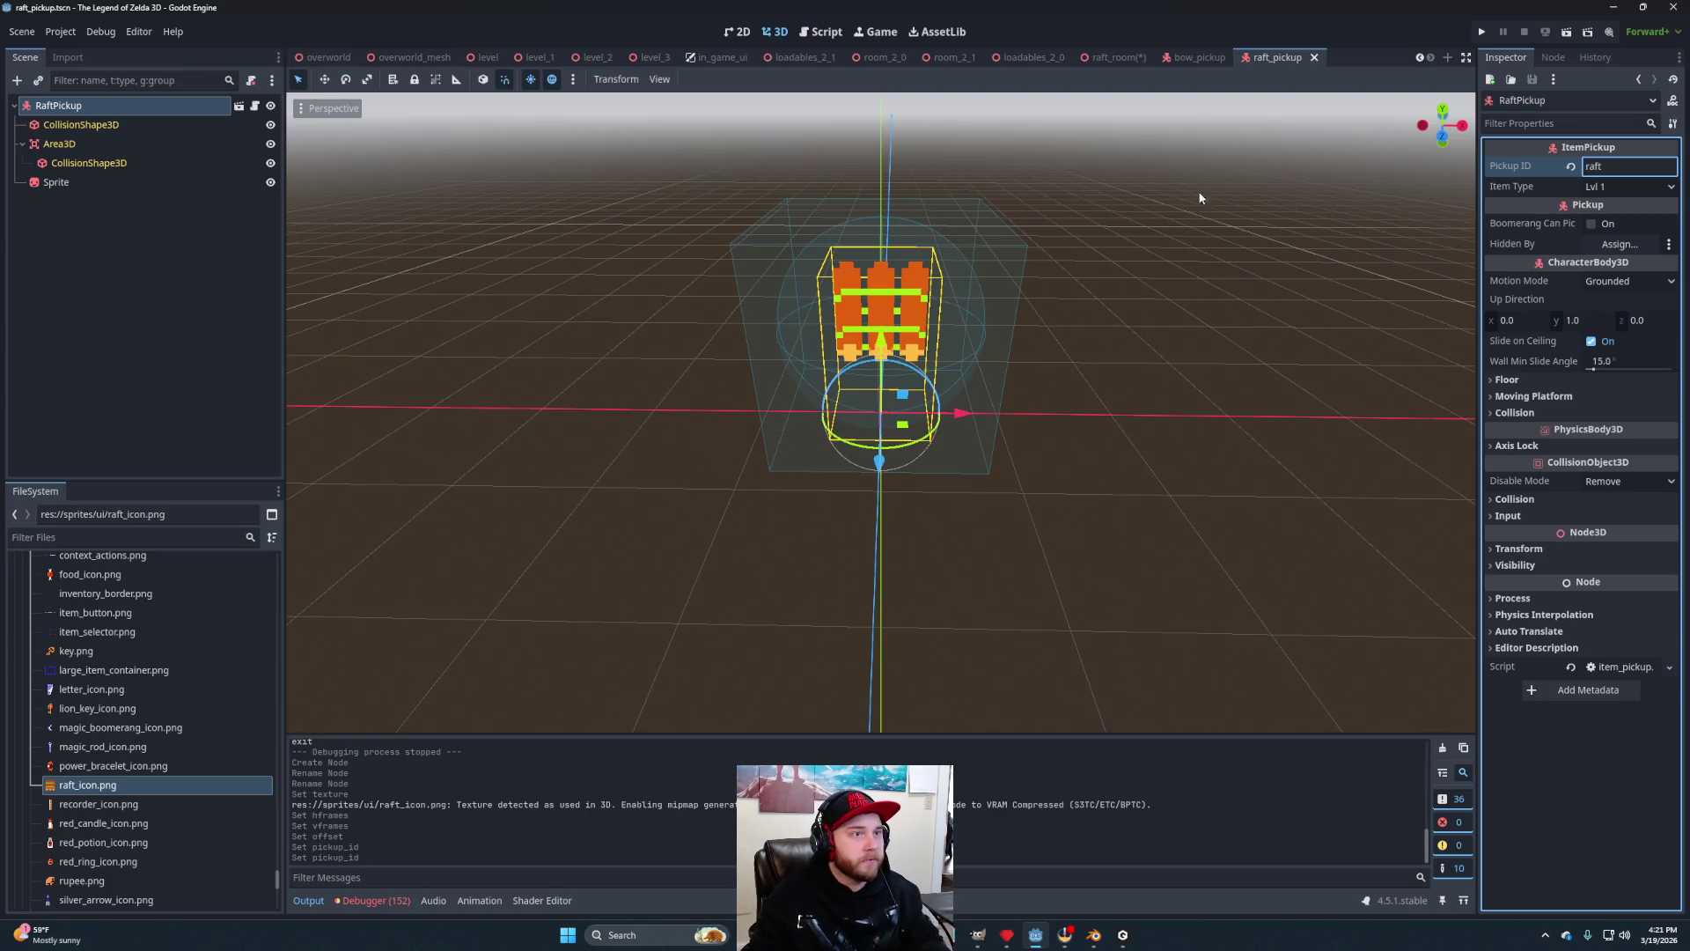
# Drop a raft_pickup.tscn instance into the raft_room scene.
pyautogui.click(1113, 58)
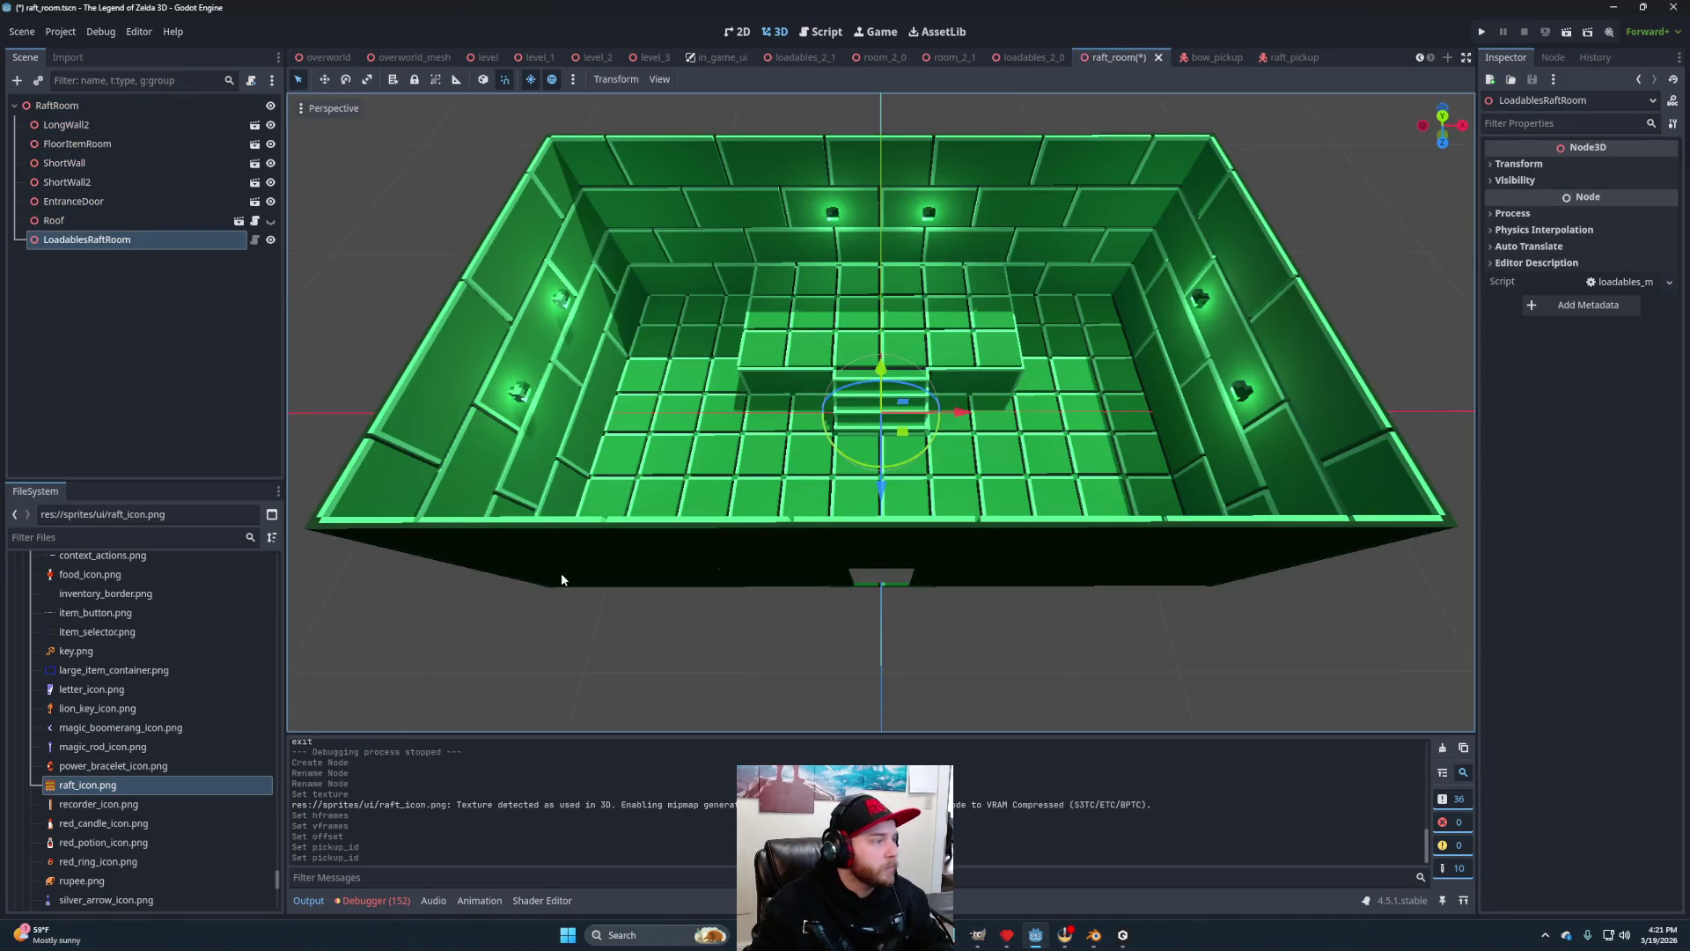
pyautogui.scroll(10, 193, 819)
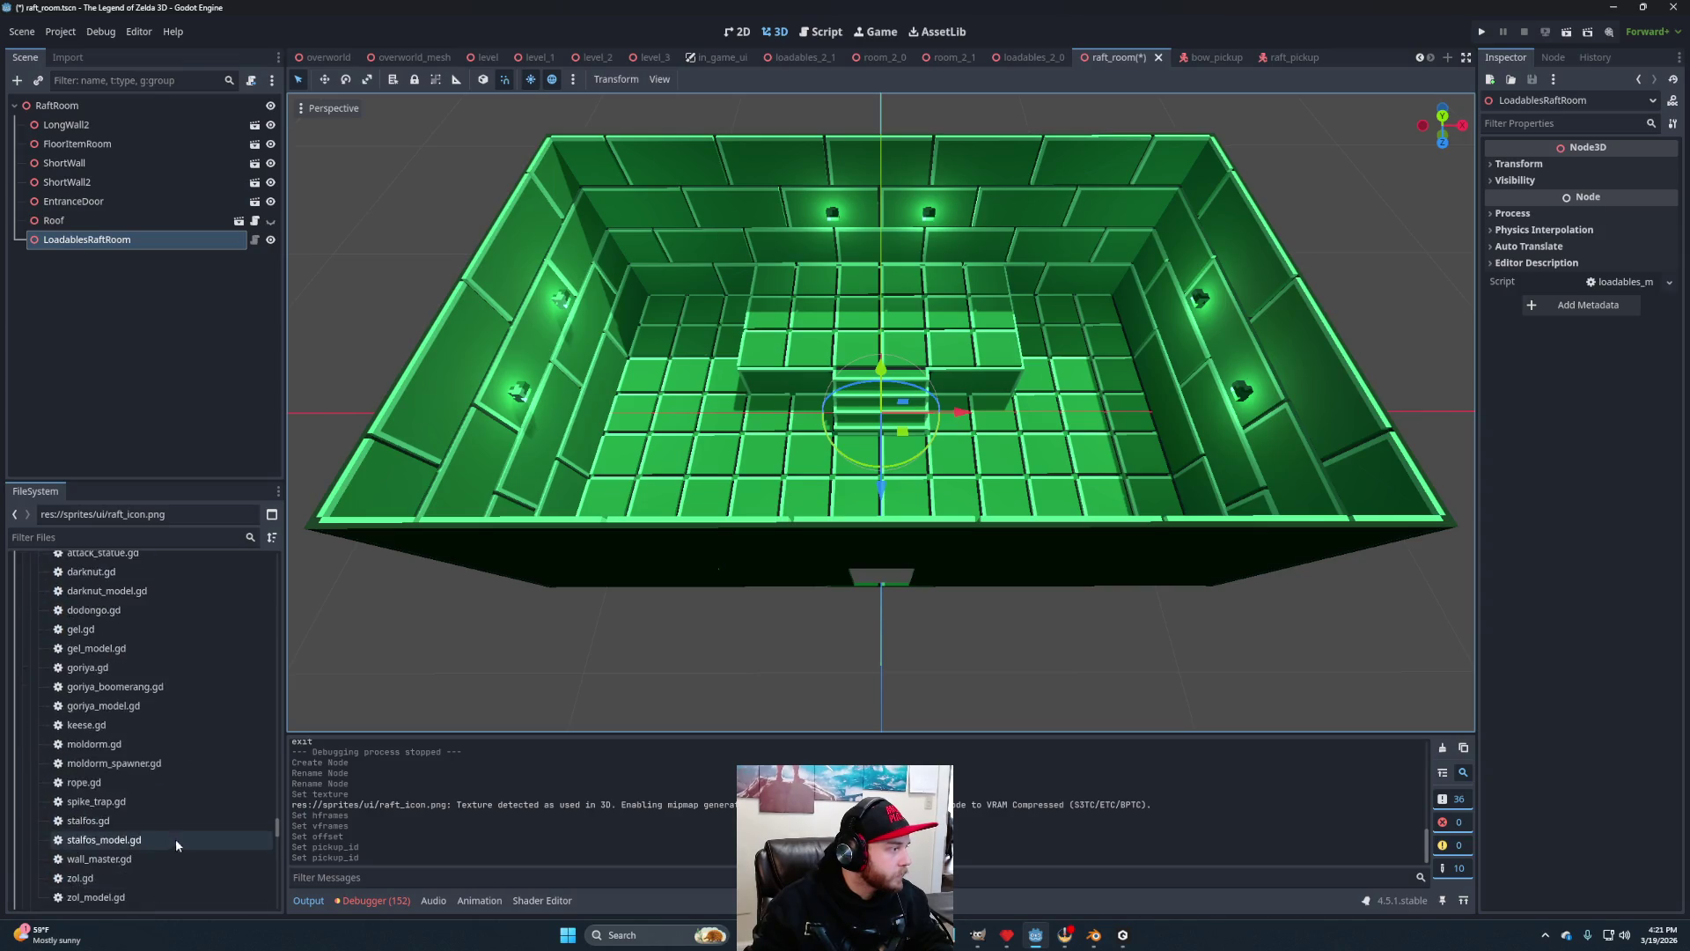
pyautogui.scroll(10, 180, 844)
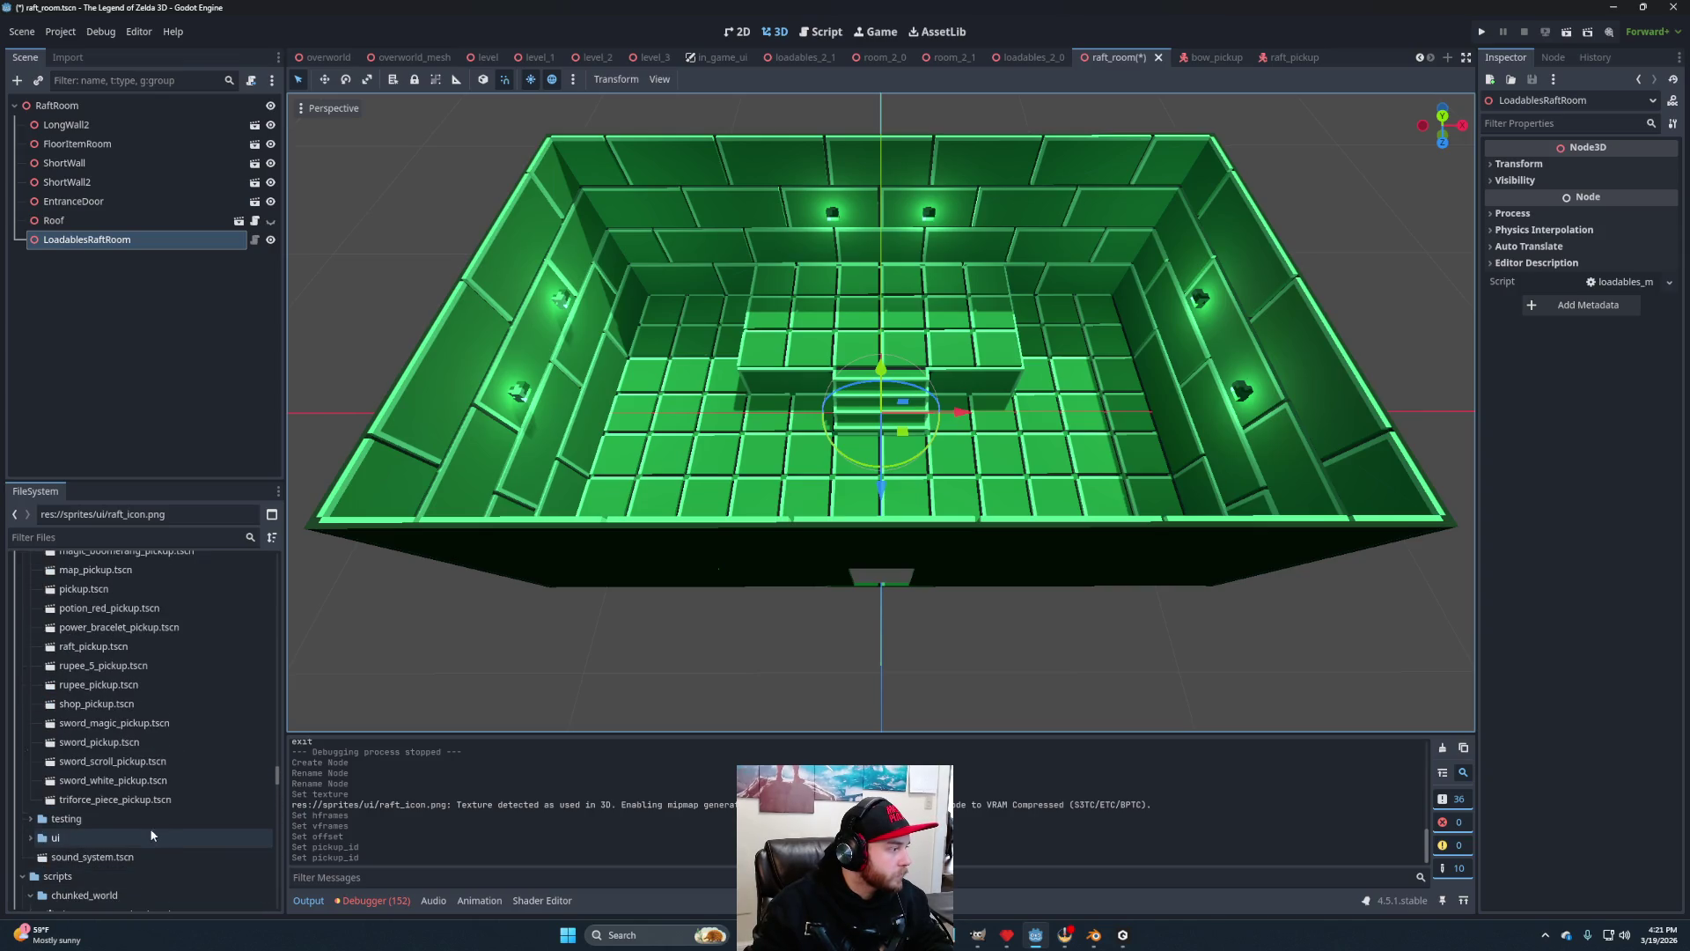
pyautogui.moveTo(124, 691)
pyautogui.mouseDown()
pyautogui.moveTo(106, 128)
pyautogui.moveTo(112, 244)
pyautogui.mouseUp()
# Add a Node3D named Pickups under LoadablesRaftRoom and move RaftPickup into it.
pyautogui.rightClick(111, 244)
pyautogui.click(150, 262)
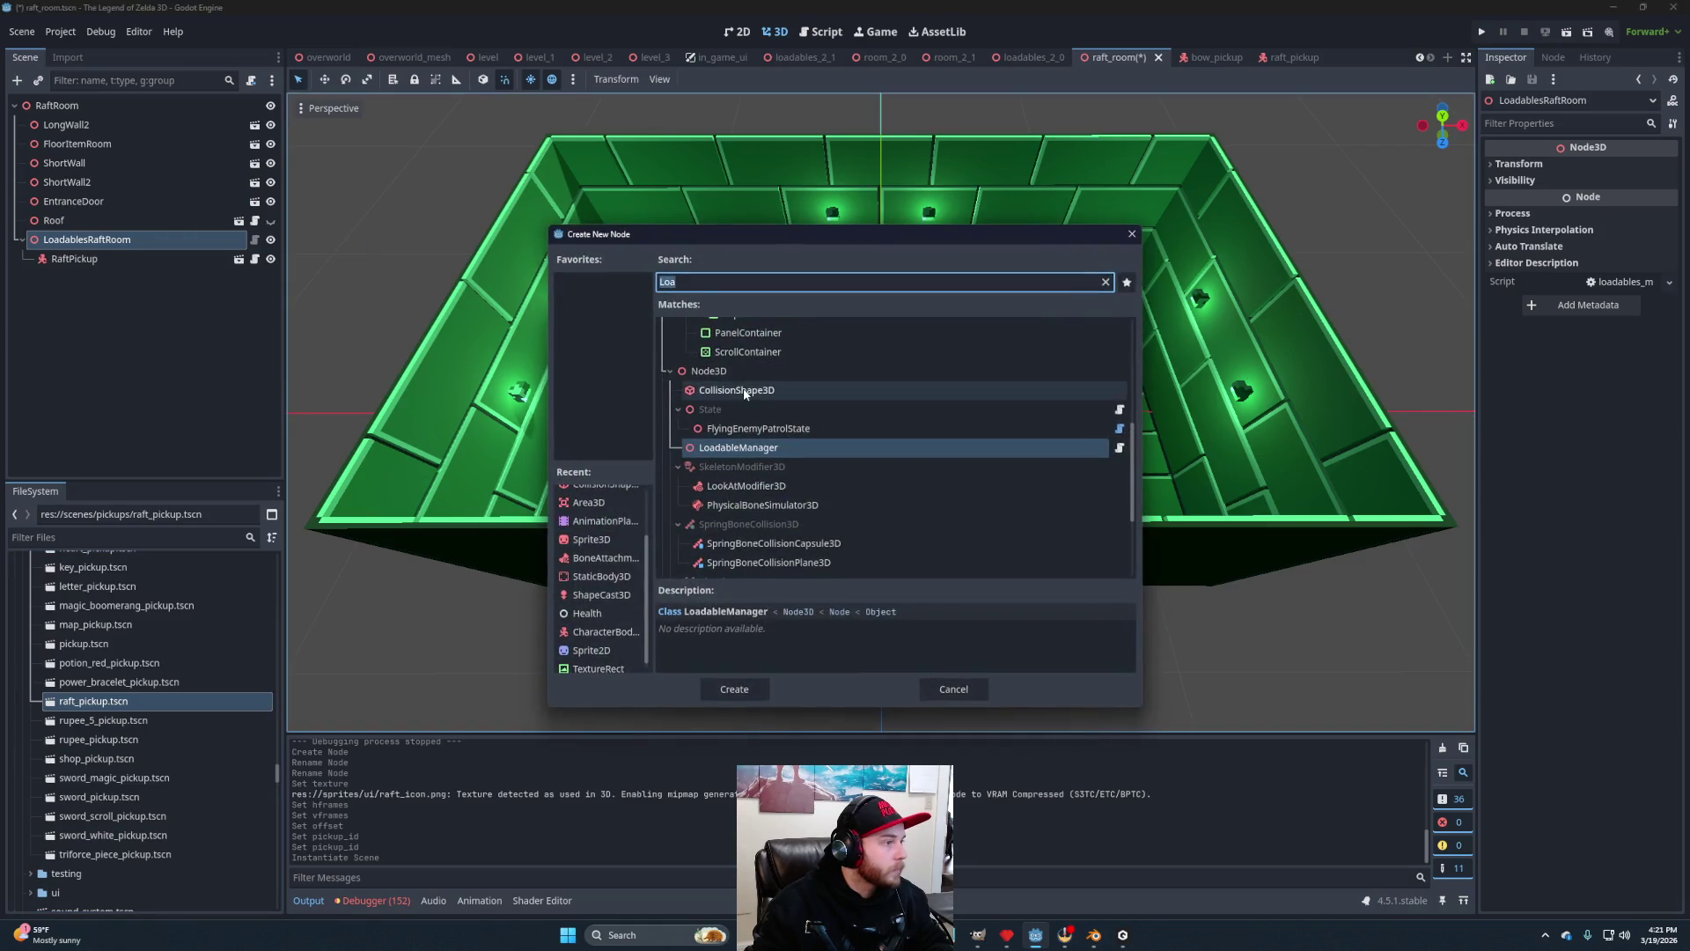
pyautogui.click(748, 690)
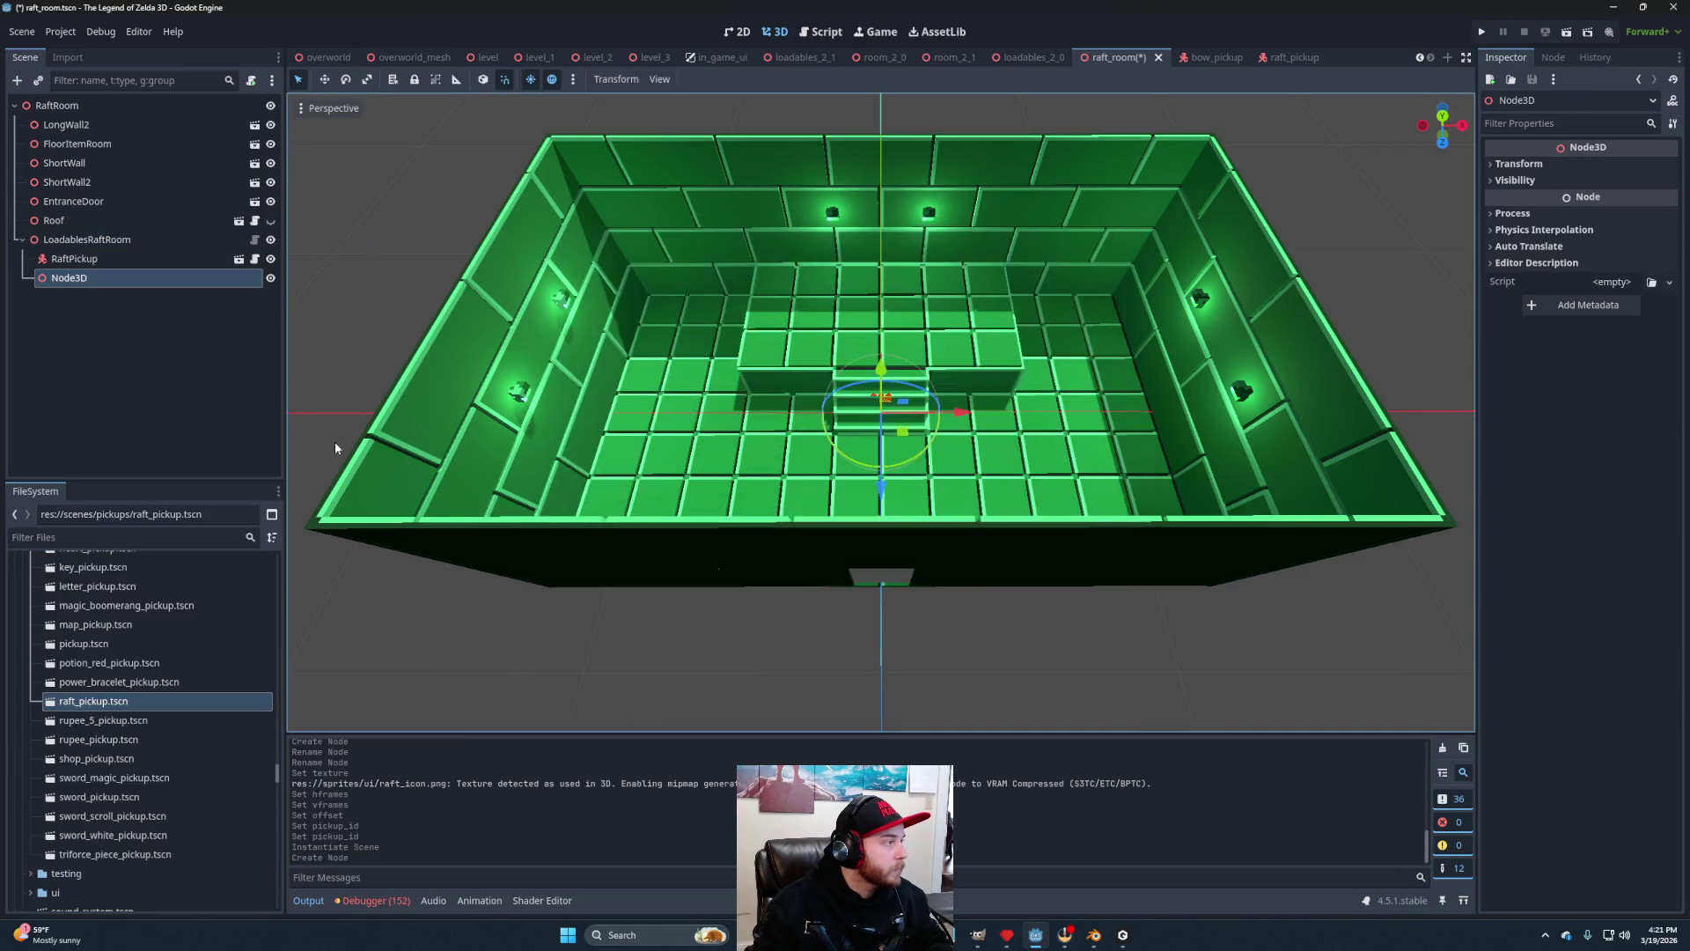
pyautogui.doubleClick(103, 277)
pyautogui.write('Pickup')
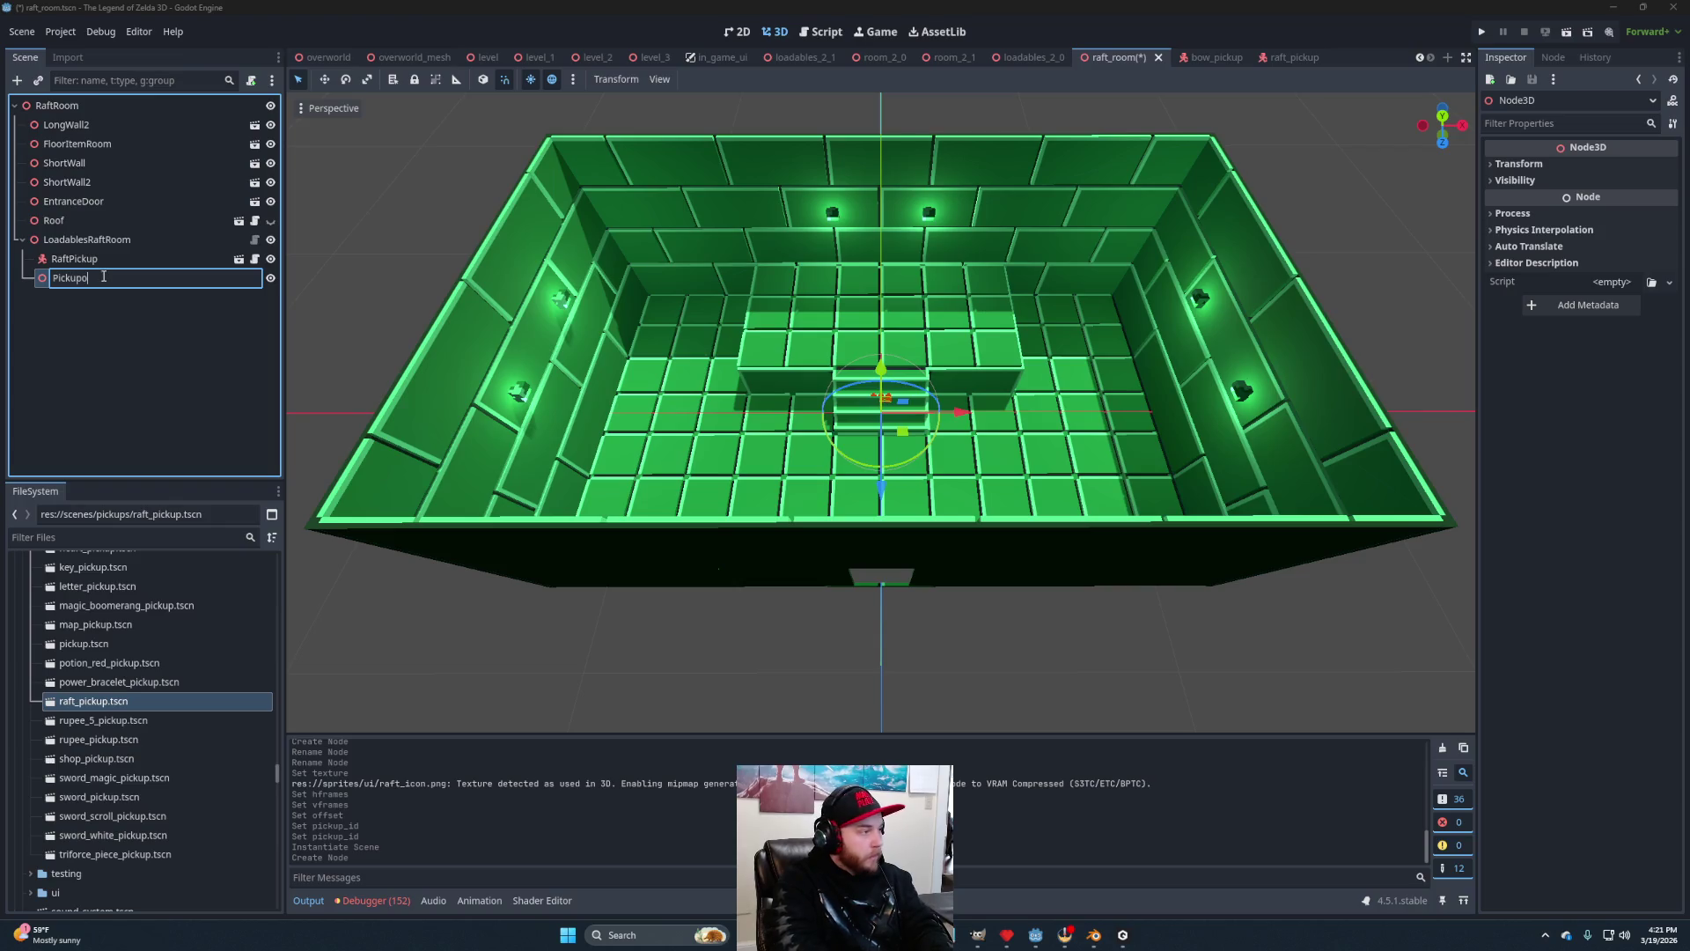
pyautogui.press('Return')
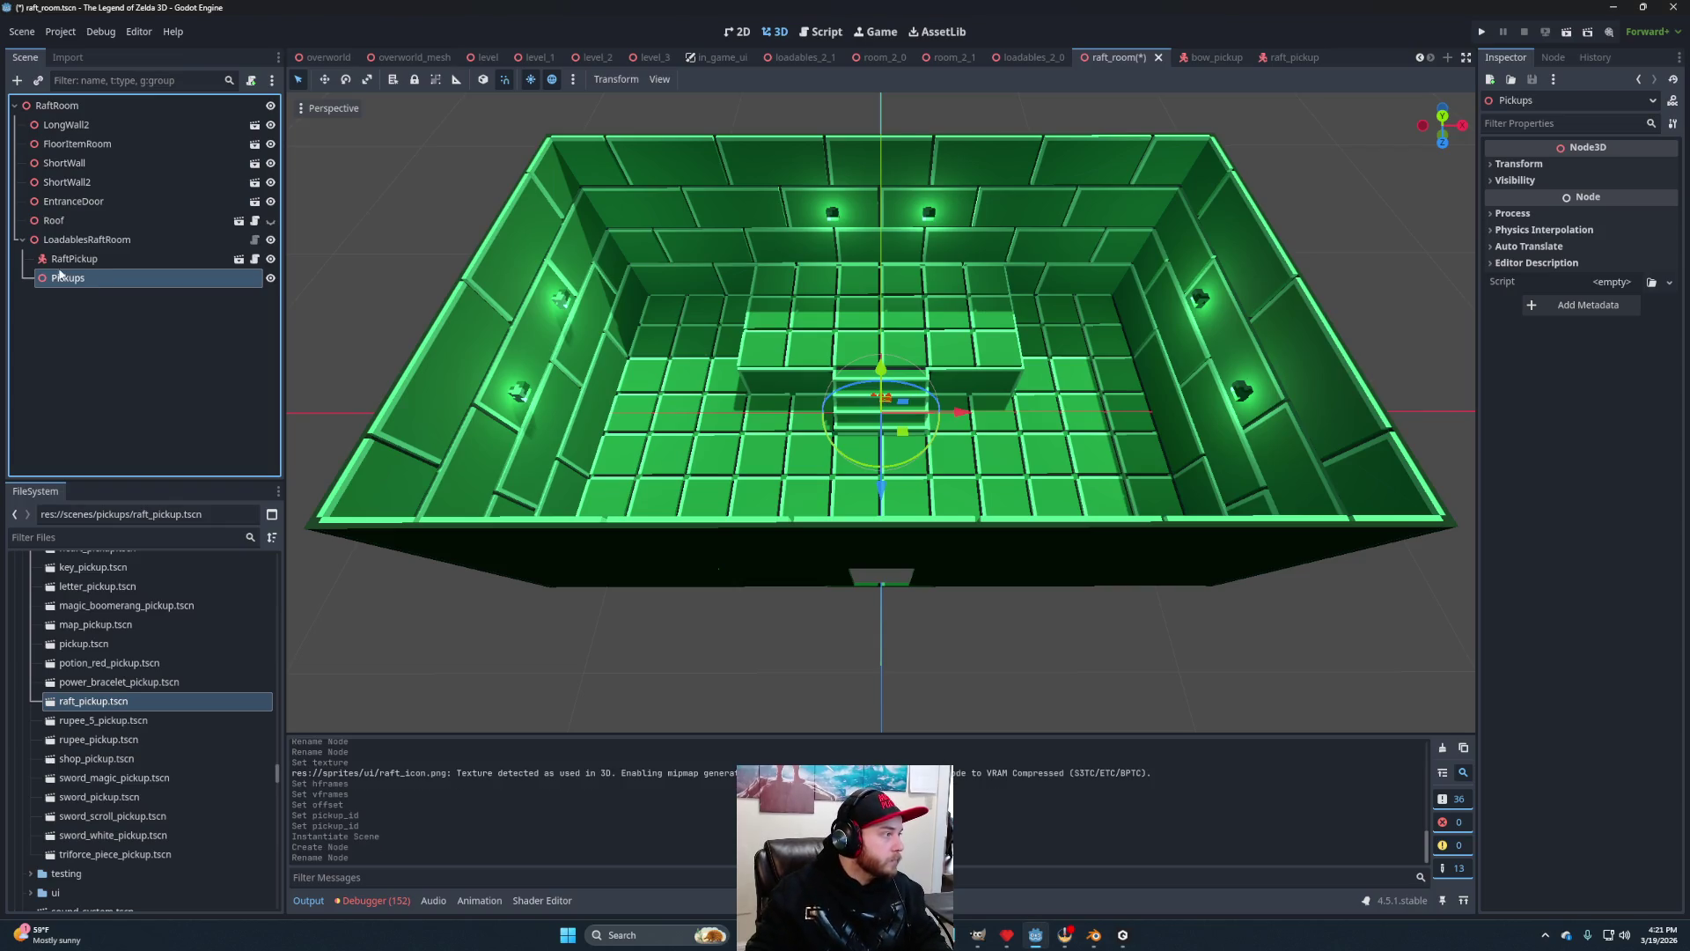
pyautogui.click(74, 260)
pyautogui.moveTo(81, 279); pyautogui.dragTo(83, 280)
# Raise RaftPickup and slide it back 3.1 m onto the raised platform.
pyautogui.scroll(5, 759, 452)
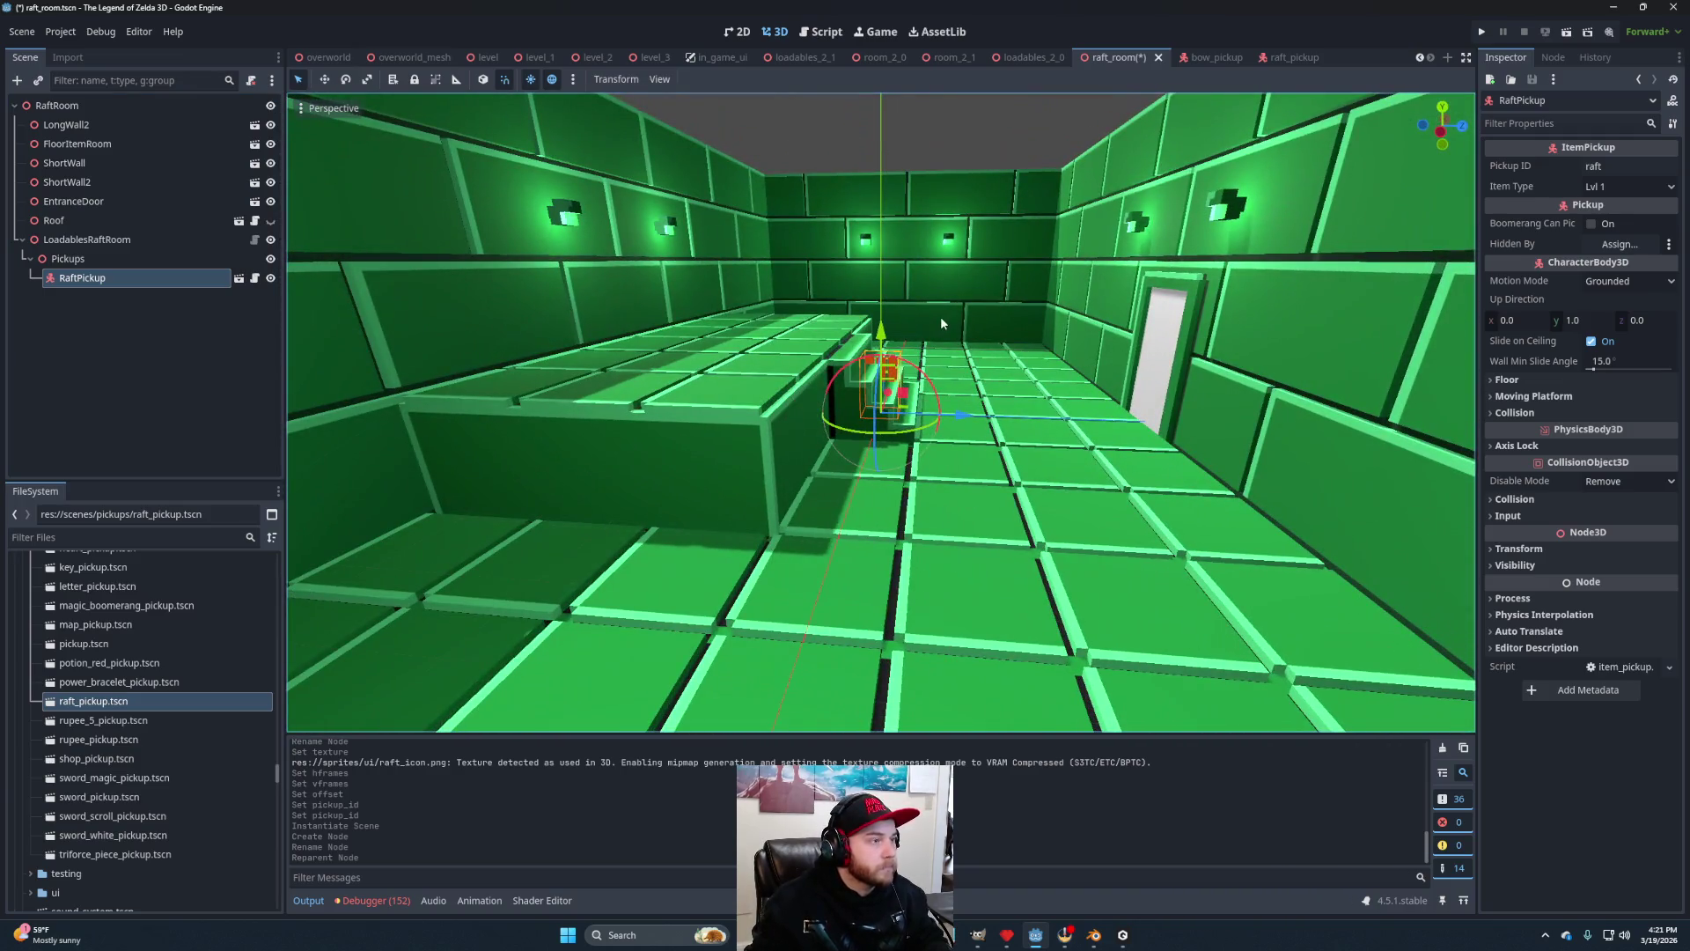
pyautogui.moveTo(892, 331); pyautogui.dragTo(890, 254)
pyautogui.moveTo(965, 342)
pyautogui.mouseDown()
pyautogui.moveTo(820, 333)
pyautogui.moveTo(657, 437)
pyautogui.moveTo(506, 399)
pyautogui.moveTo(605, 478)
pyautogui.mouseUp()
pyautogui.scroll(-3, 750, 495)
pyautogui.moveTo(750, 496); pyautogui.dragTo(757, 474)
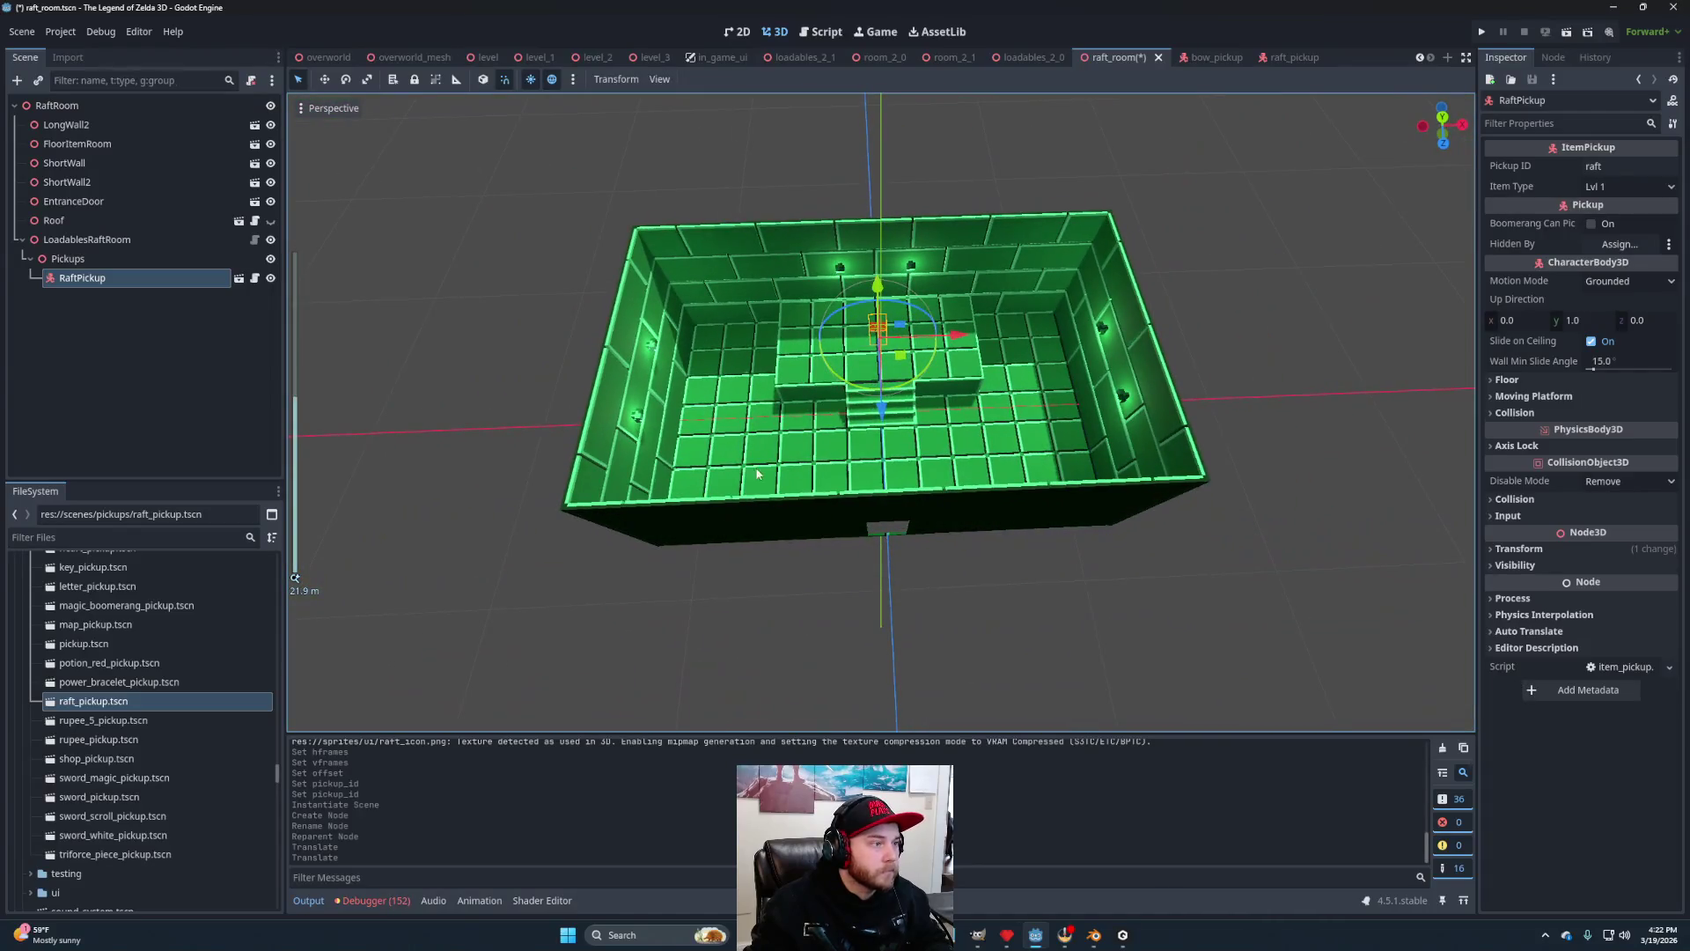
# Add a Node3D child named Enemies under LoadablesRaftRoom.
pyautogui.rightClick(93, 243)
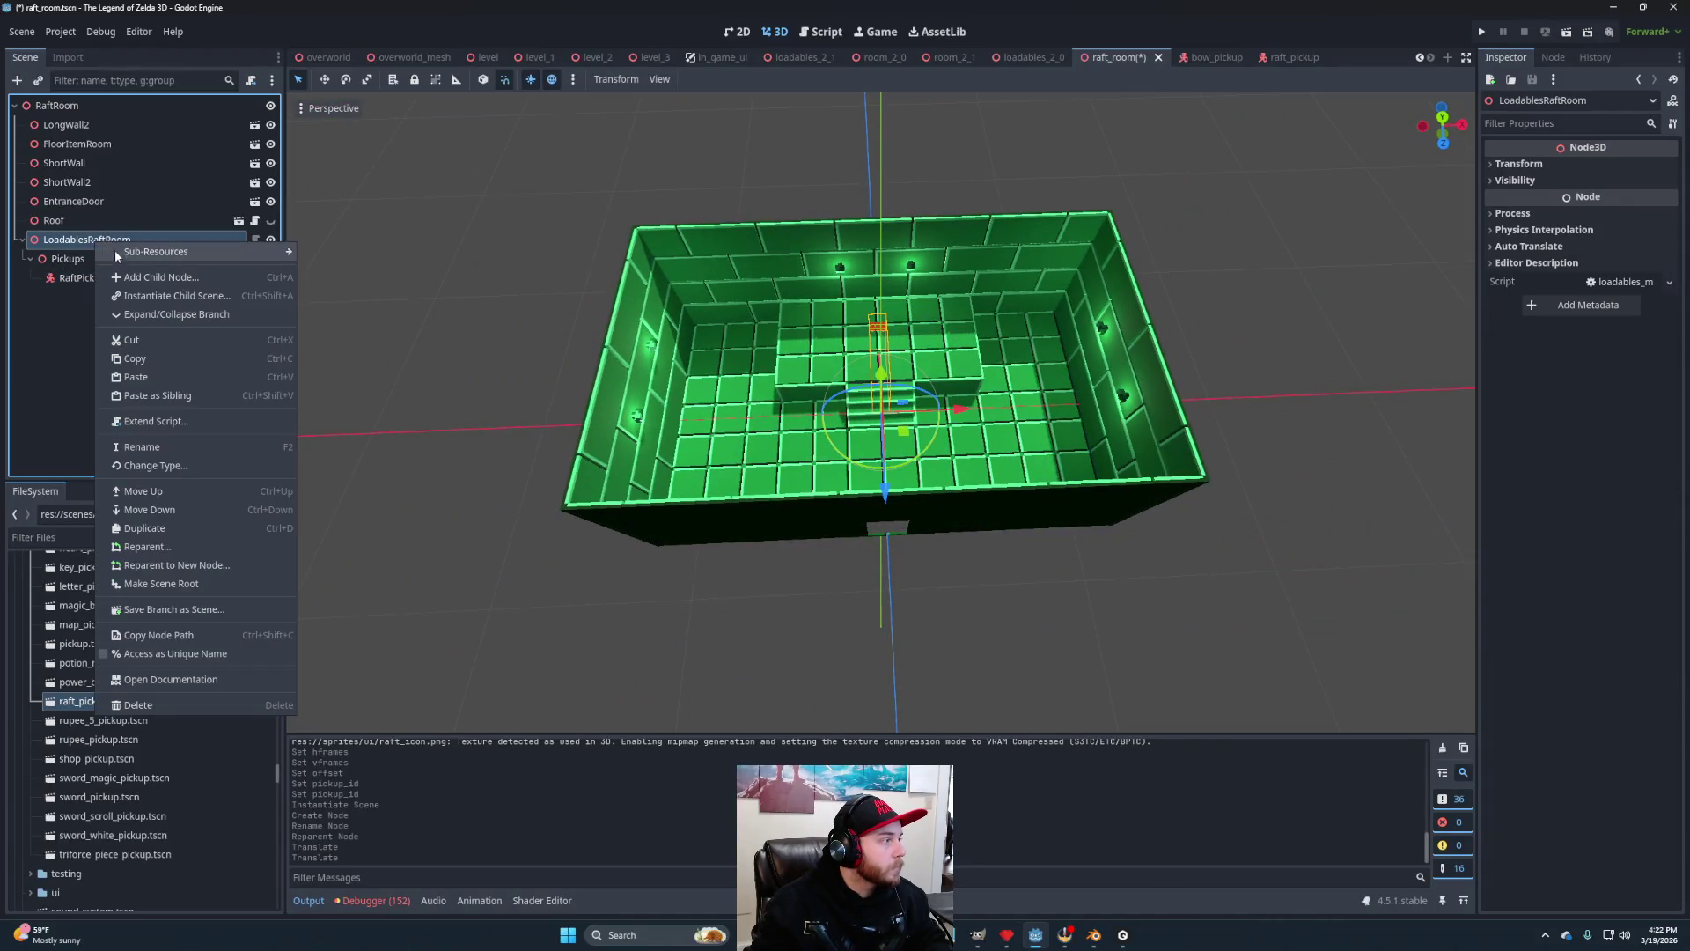
pyautogui.click(130, 284)
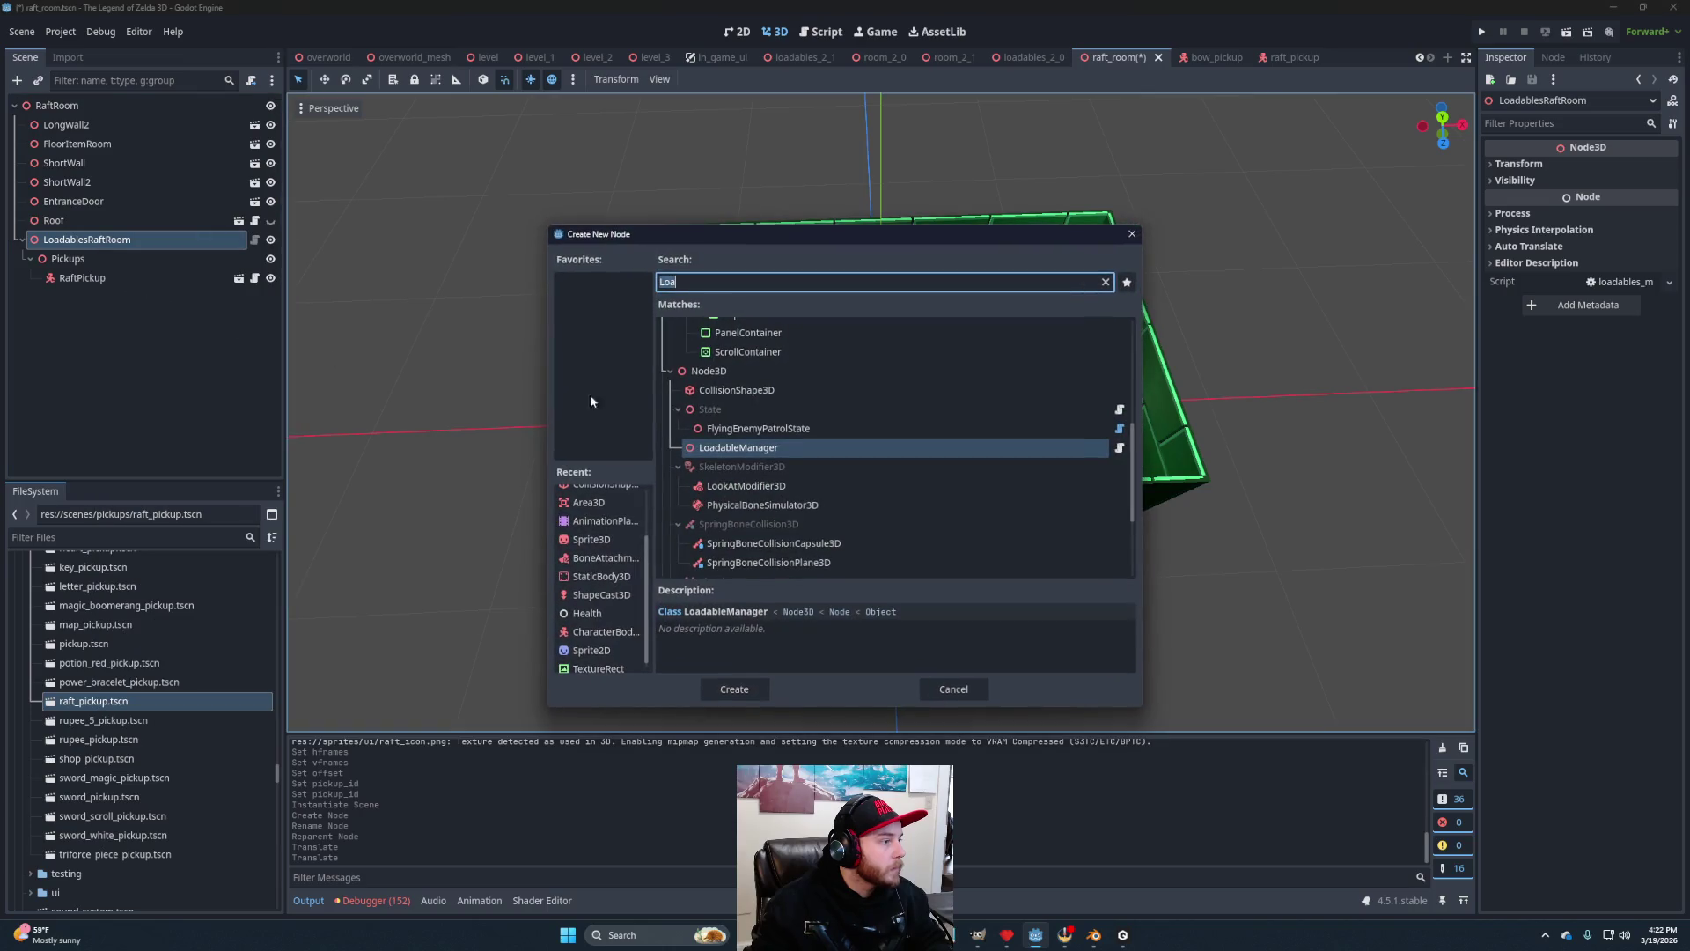
pyautogui.click(714, 380)
pyautogui.click(732, 690)
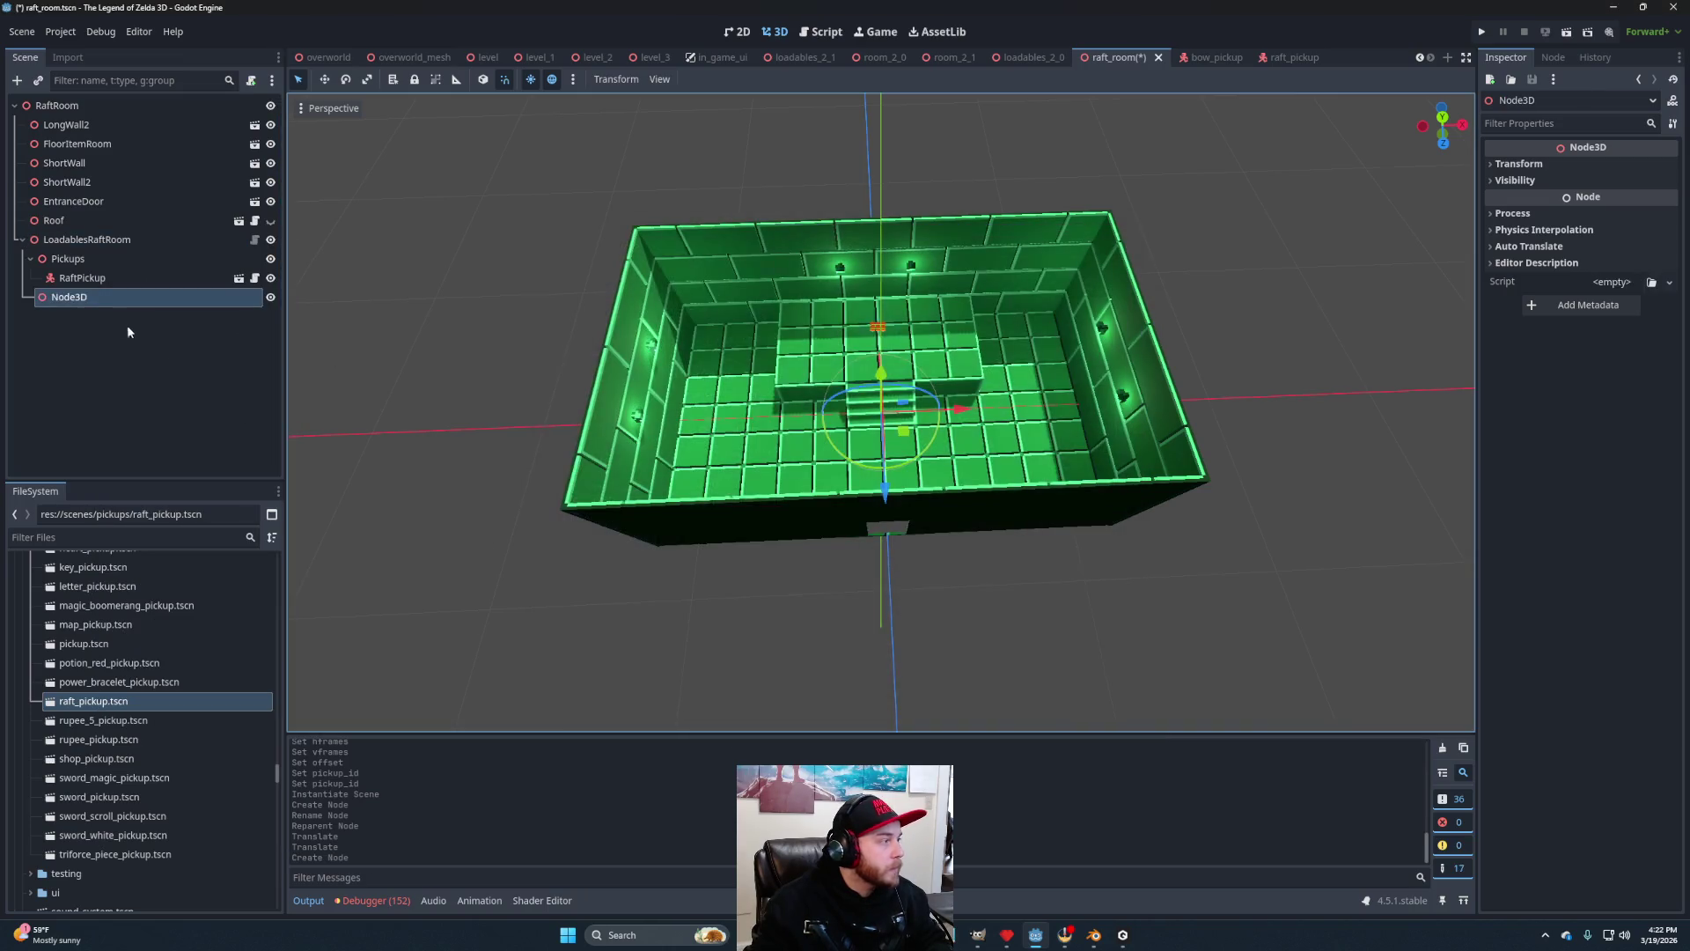
pyautogui.click(83, 297)
pyautogui.write('Enemies')
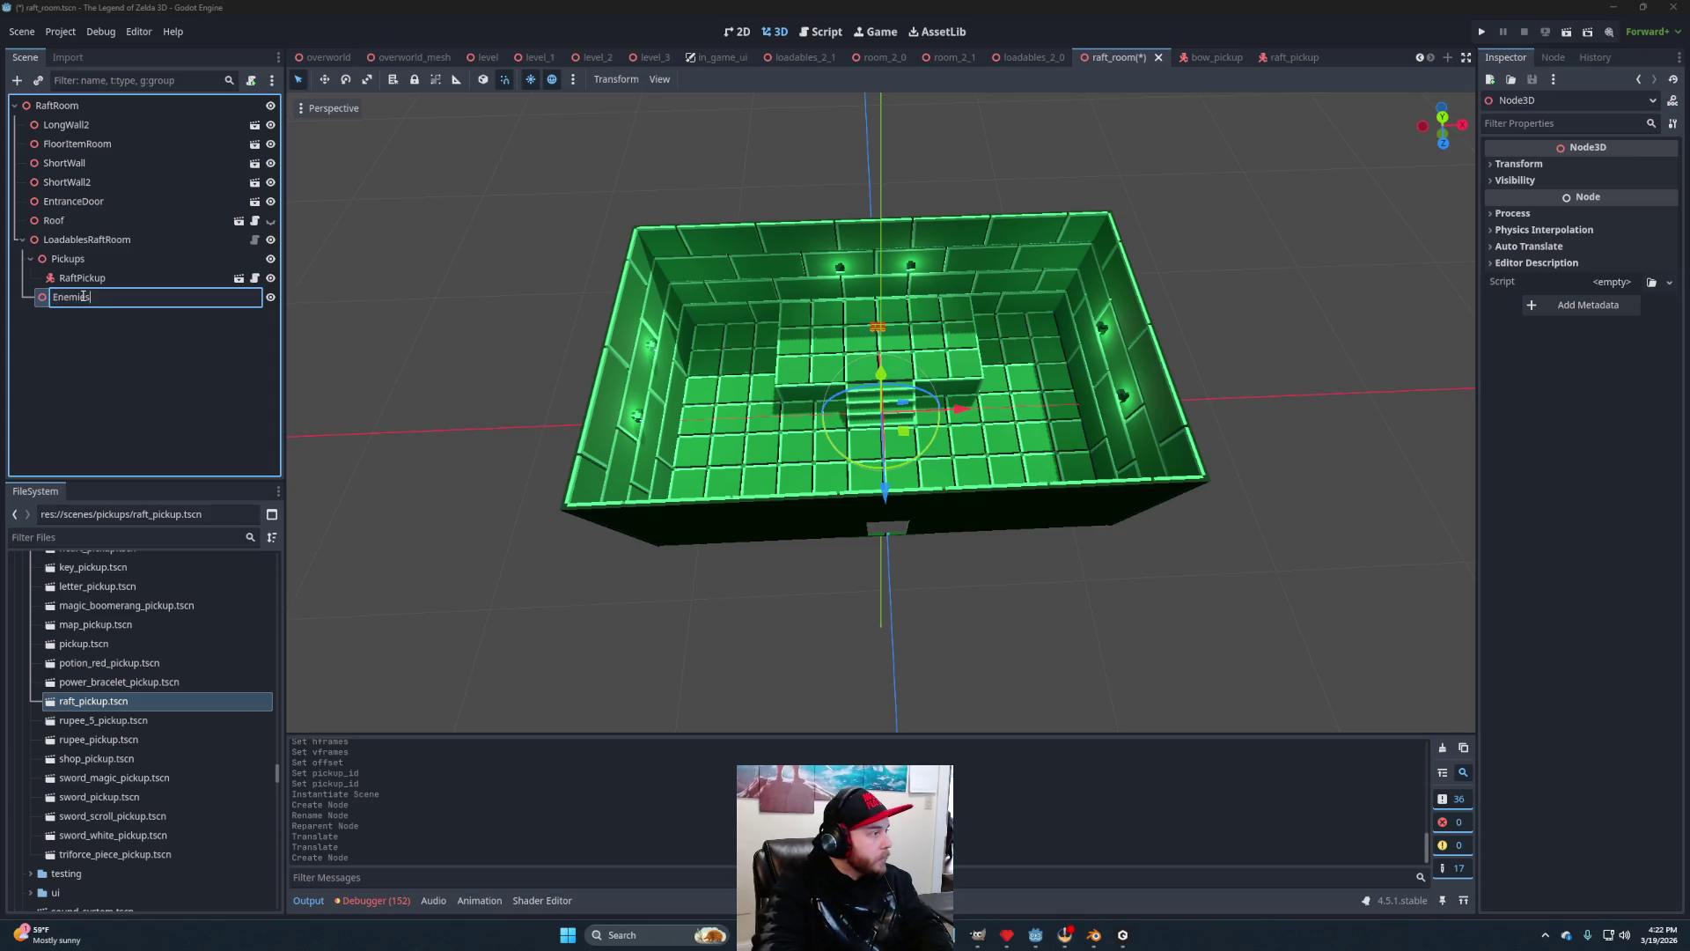
pyautogui.press('Return')
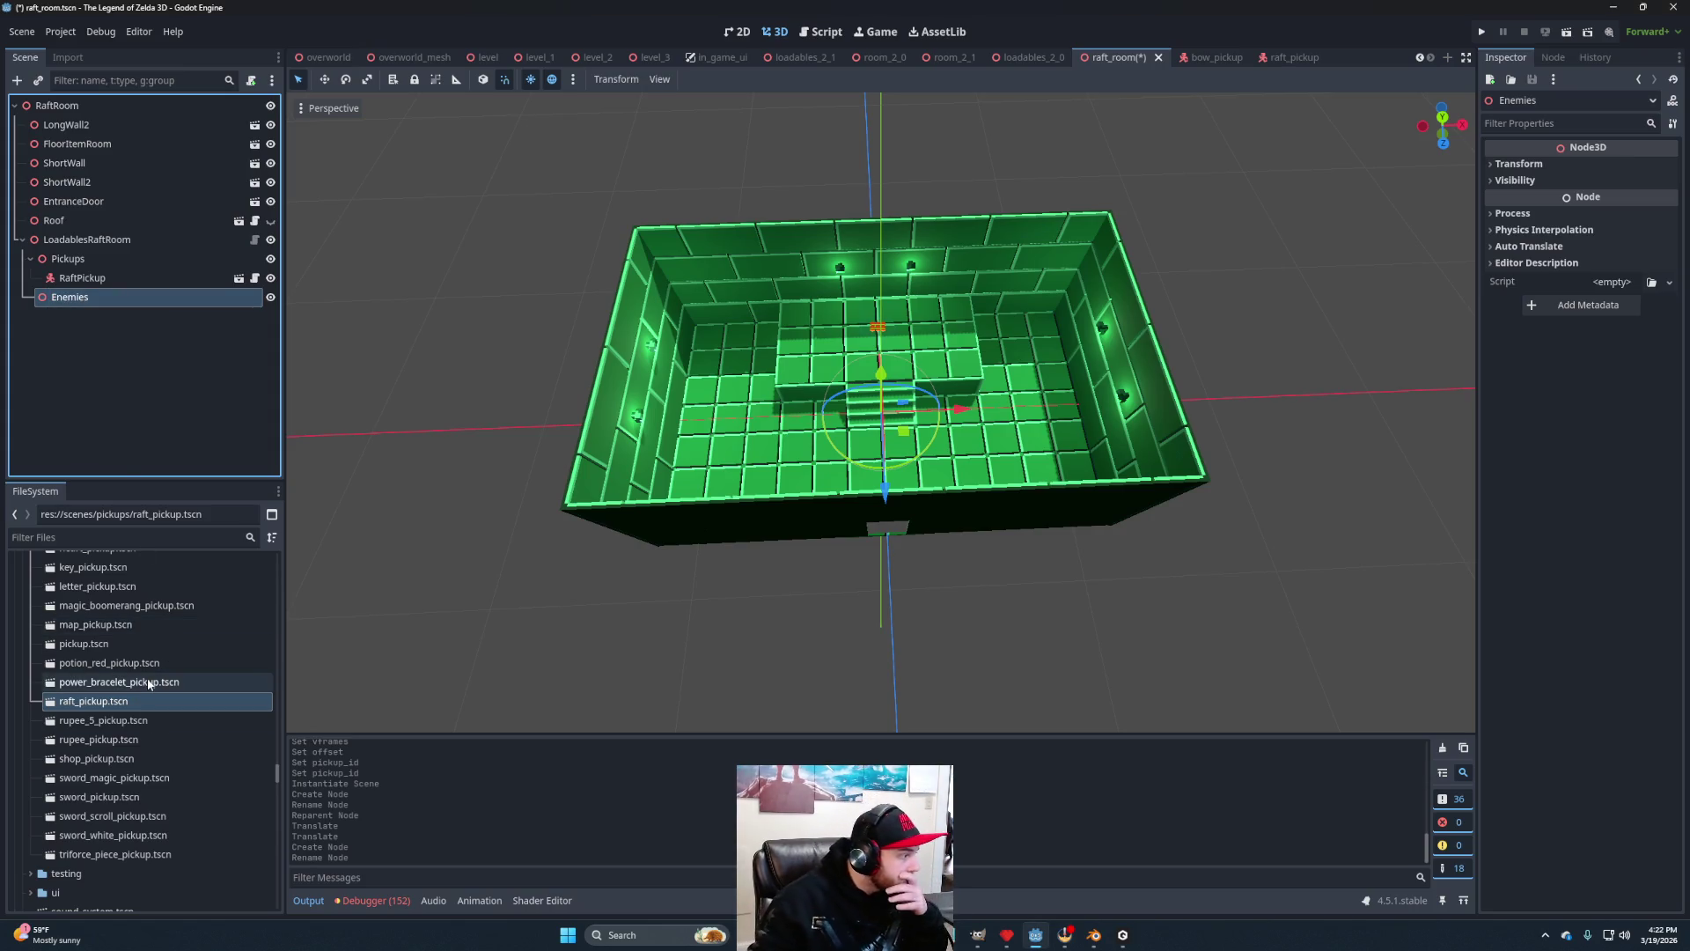
# Add keese.tscn, duplicate it to four Keese, and place them all under Enemies.
pyautogui.scroll(3, 132, 717)
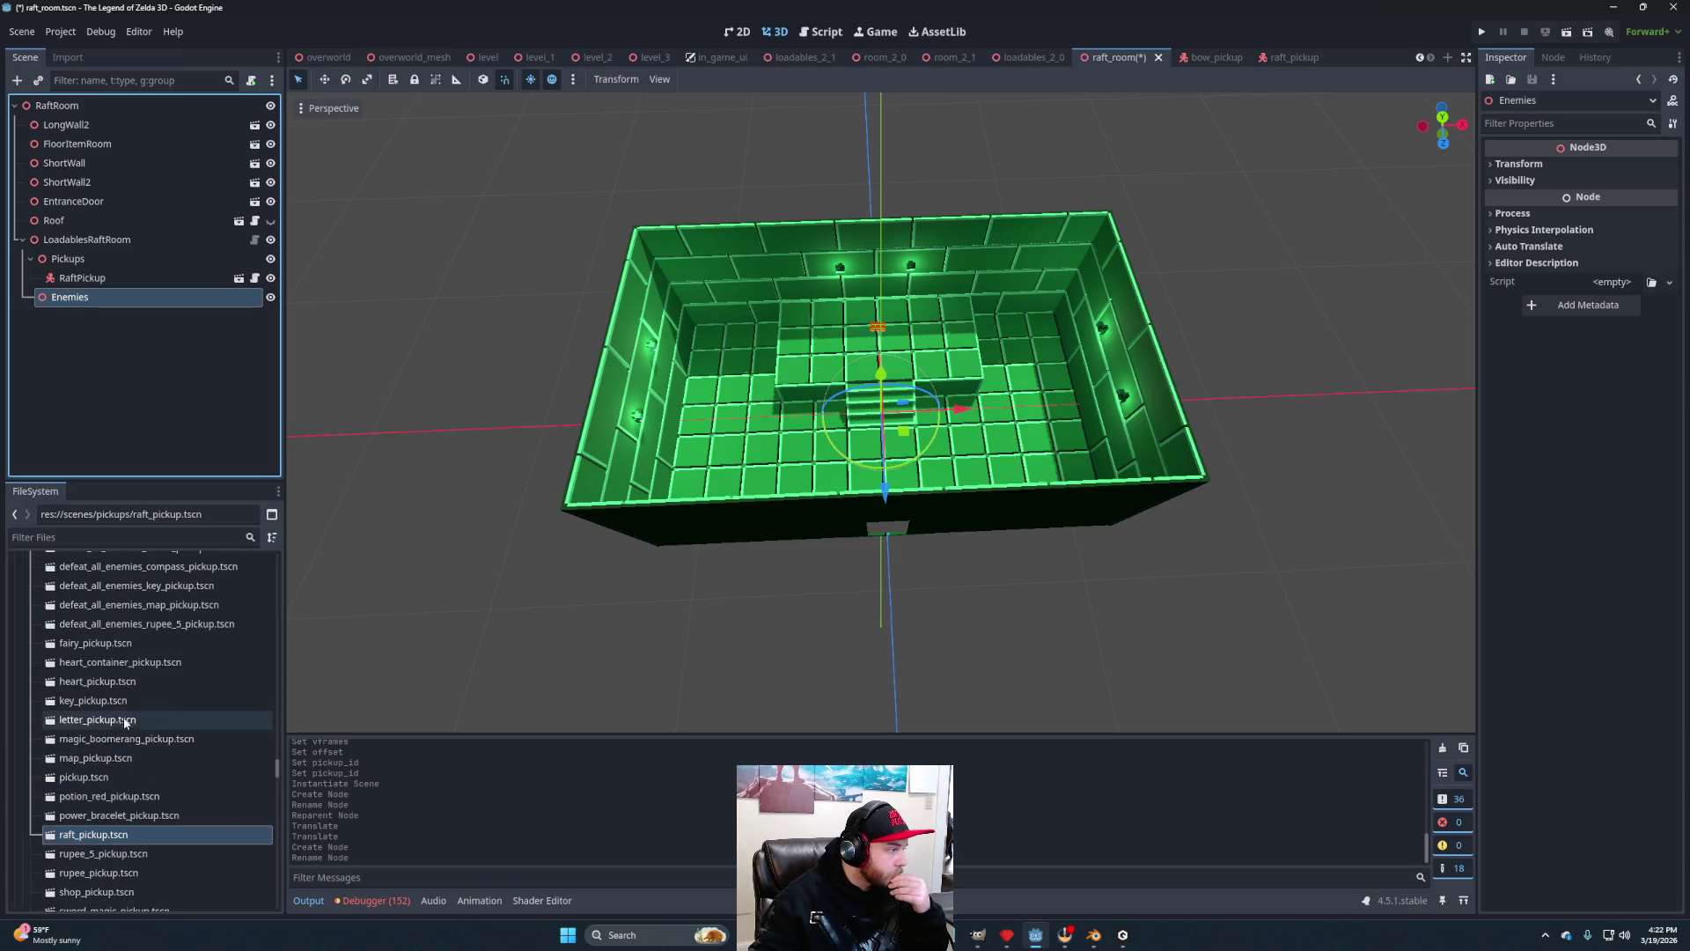
pyautogui.scroll(-2, 141, 748)
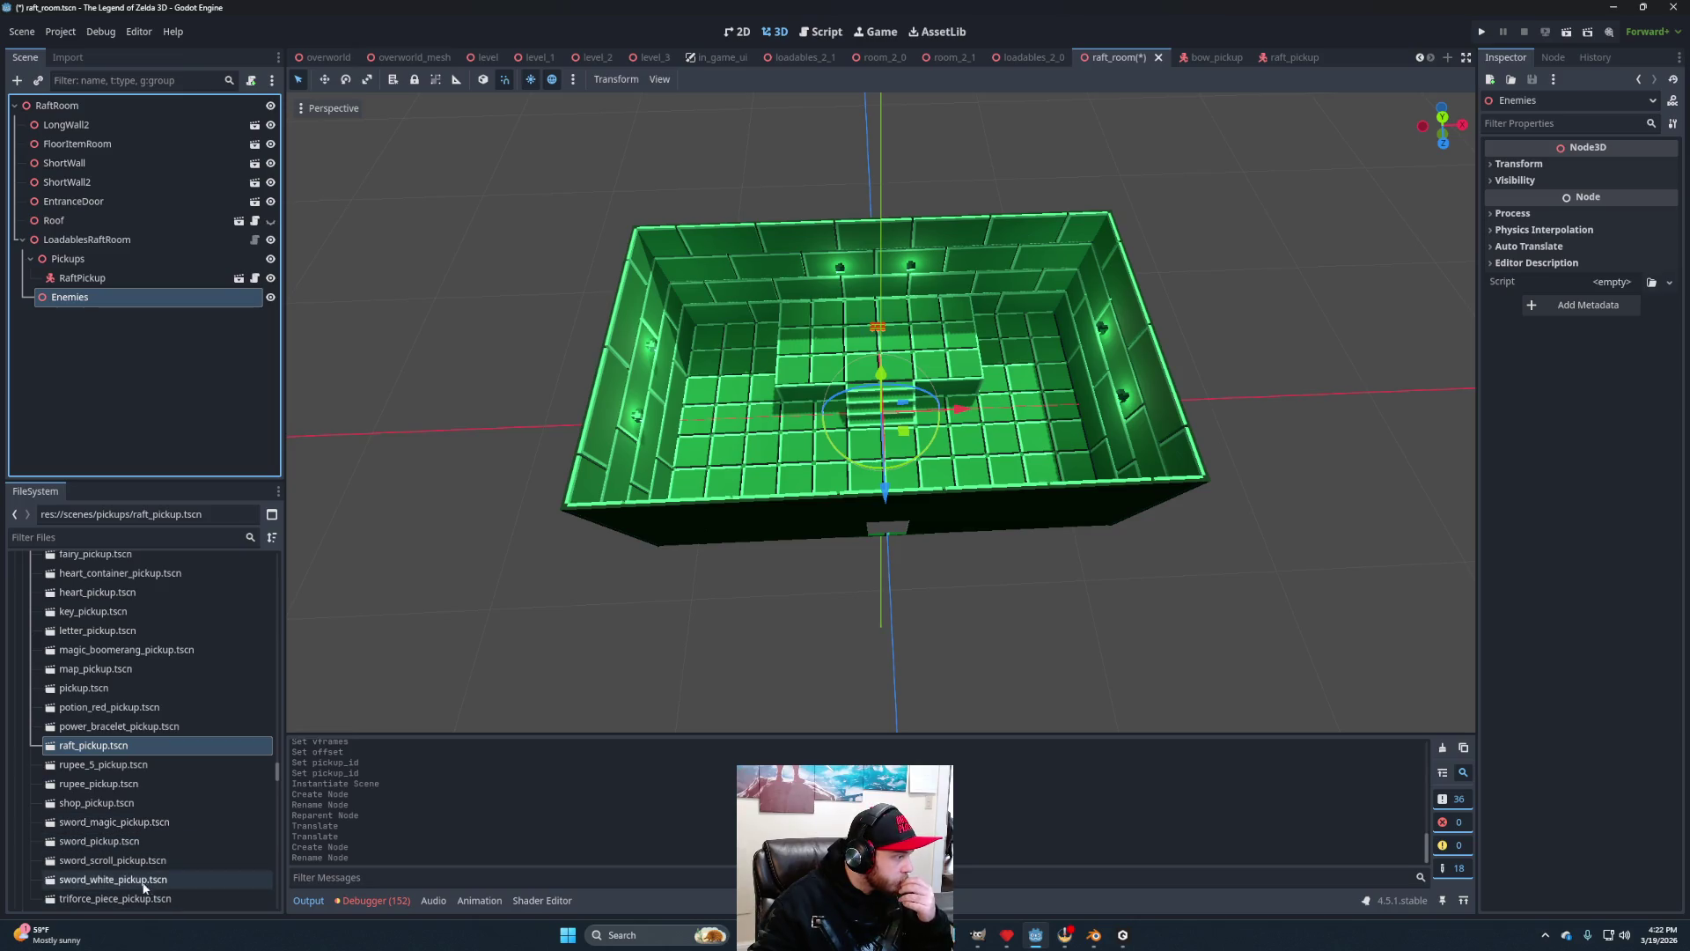
pyautogui.scroll(-3, 136, 783)
pyautogui.scroll(3, 153, 810)
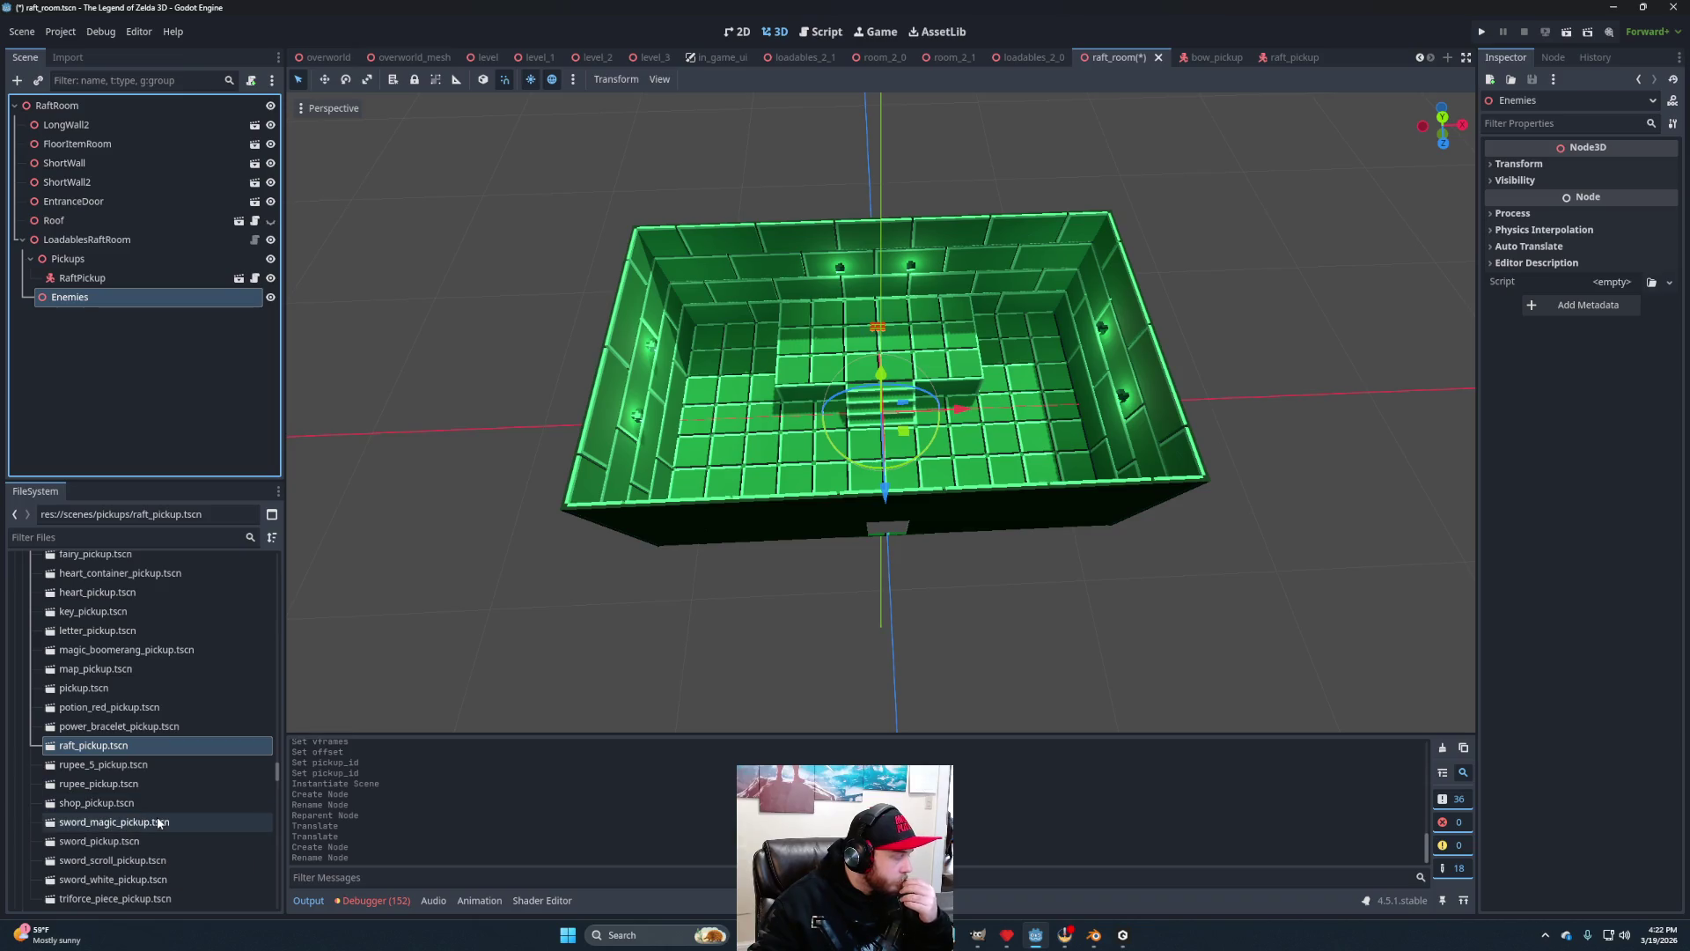
pyautogui.scroll(6, 152, 822)
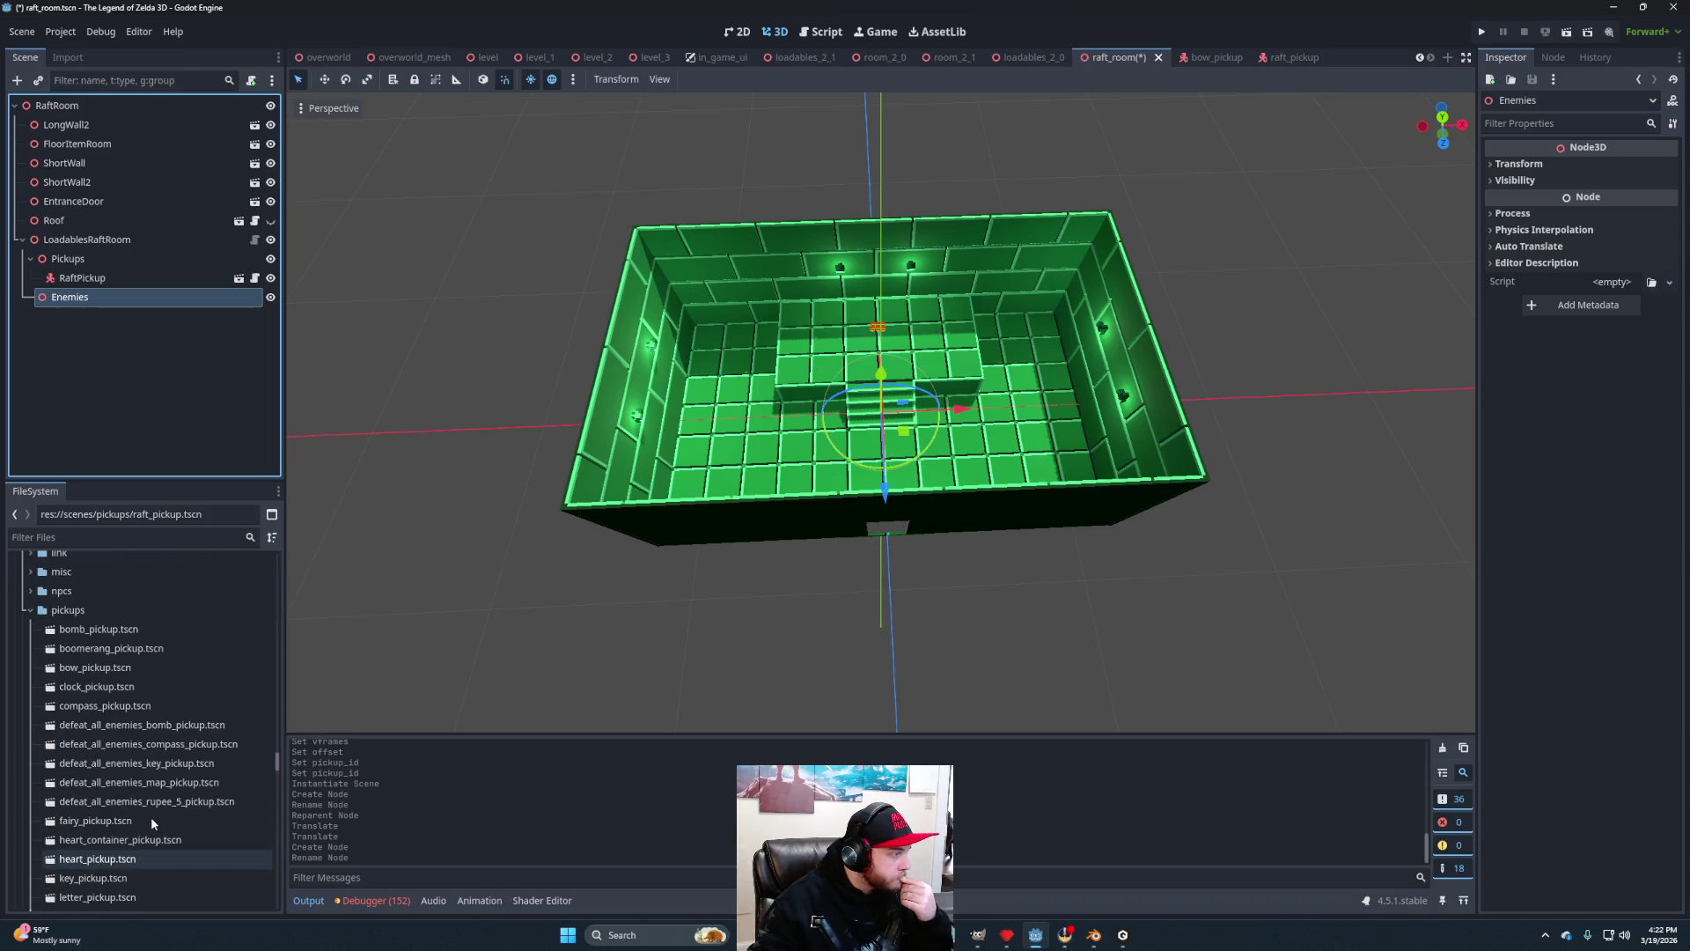
pyautogui.scroll(-6, 153, 824)
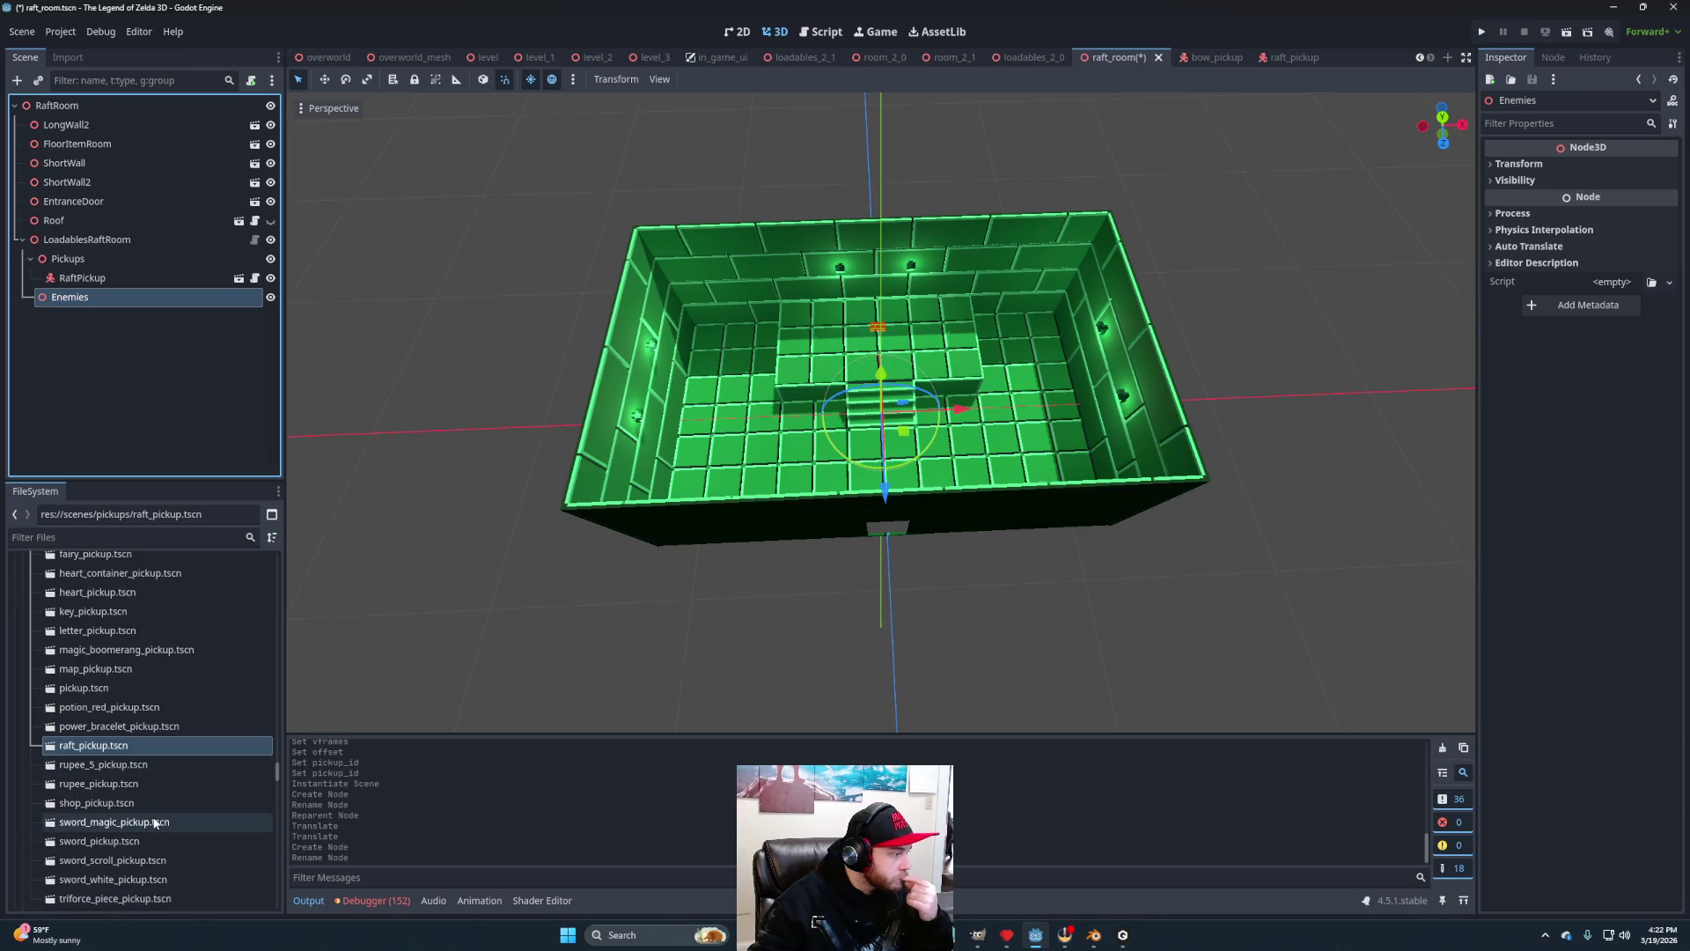
pyautogui.scroll(-3, 154, 822)
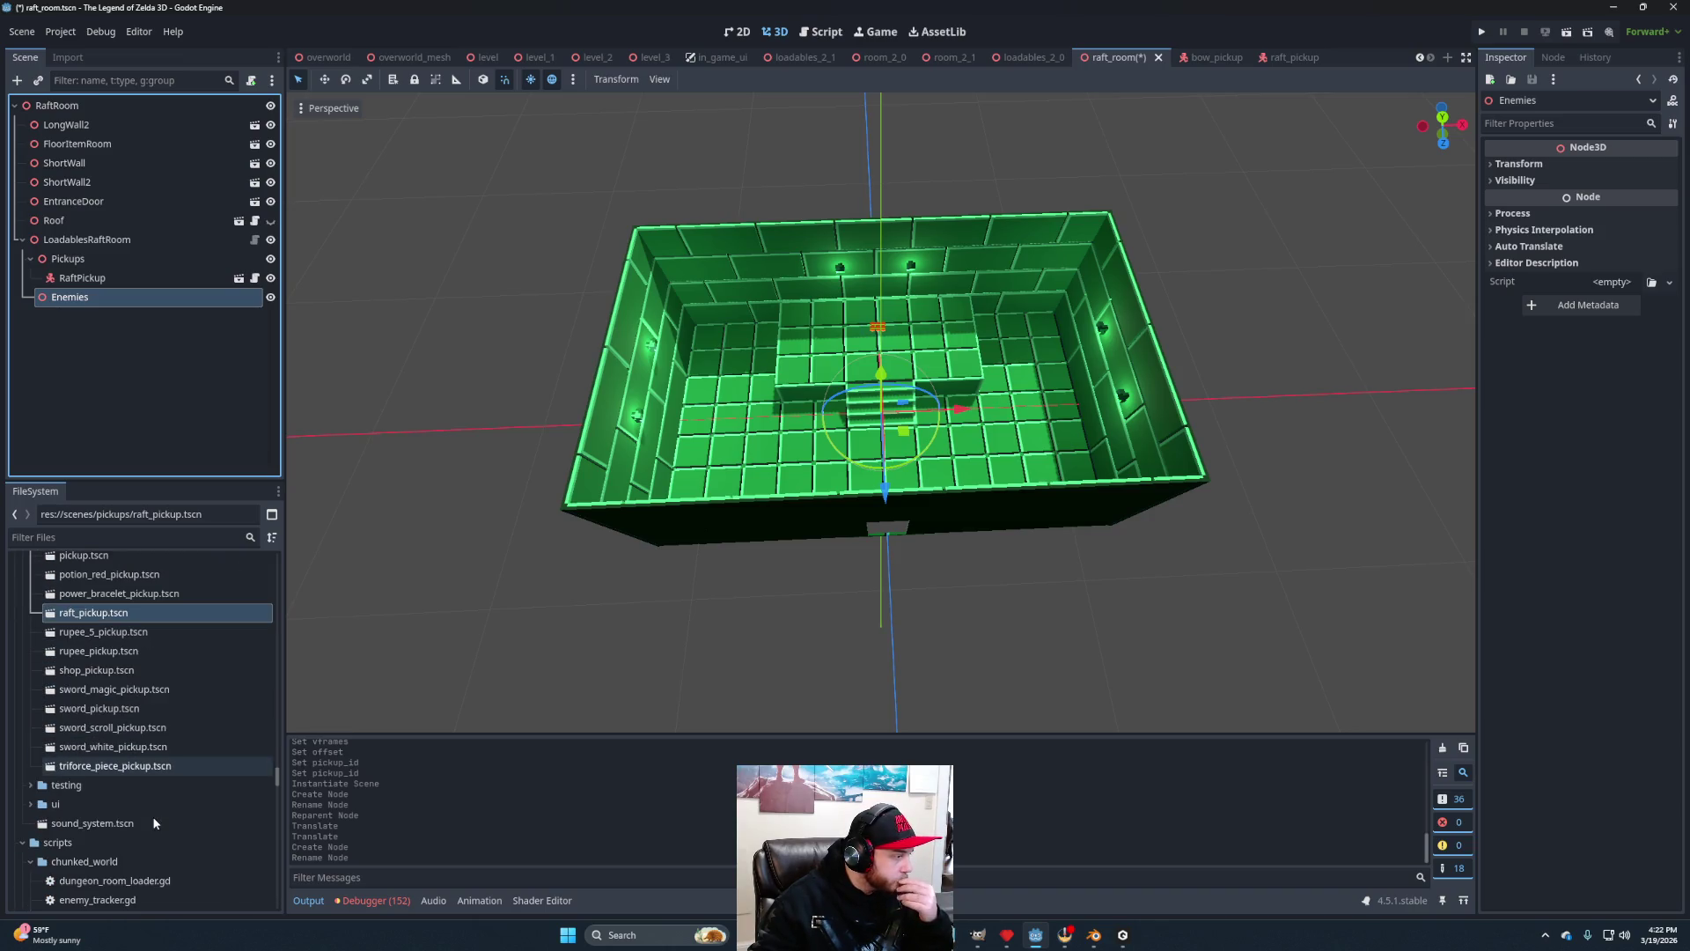
pyautogui.scroll(-1, 154, 822)
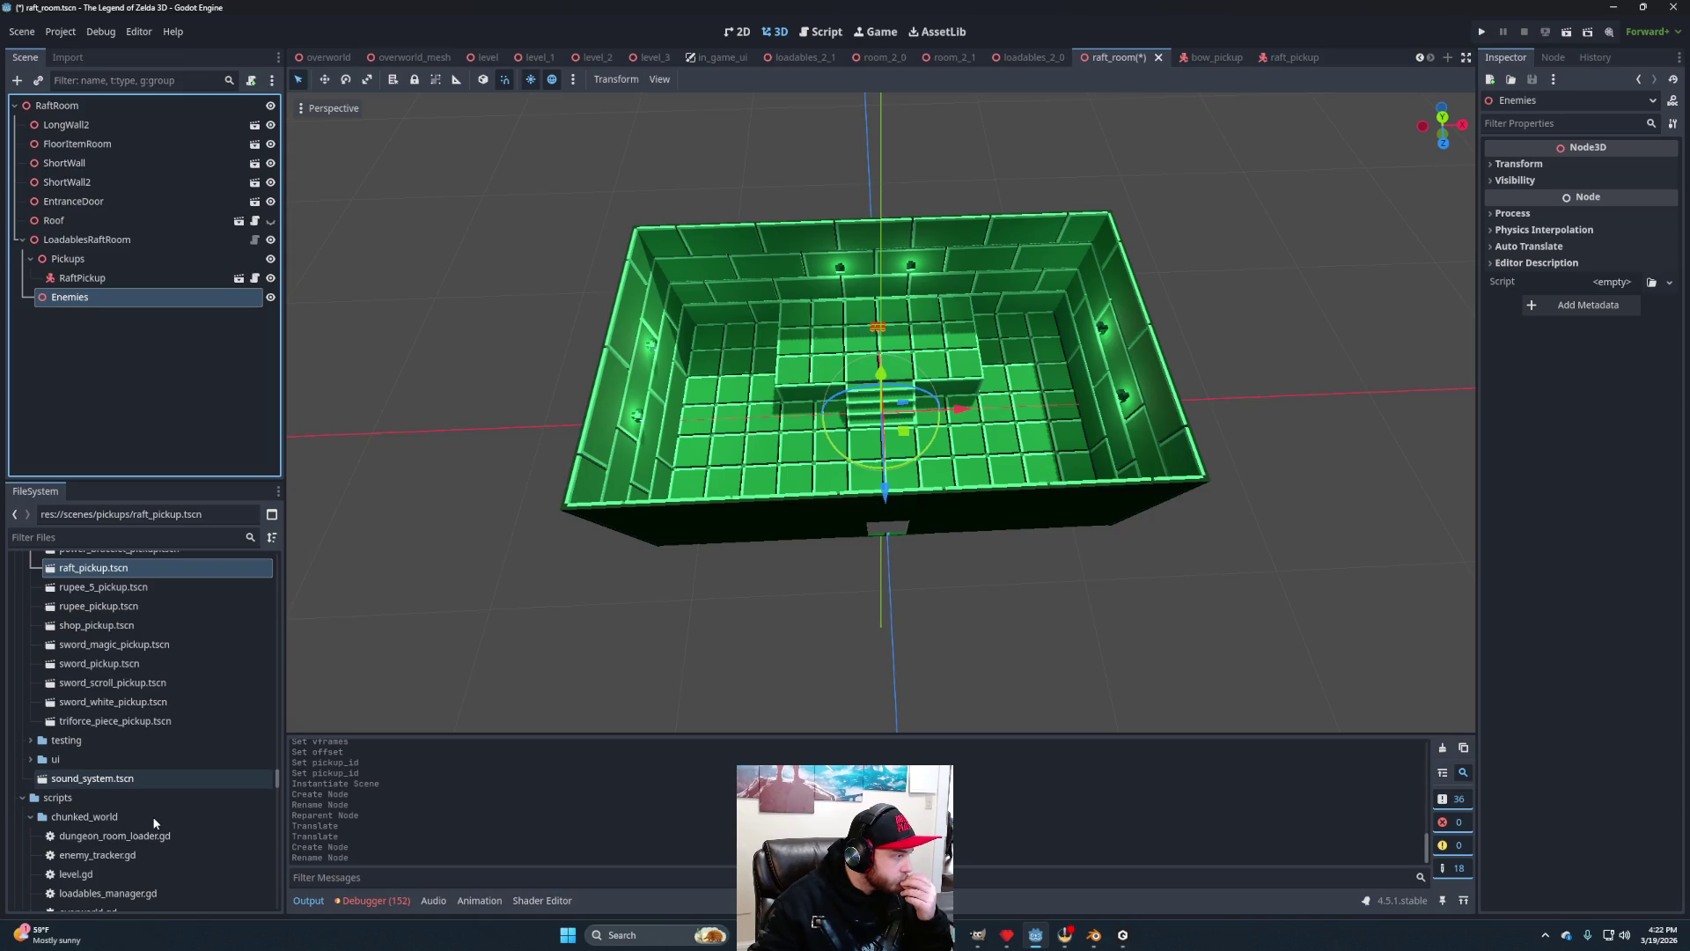
pyautogui.scroll(10, 145, 820)
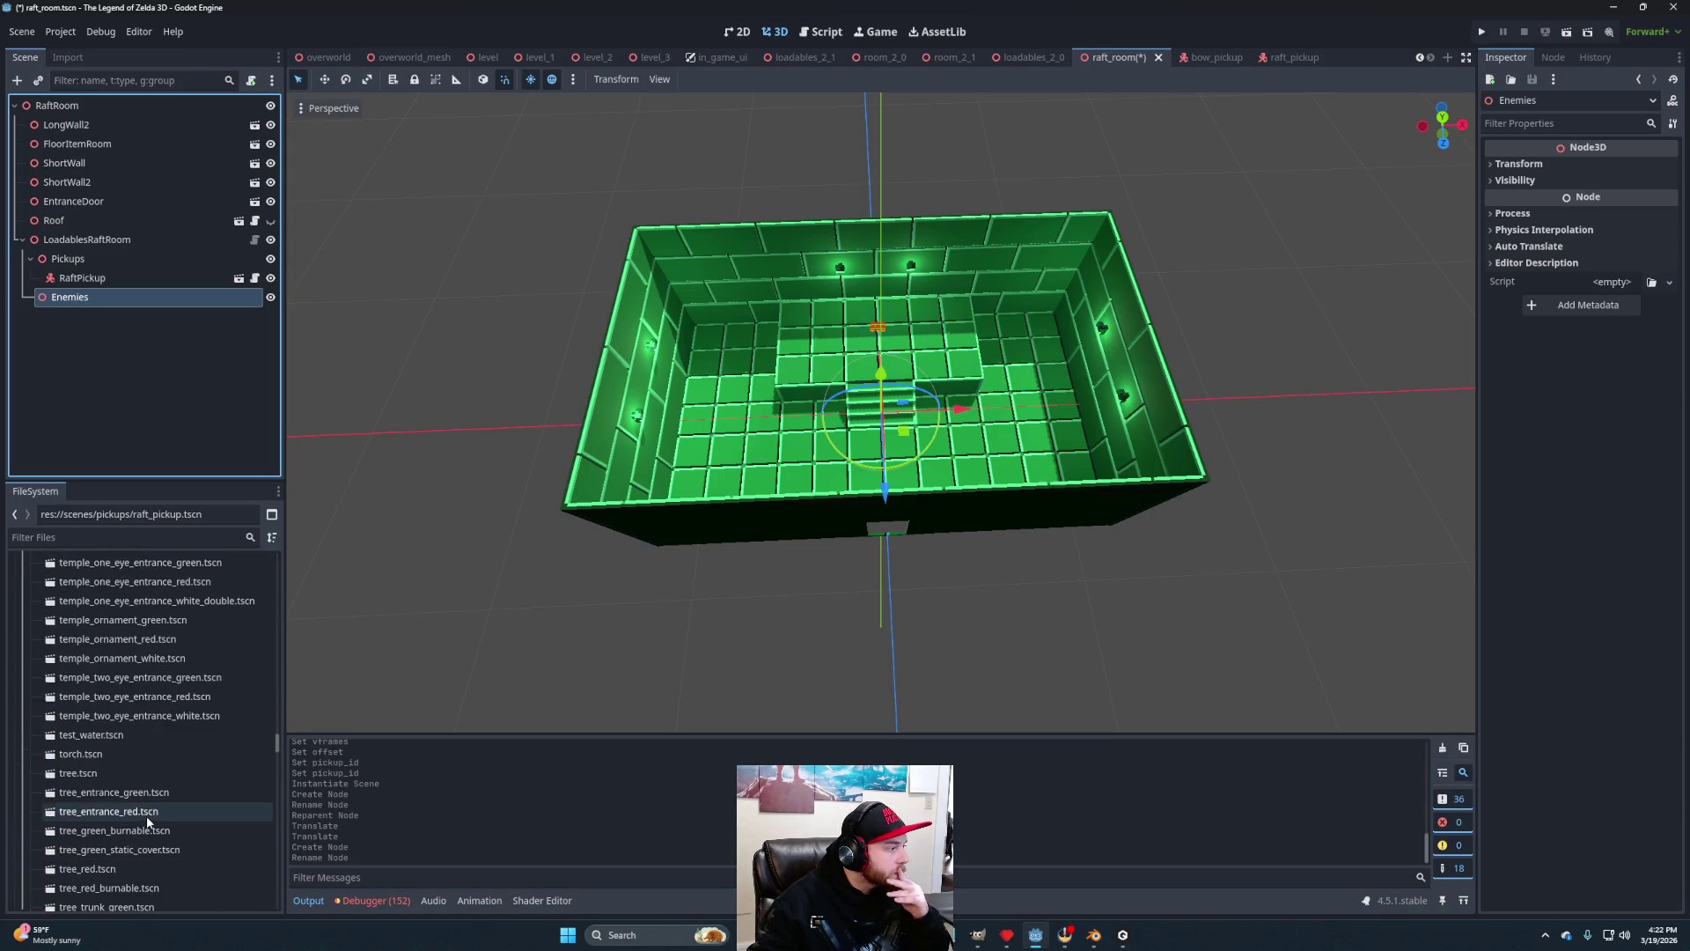
pyautogui.scroll(6, 146, 820)
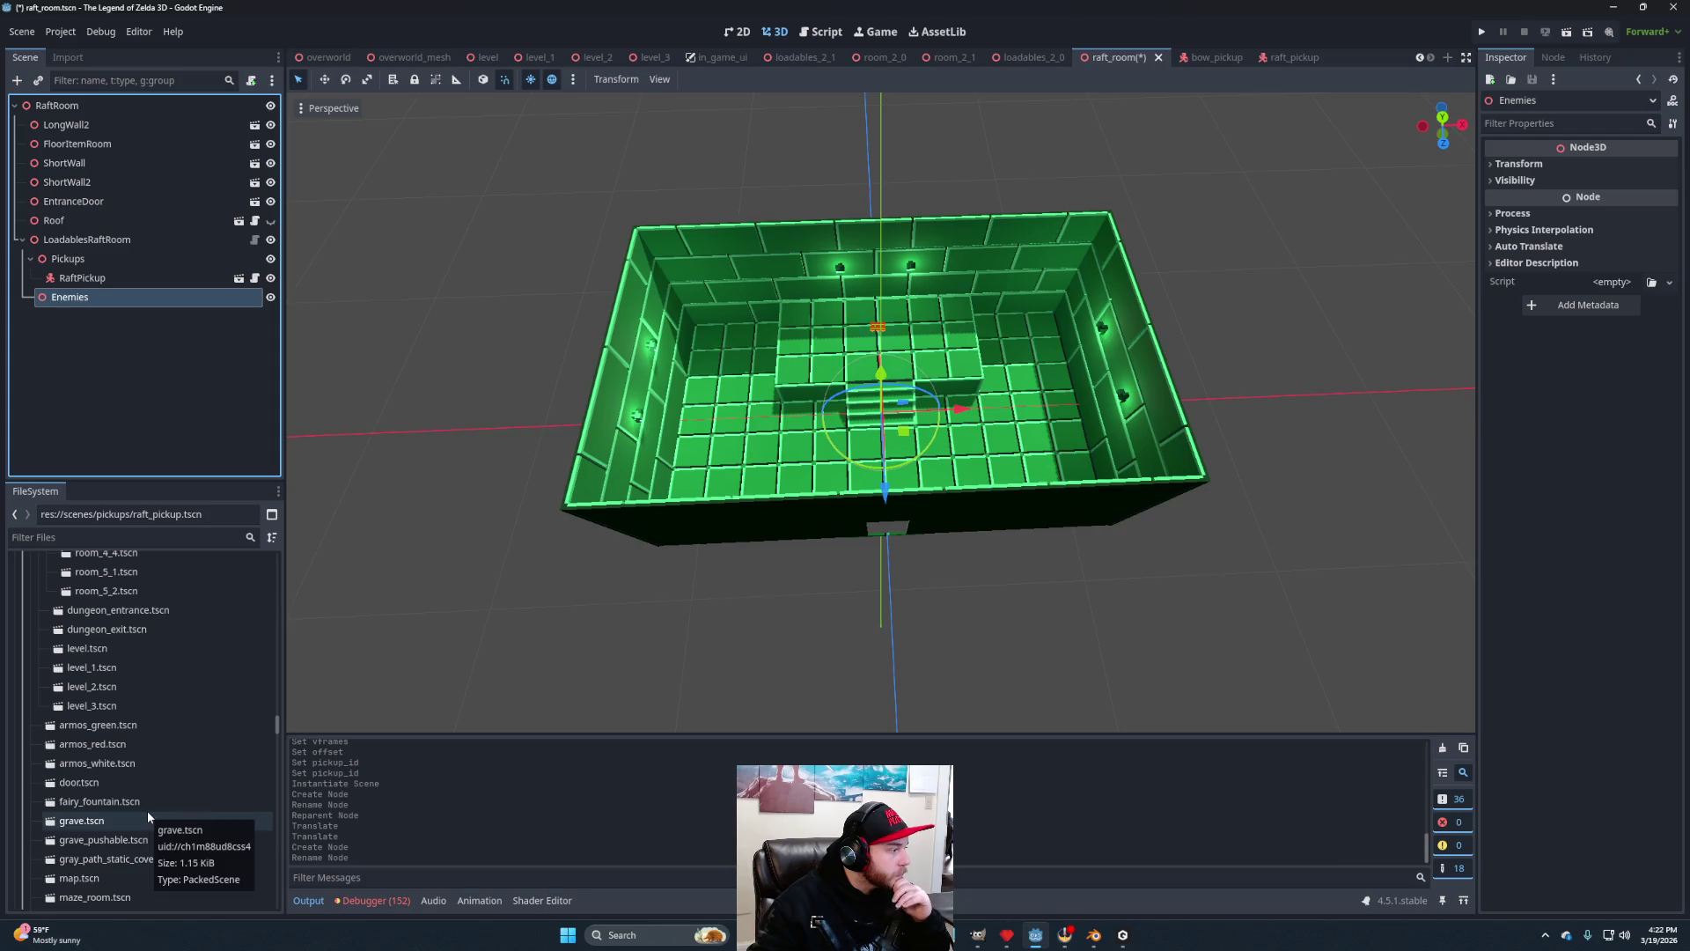
pyautogui.scroll(5, 150, 721)
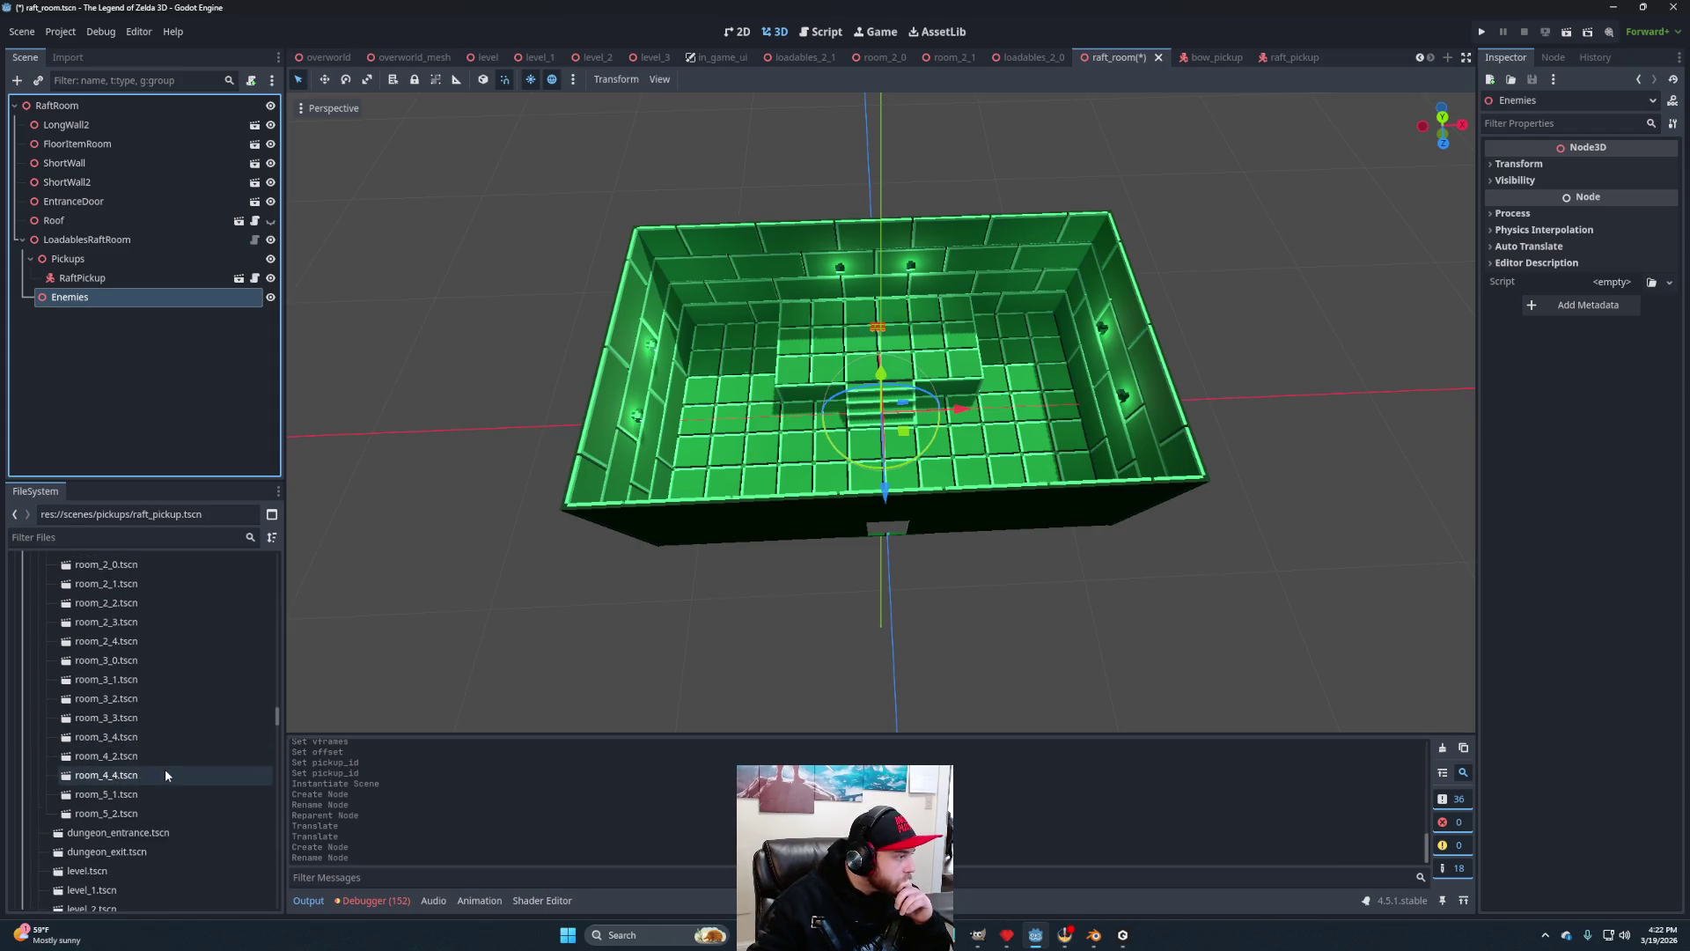
pyautogui.scroll(10, 163, 774)
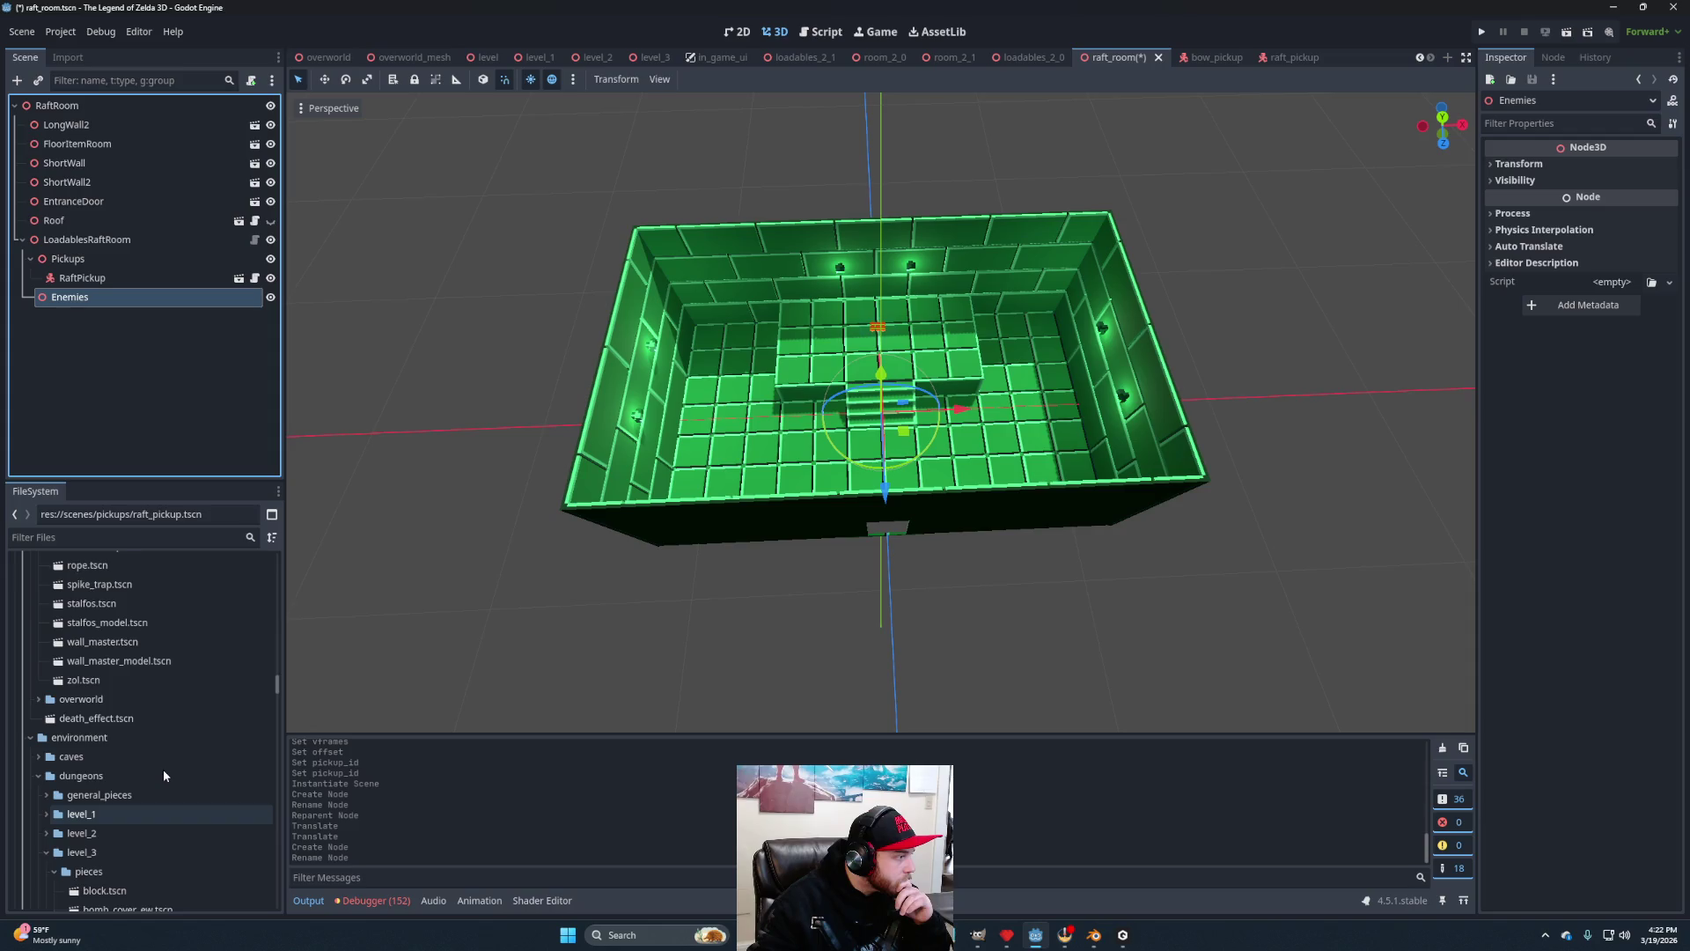
pyautogui.moveTo(123, 686); pyautogui.dragTo(75, 297)
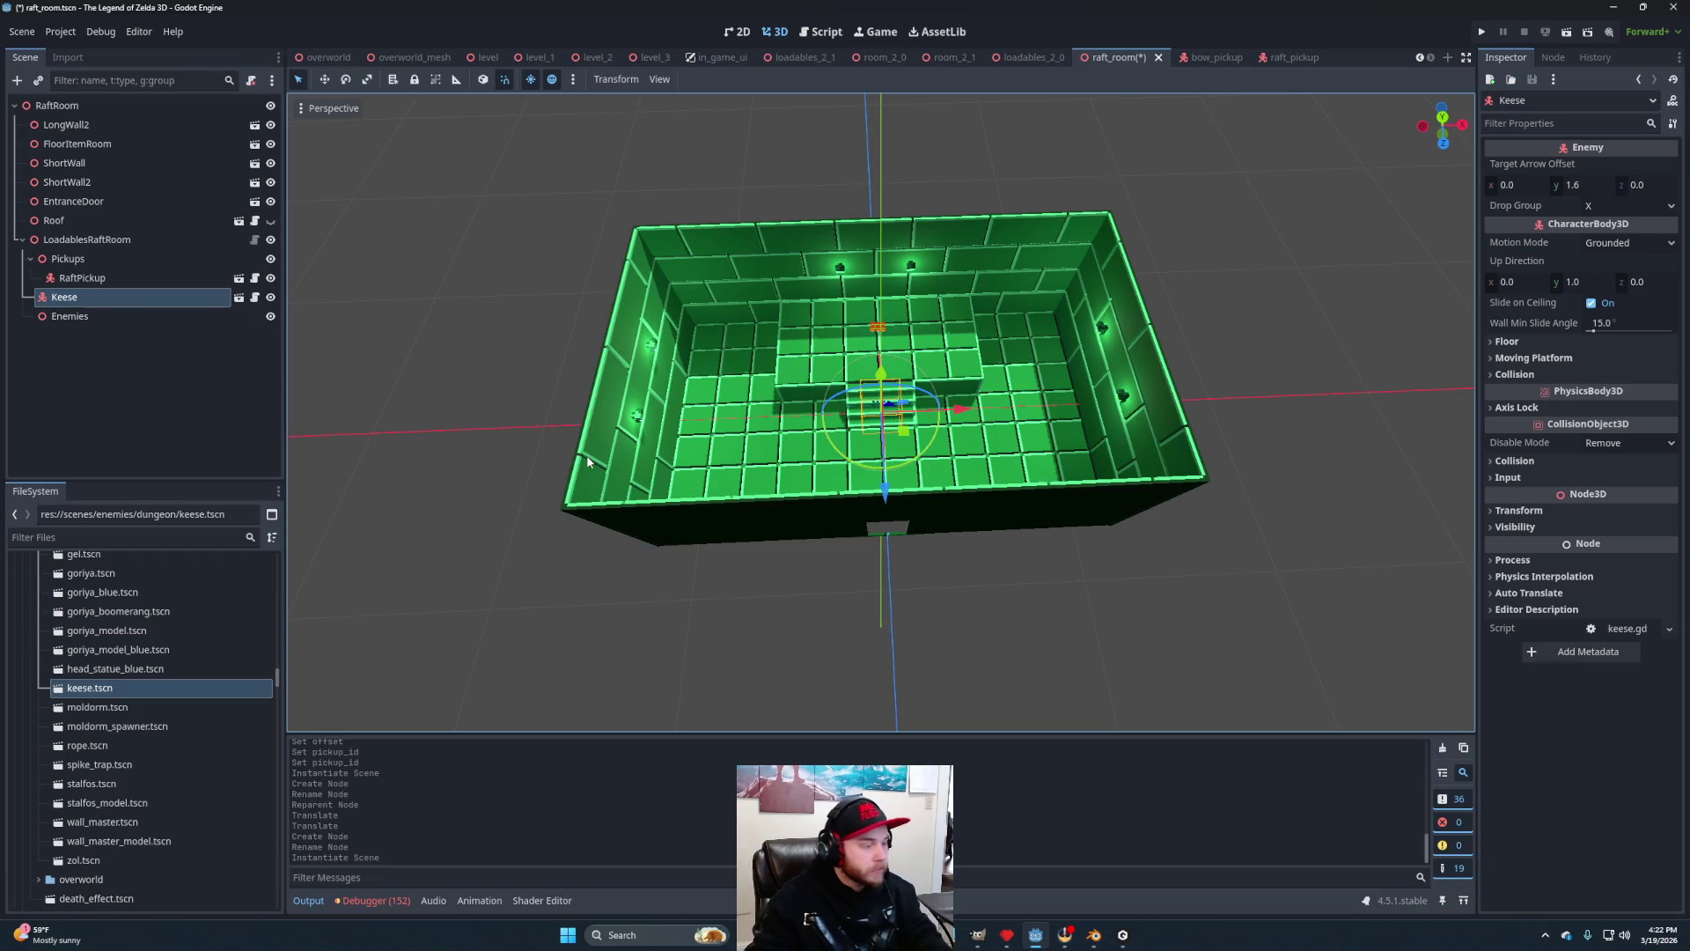
pyautogui.hotkey('ctrl', 'd')
pyautogui.hotkey('ctrl', 'd')
pyautogui.hotkey('ctrl', 'd')
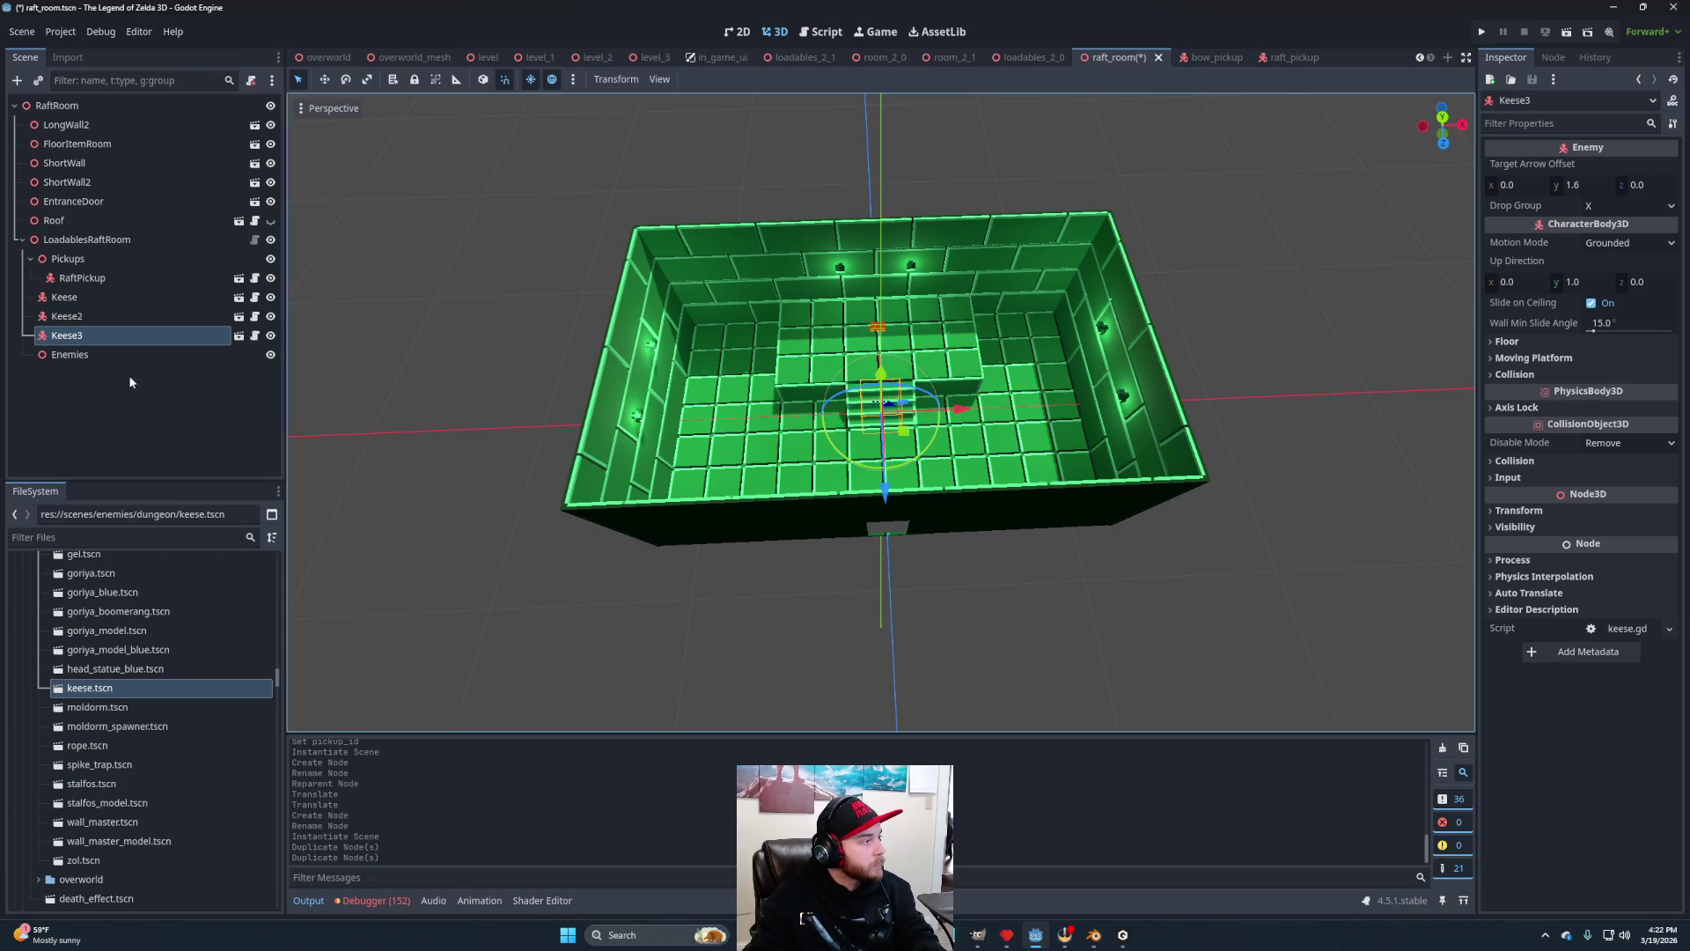
pyautogui.keyDown('shift'); pyautogui.click(82, 302); pyautogui.keyUp('shift')
pyautogui.moveTo(99, 381); pyautogui.dragTo(99, 377)
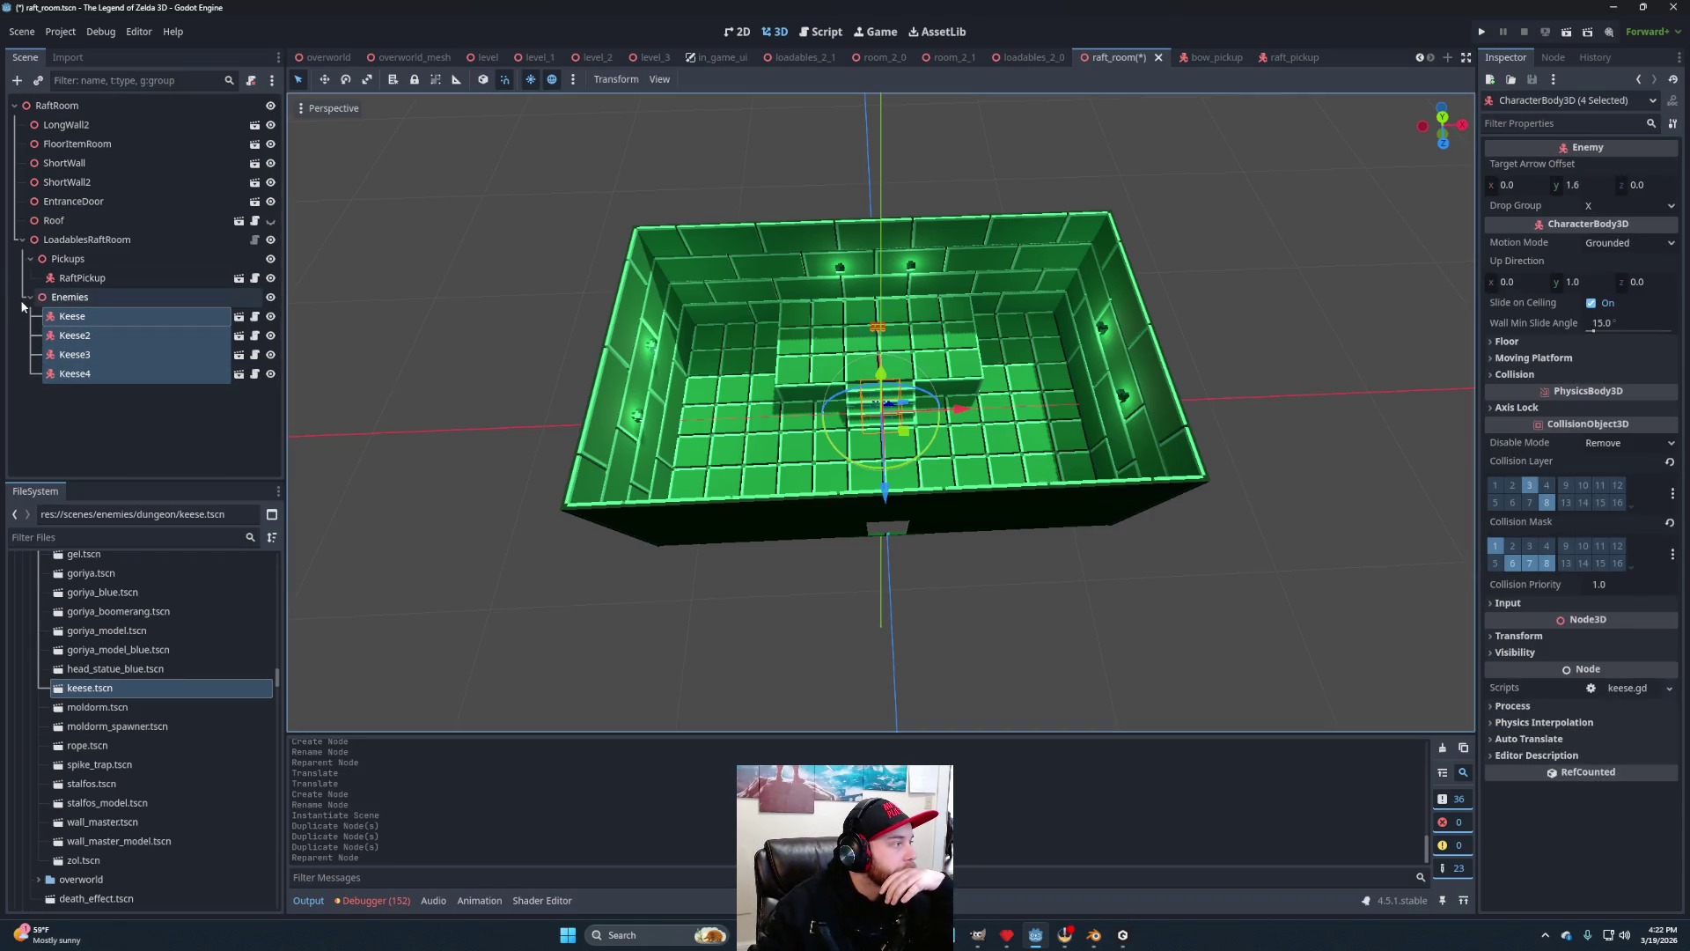
pyautogui.click(1014, 60)
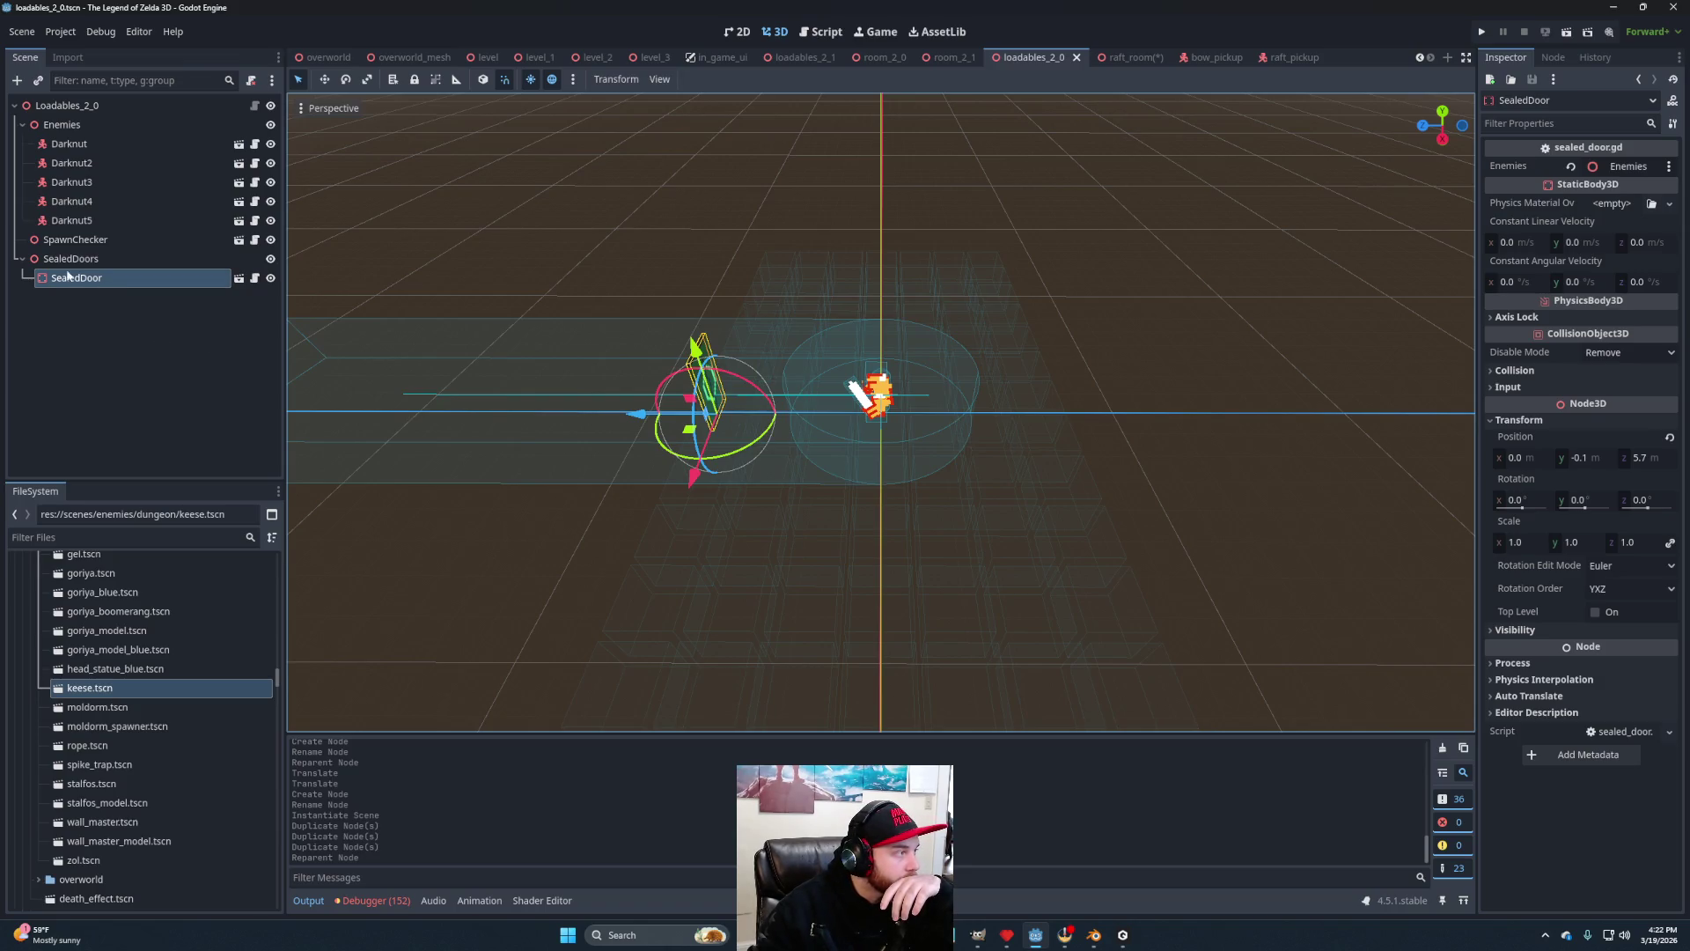
# Copy SpawnChecker from loadables_2_0 and paste it under LoadablesRaftRoom in raft_room.
pyautogui.click(107, 238)
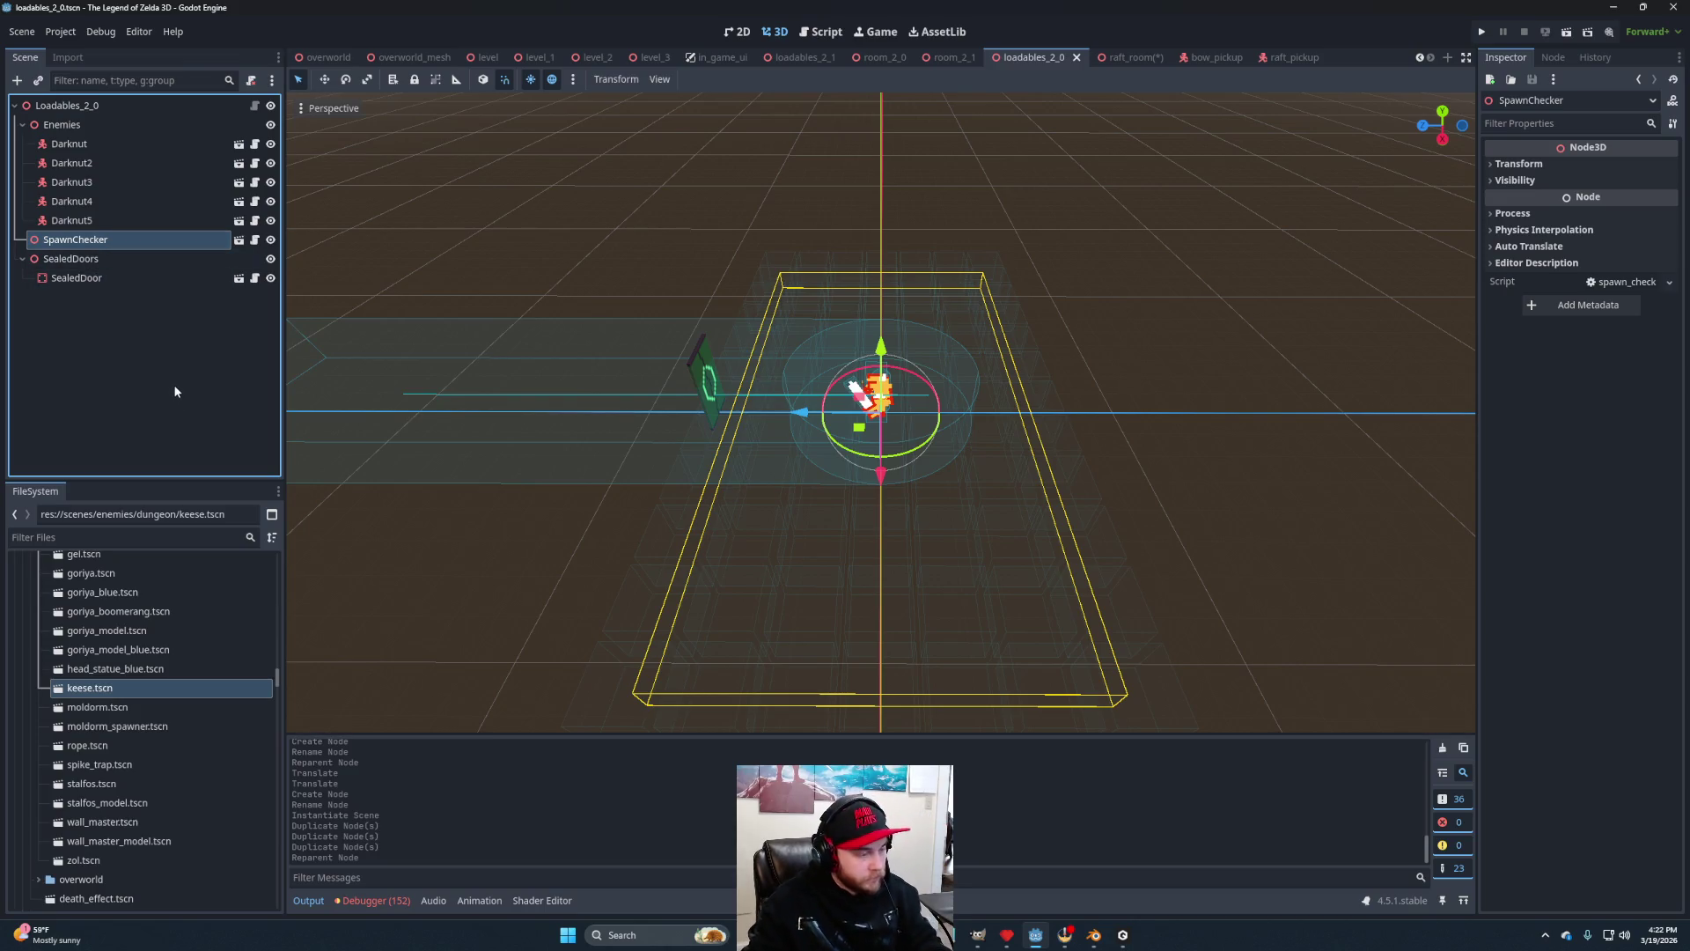
pyautogui.click(1129, 61)
pyautogui.click(87, 241)
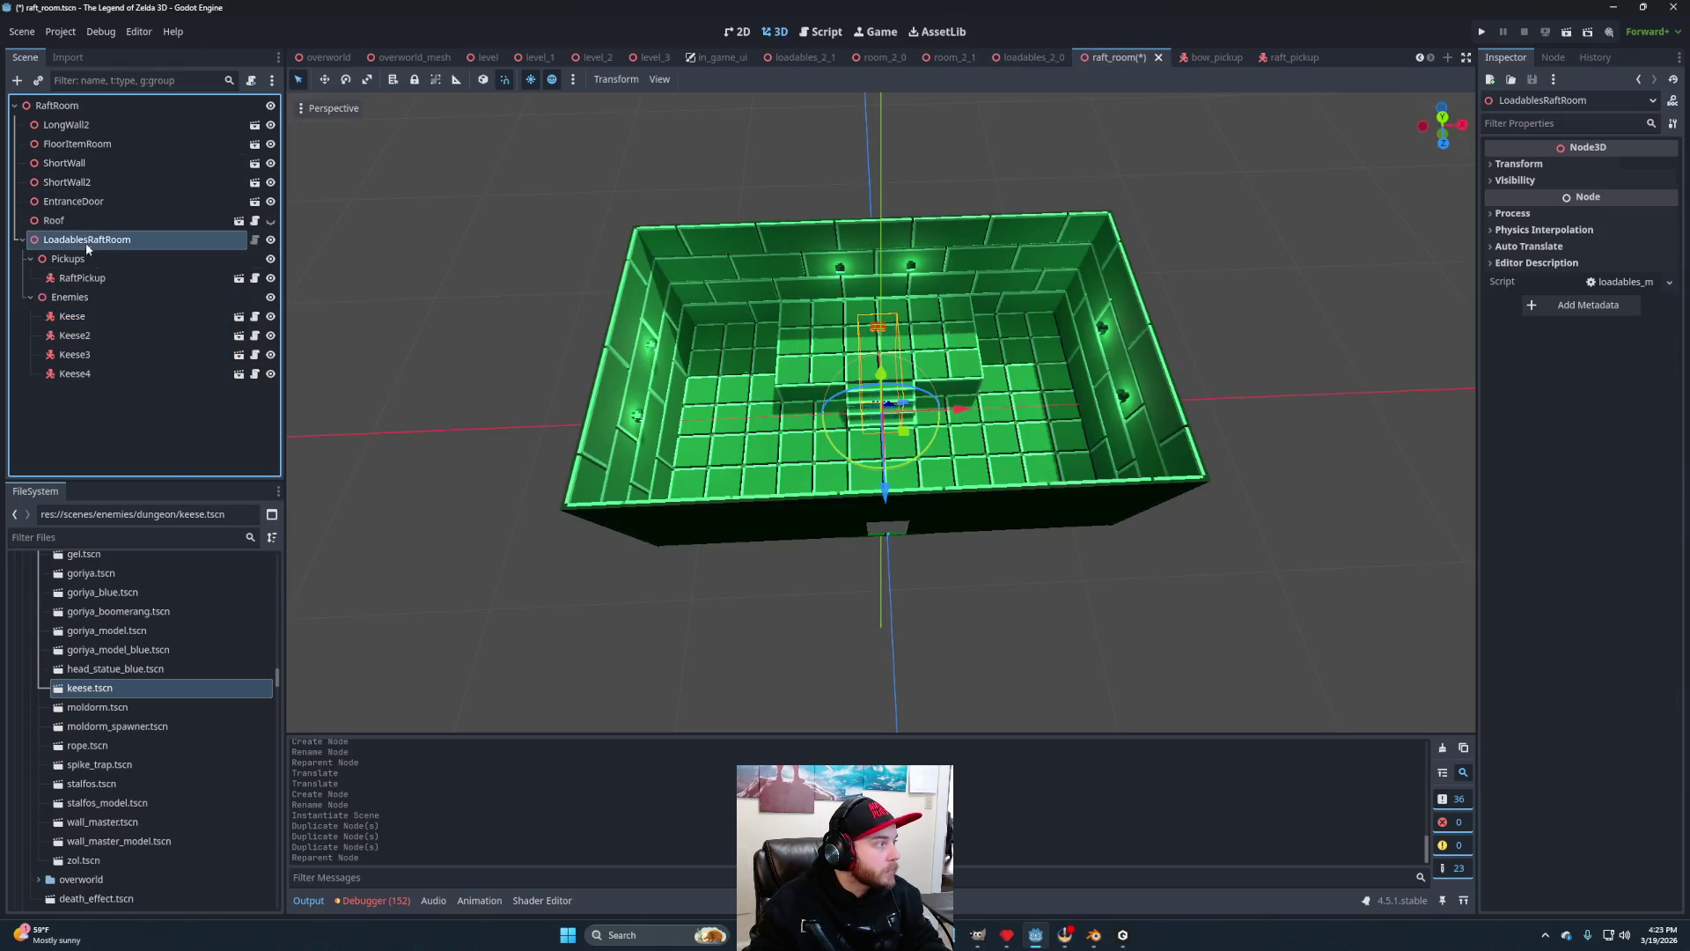
pyautogui.hotkey('ctrl', 'v')
# View the floor from above, show the level_3 loadables files, and bring up SpawnChecker's node actions.
pyautogui.scroll(5, 928, 462)
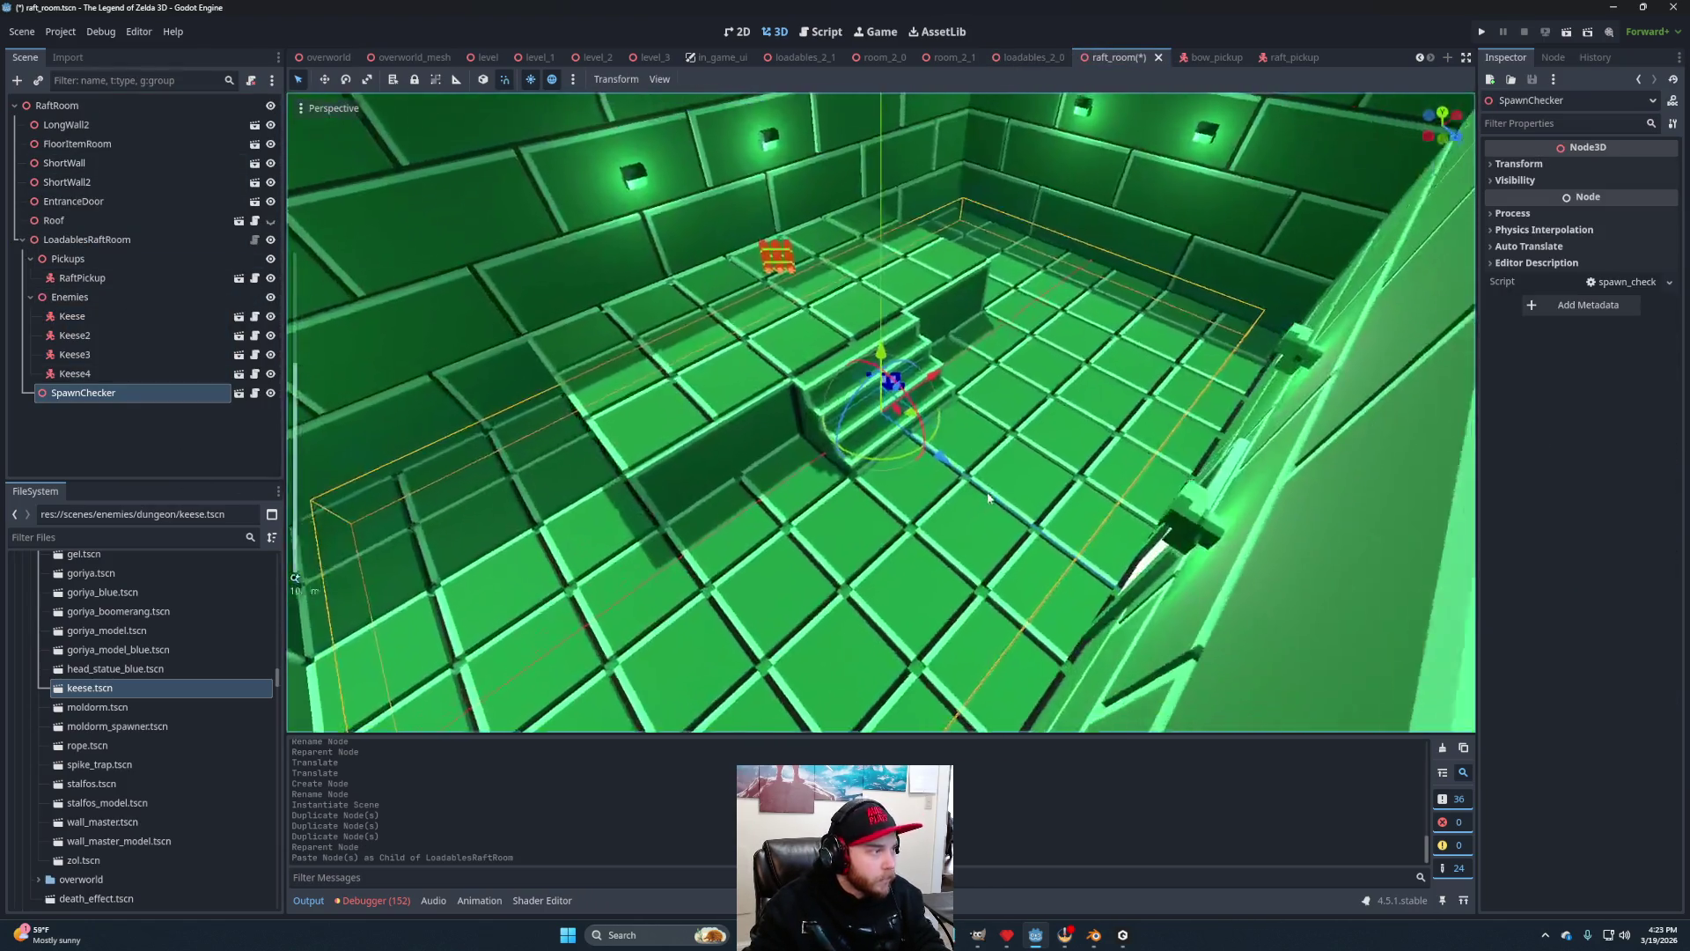
pyautogui.moveTo(987, 498)
pyautogui.mouseDown()
pyautogui.moveTo(935, 592)
pyautogui.moveTo(870, 569)
pyautogui.mouseUp()
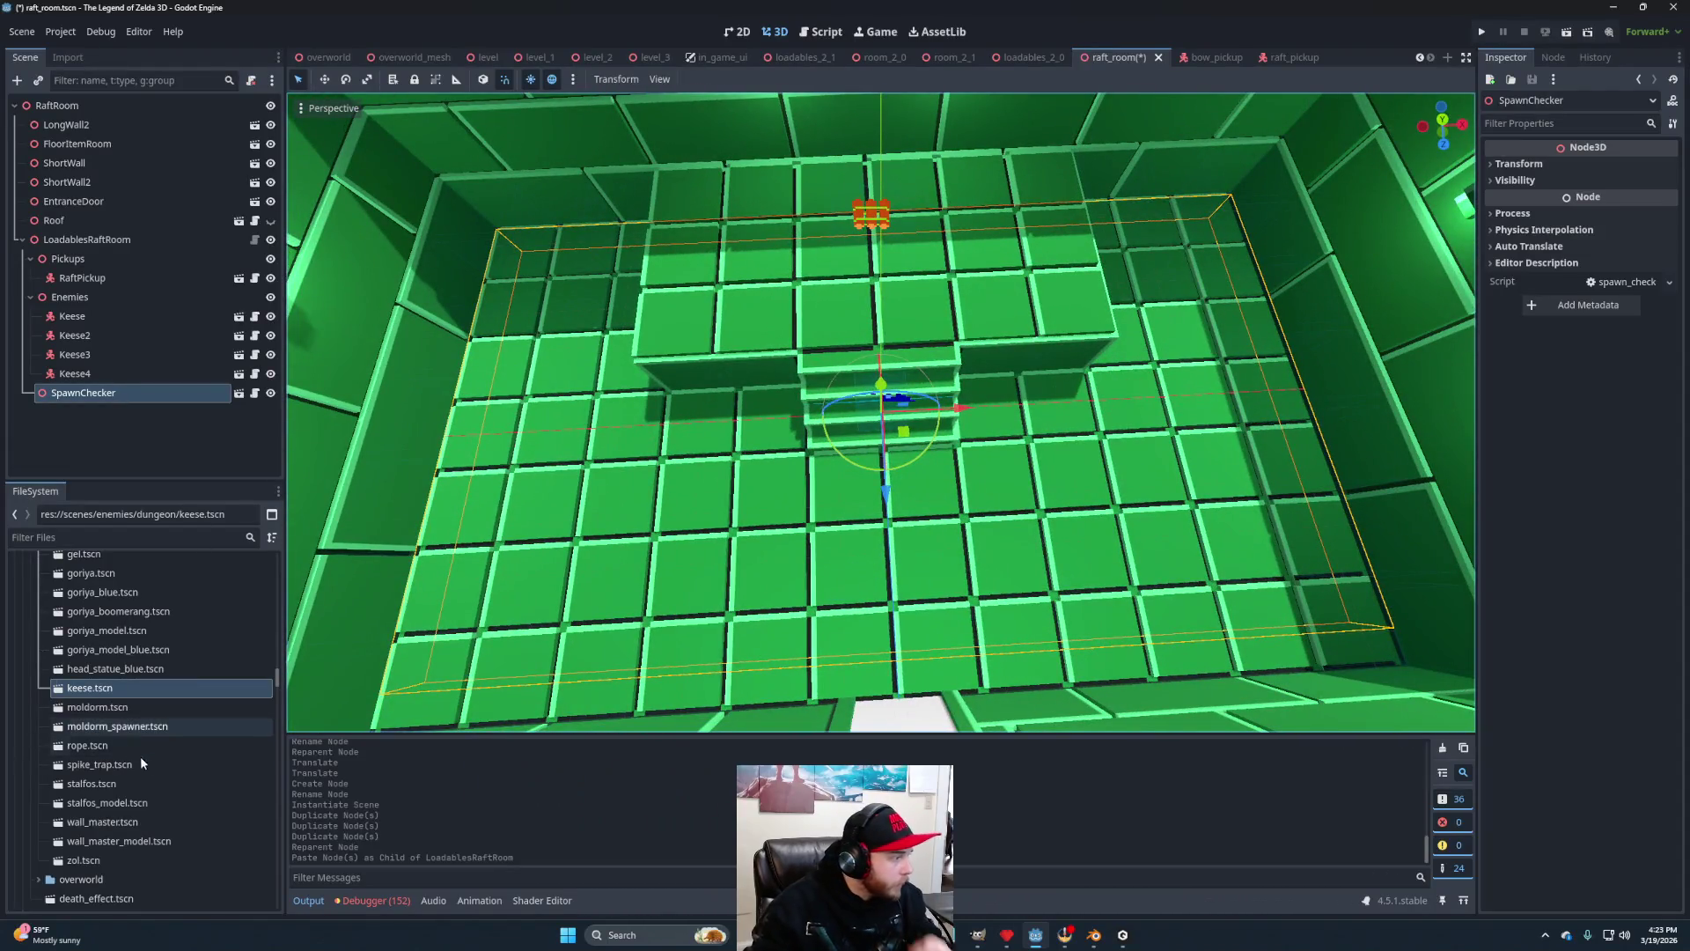
pyautogui.scroll(5, 146, 765)
pyautogui.scroll(5, 141, 771)
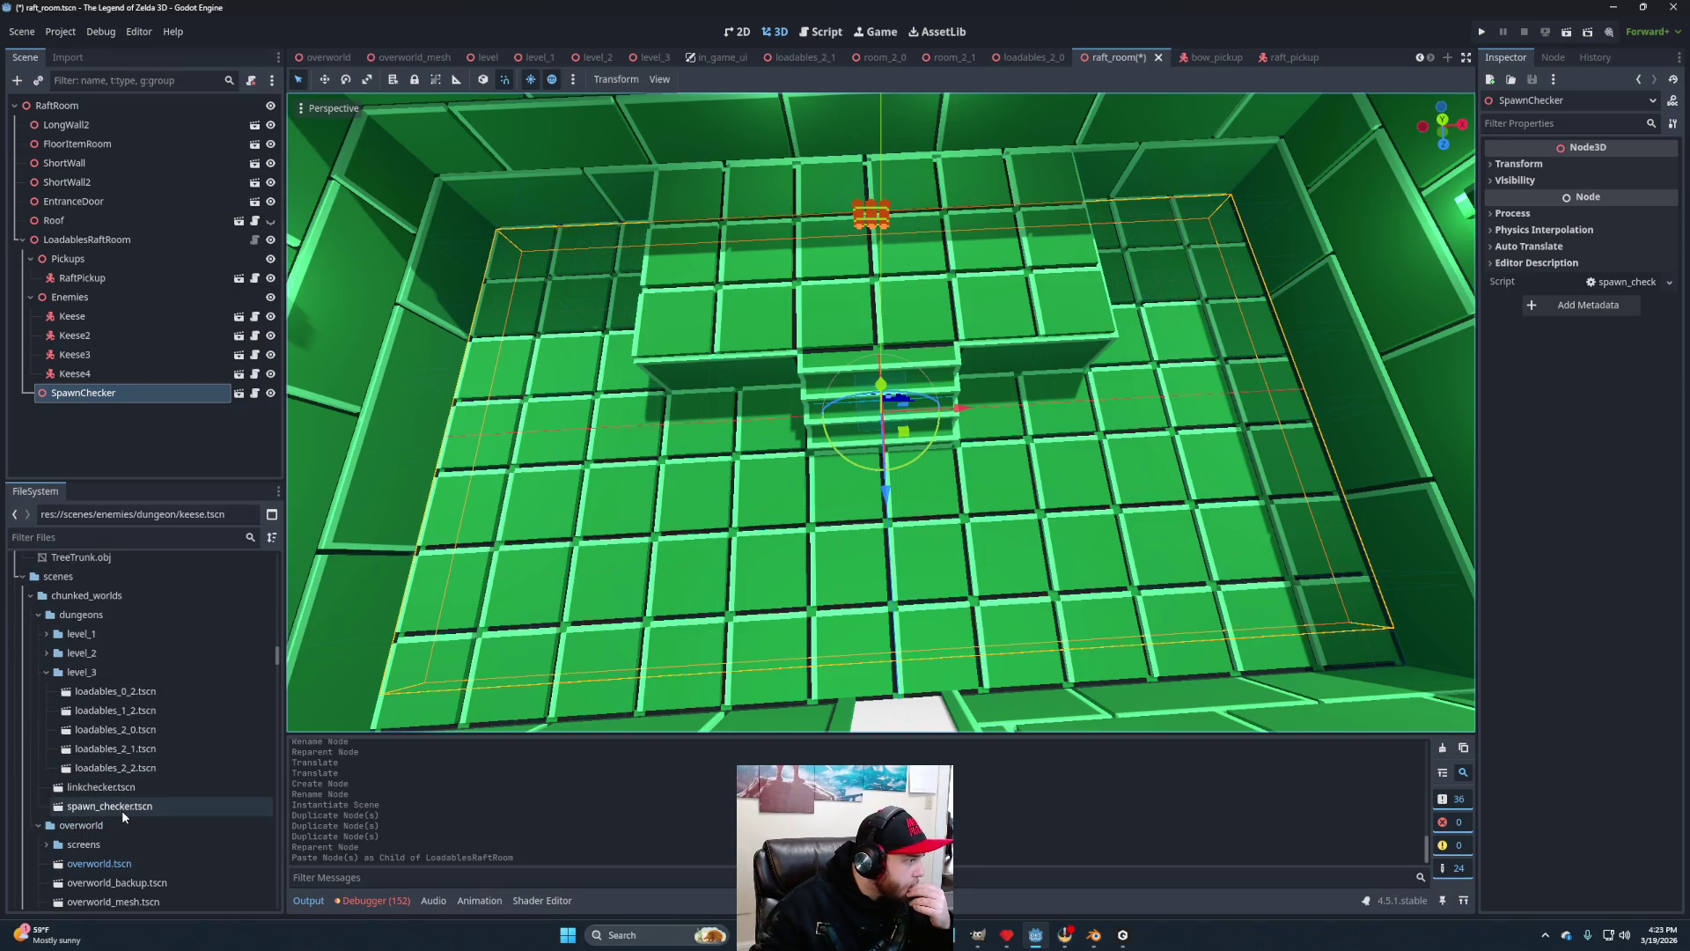
pyautogui.click(45, 653)
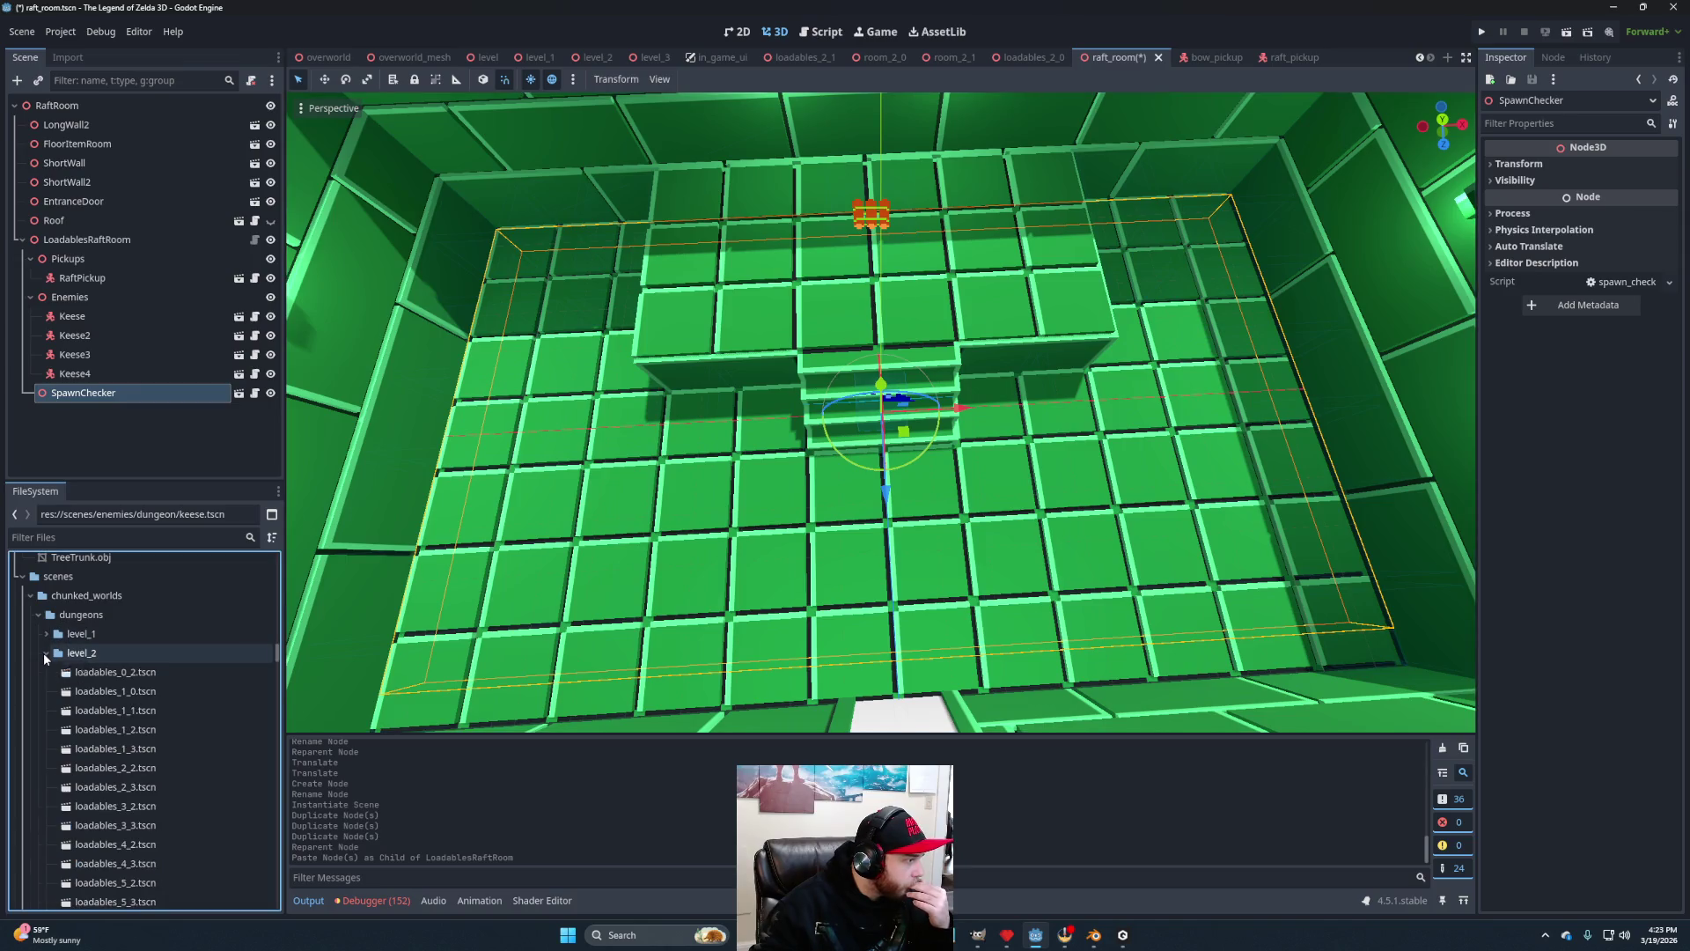
pyautogui.click(46, 653)
pyautogui.click(46, 672)
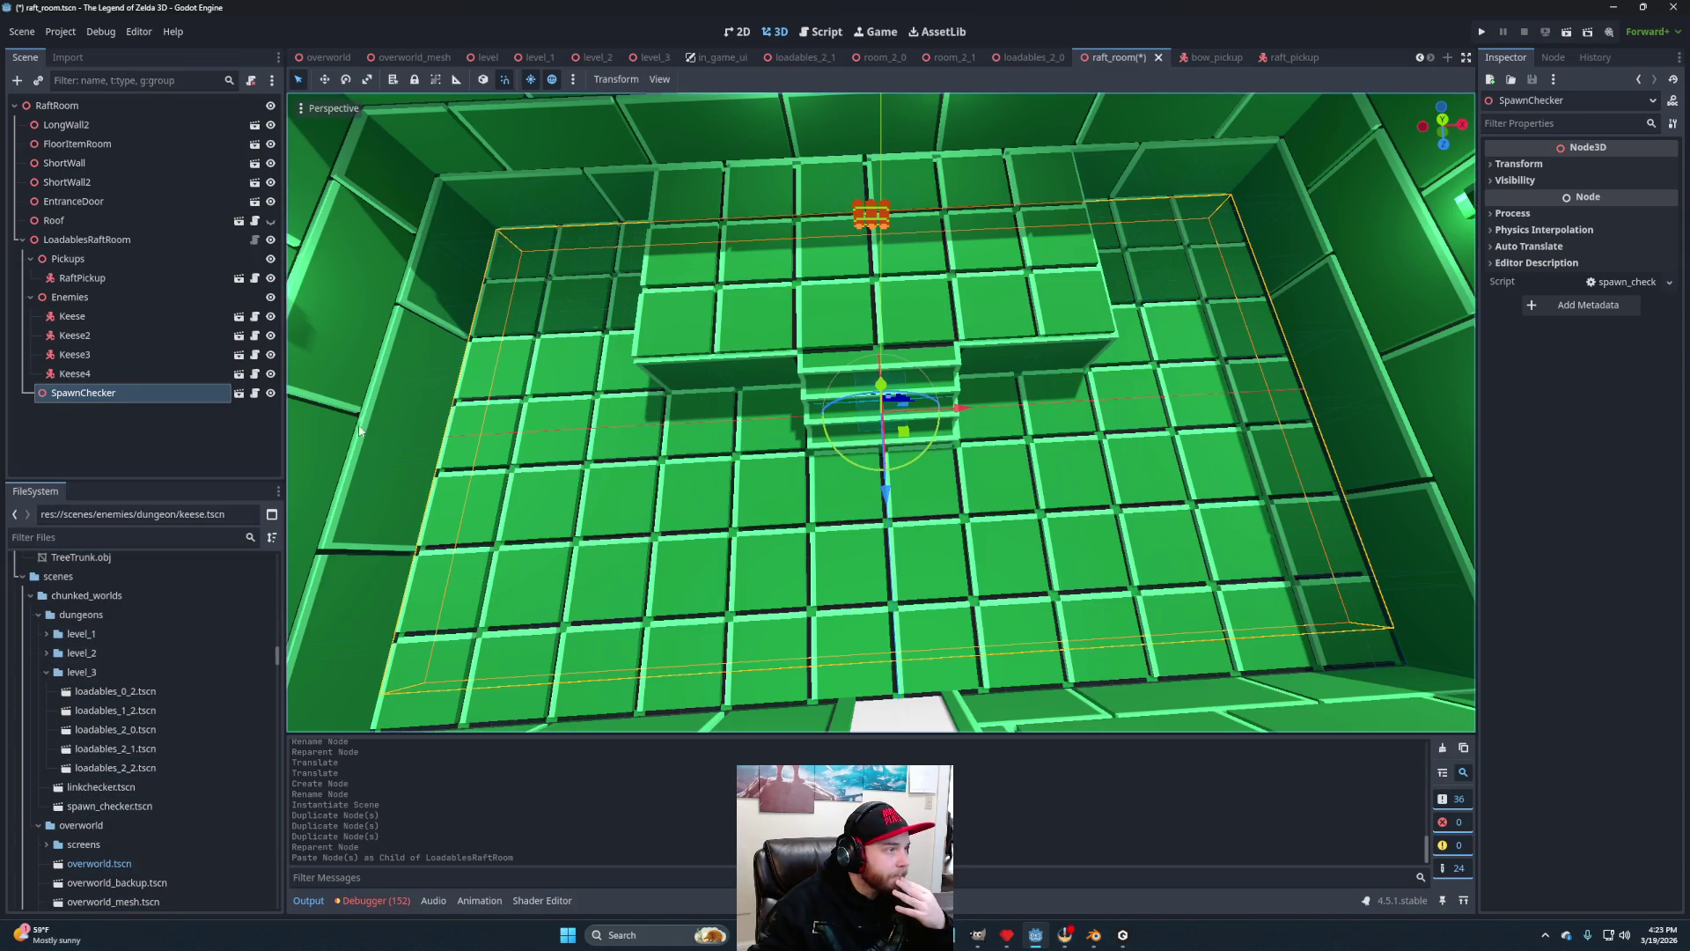
pyautogui.rightClick(78, 390)
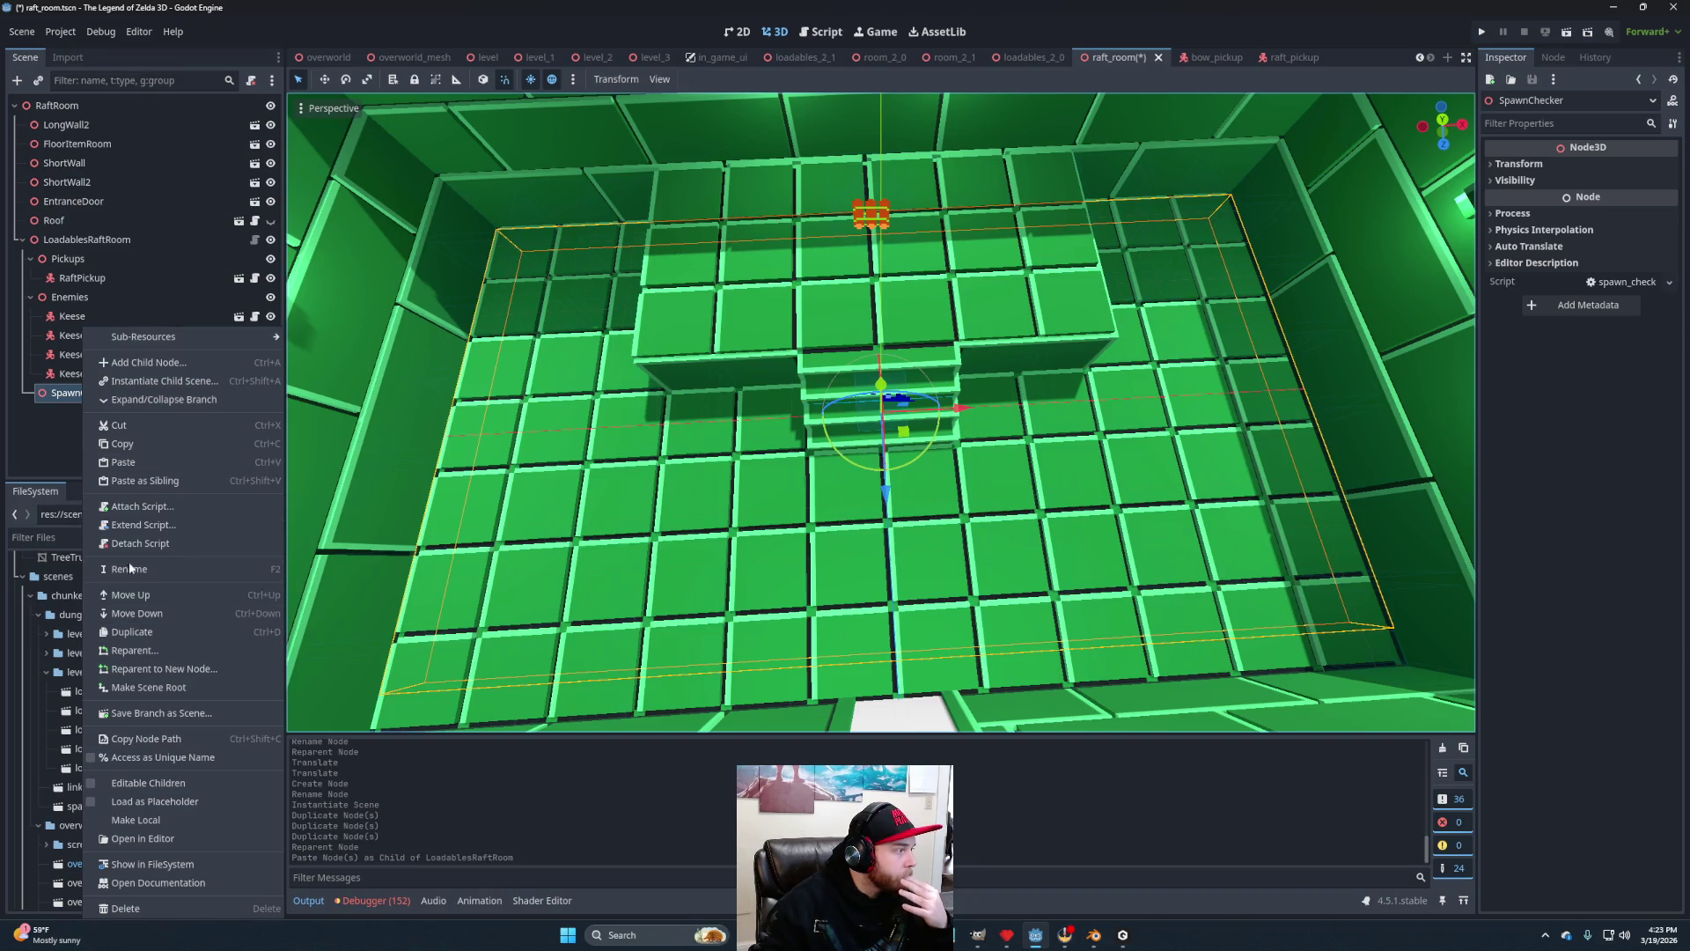
# Make SpawnChecker's children editable and collapse SpawnSpot through SpawnSpot9.
pyautogui.click(152, 784)
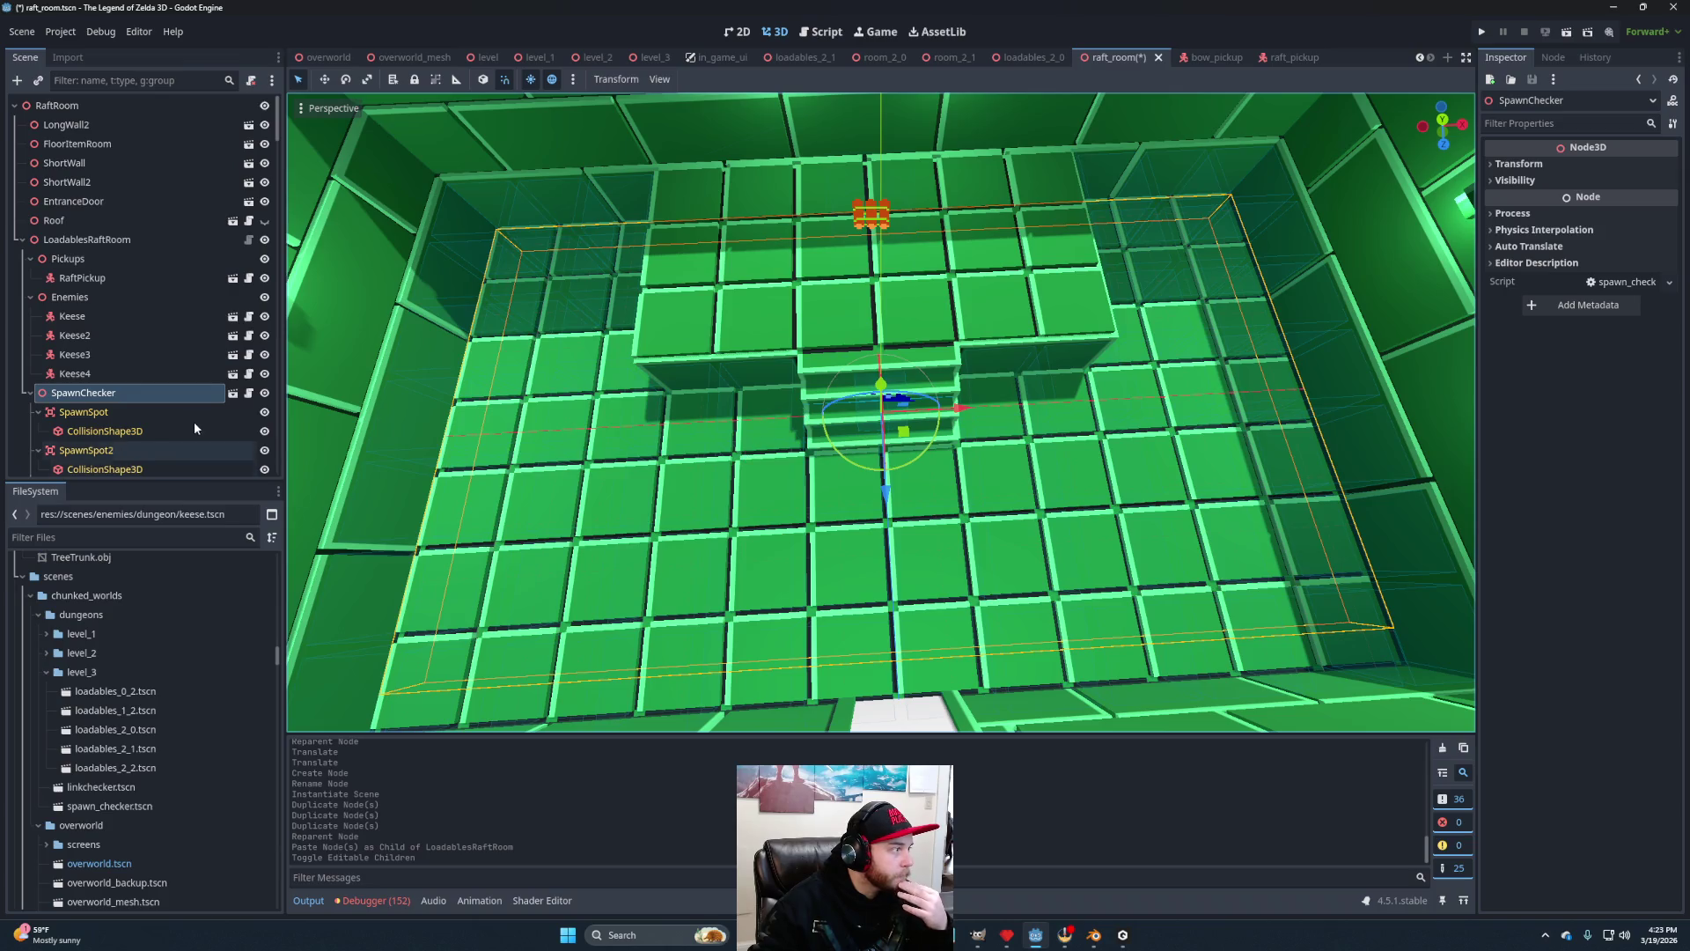
pyautogui.scroll(-3, 195, 429)
pyautogui.click(39, 317)
pyautogui.click(39, 336)
pyautogui.click(39, 356)
pyautogui.click(38, 375)
pyautogui.click(39, 393)
pyautogui.click(35, 414)
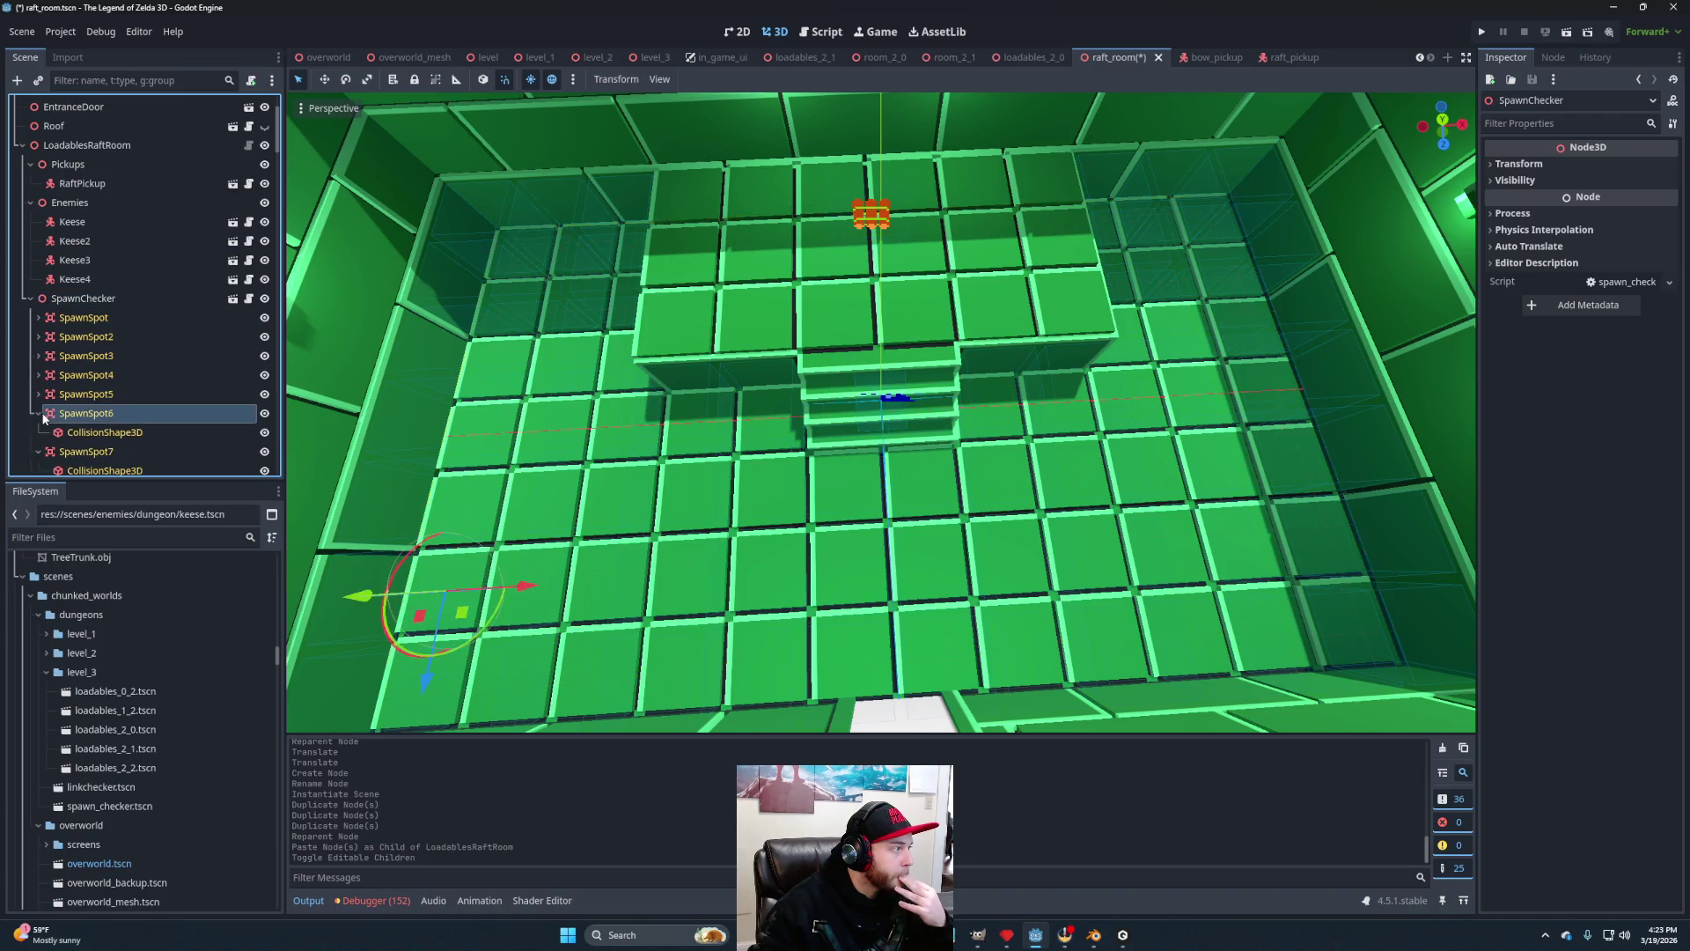
pyautogui.click(36, 414)
pyautogui.click(35, 432)
pyautogui.click(35, 451)
pyautogui.click(38, 470)
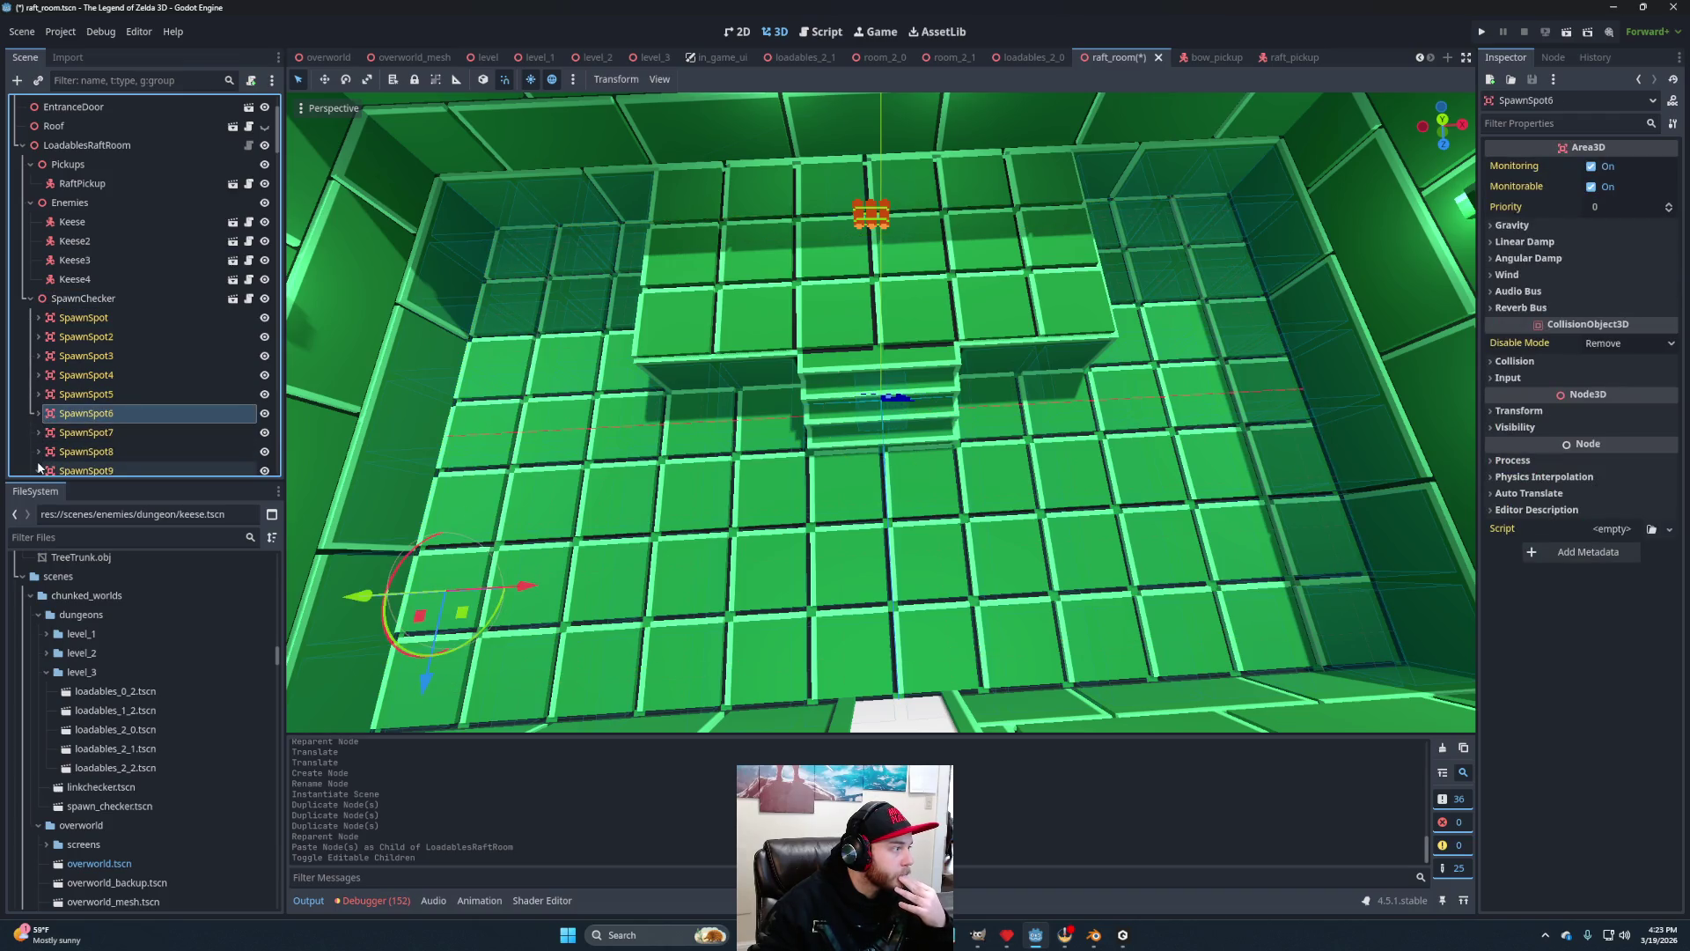
# Collapse SpawnSpot10 through SpawnSpot14 to hide their collision shapes.
pyautogui.scroll(-4, 99, 377)
pyautogui.click(36, 349)
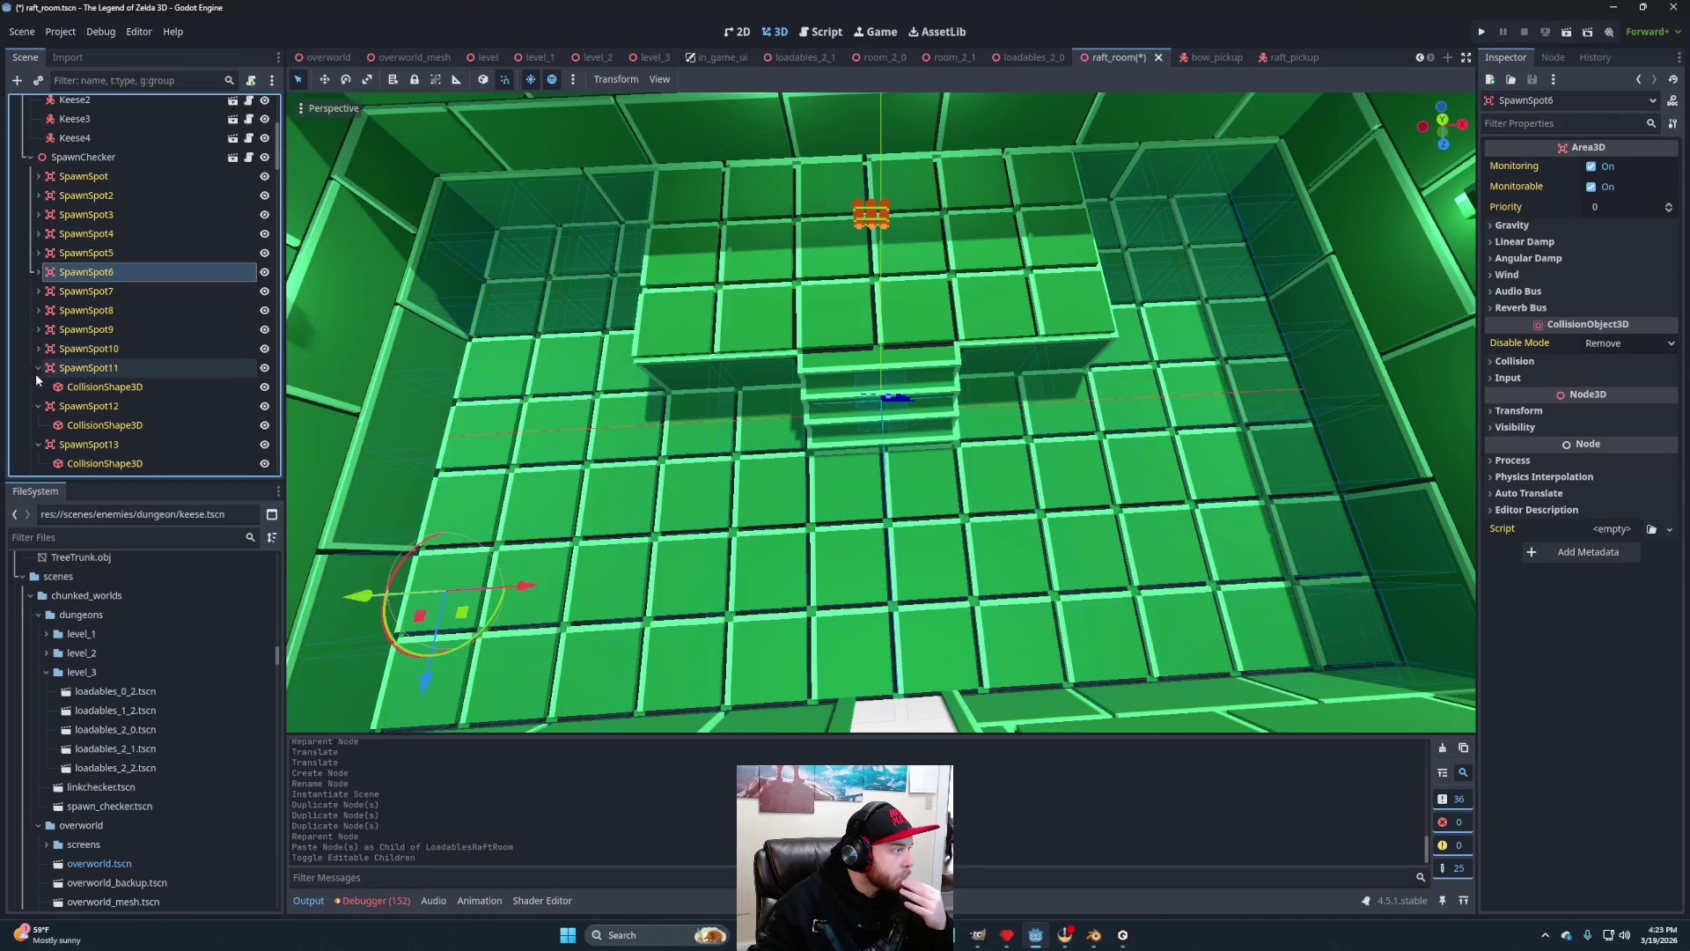
pyautogui.click(38, 387)
pyautogui.click(37, 406)
pyautogui.click(35, 422)
pyautogui.scroll(-6, 68, 403)
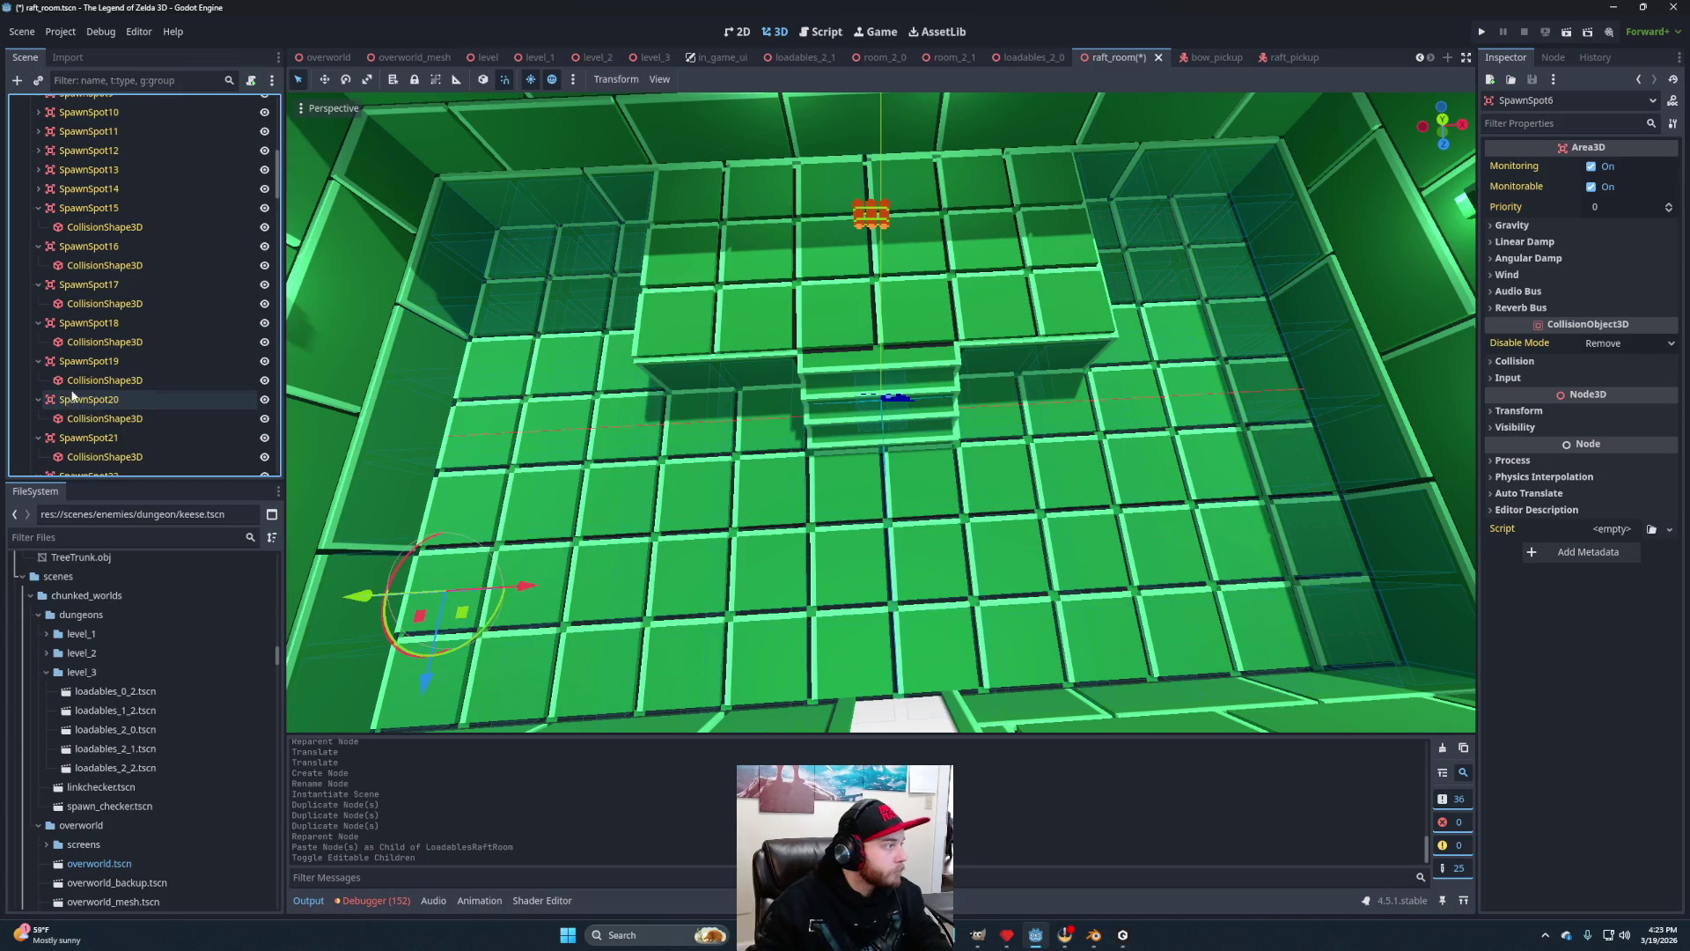
pyautogui.scroll(10, 72, 352)
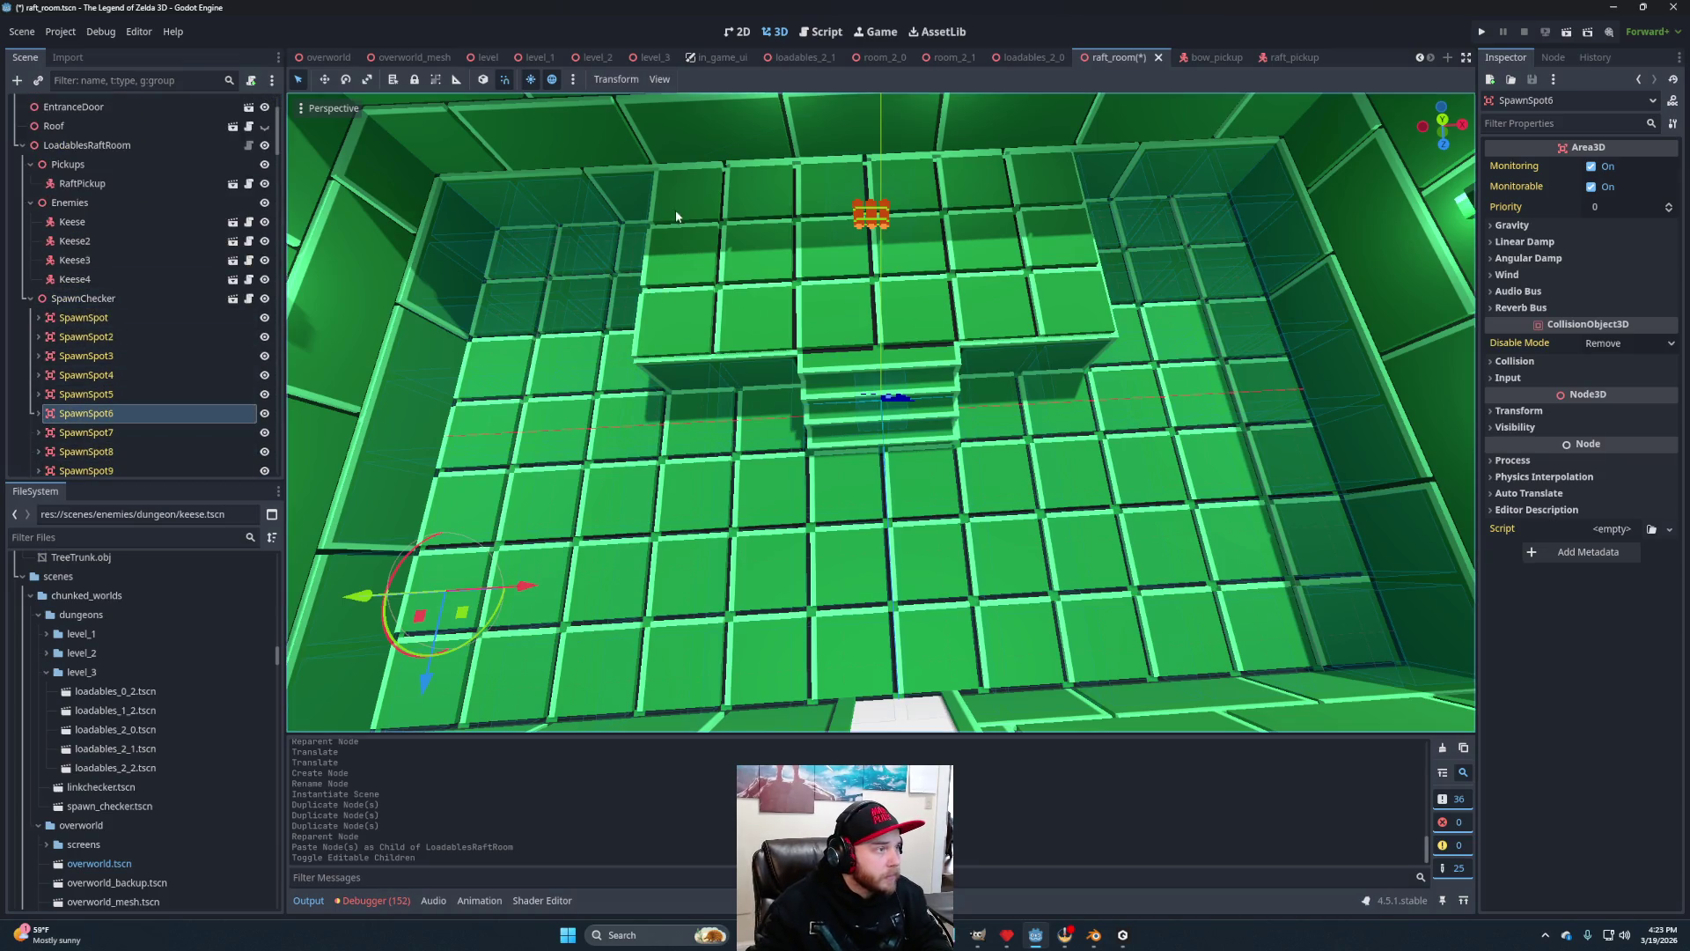
# Select FloorItemRoom, step down through the spawn spots, then collapse SpawnSpot15 and SpawnSpot16.
pyautogui.click(700, 200)
pyautogui.click(88, 379)
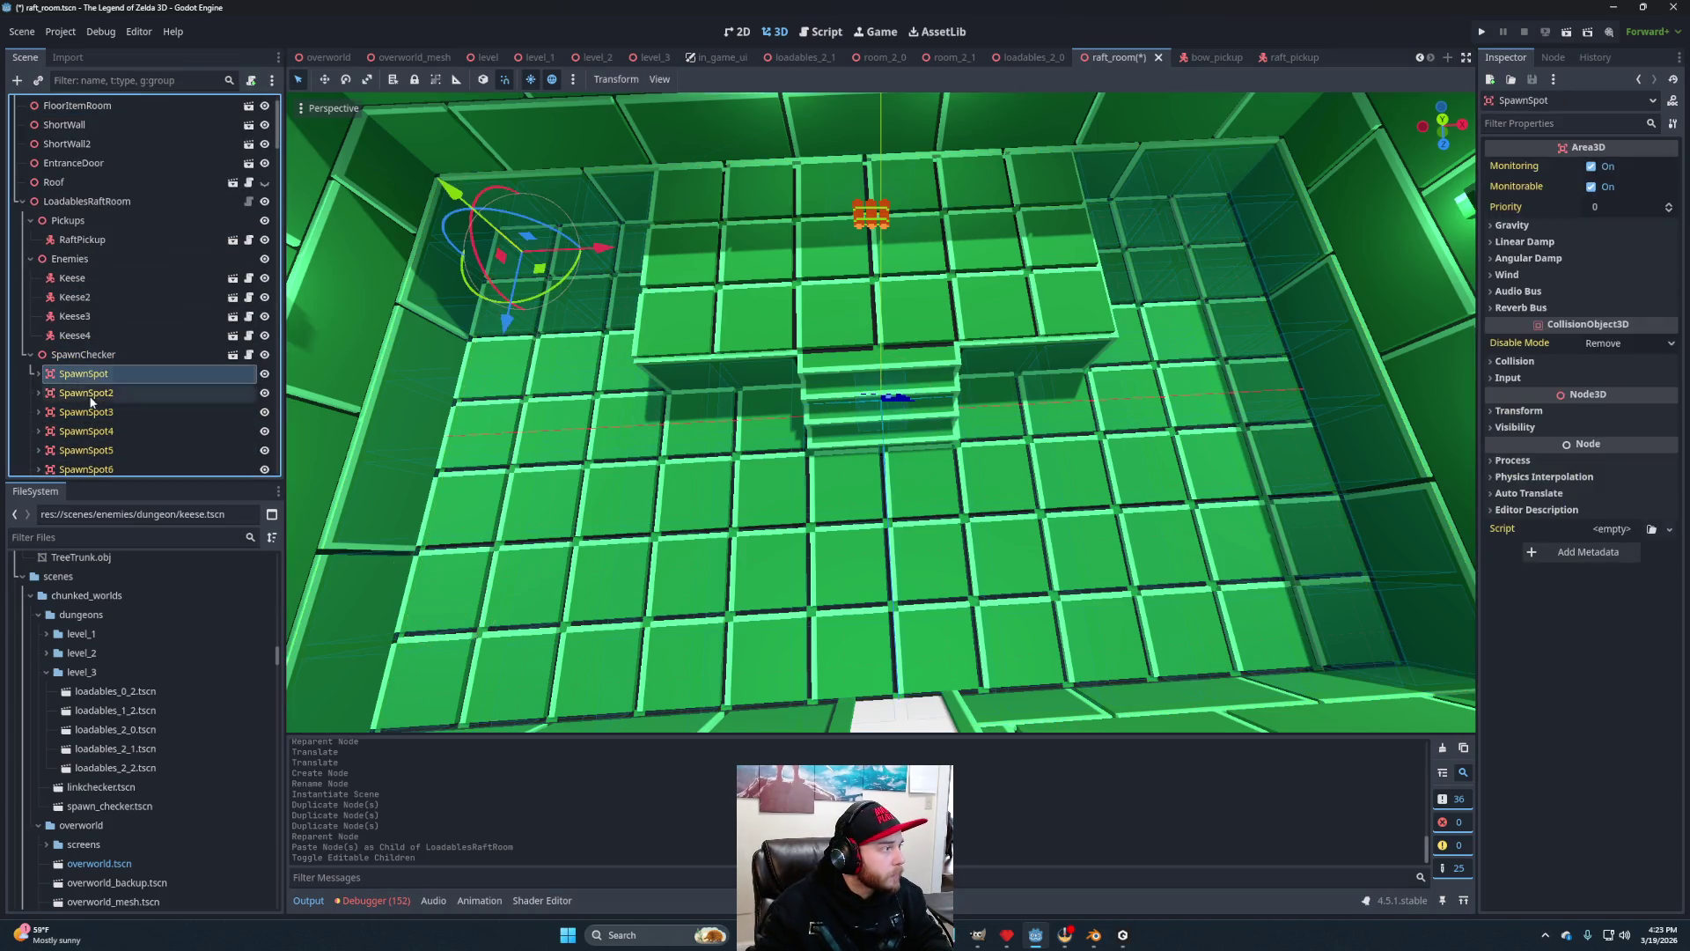
pyautogui.press('Down')
pyautogui.press('Down')
pyautogui.press('Down')
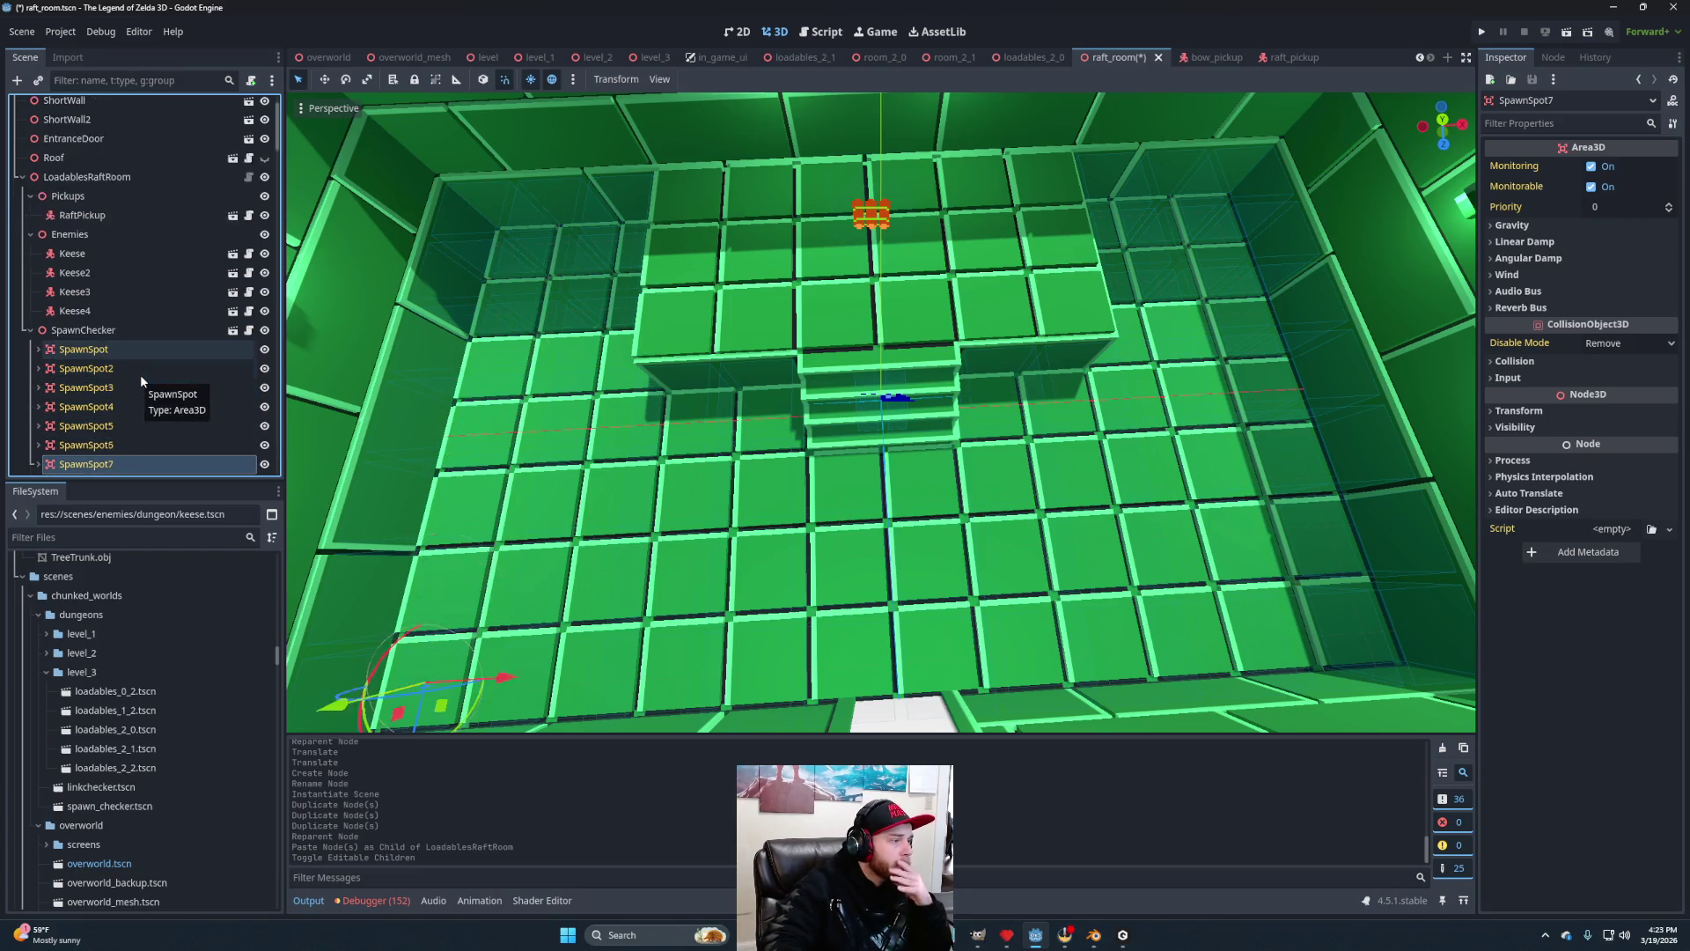
pyautogui.press('Down')
pyautogui.press('Down')
pyautogui.press('Down')
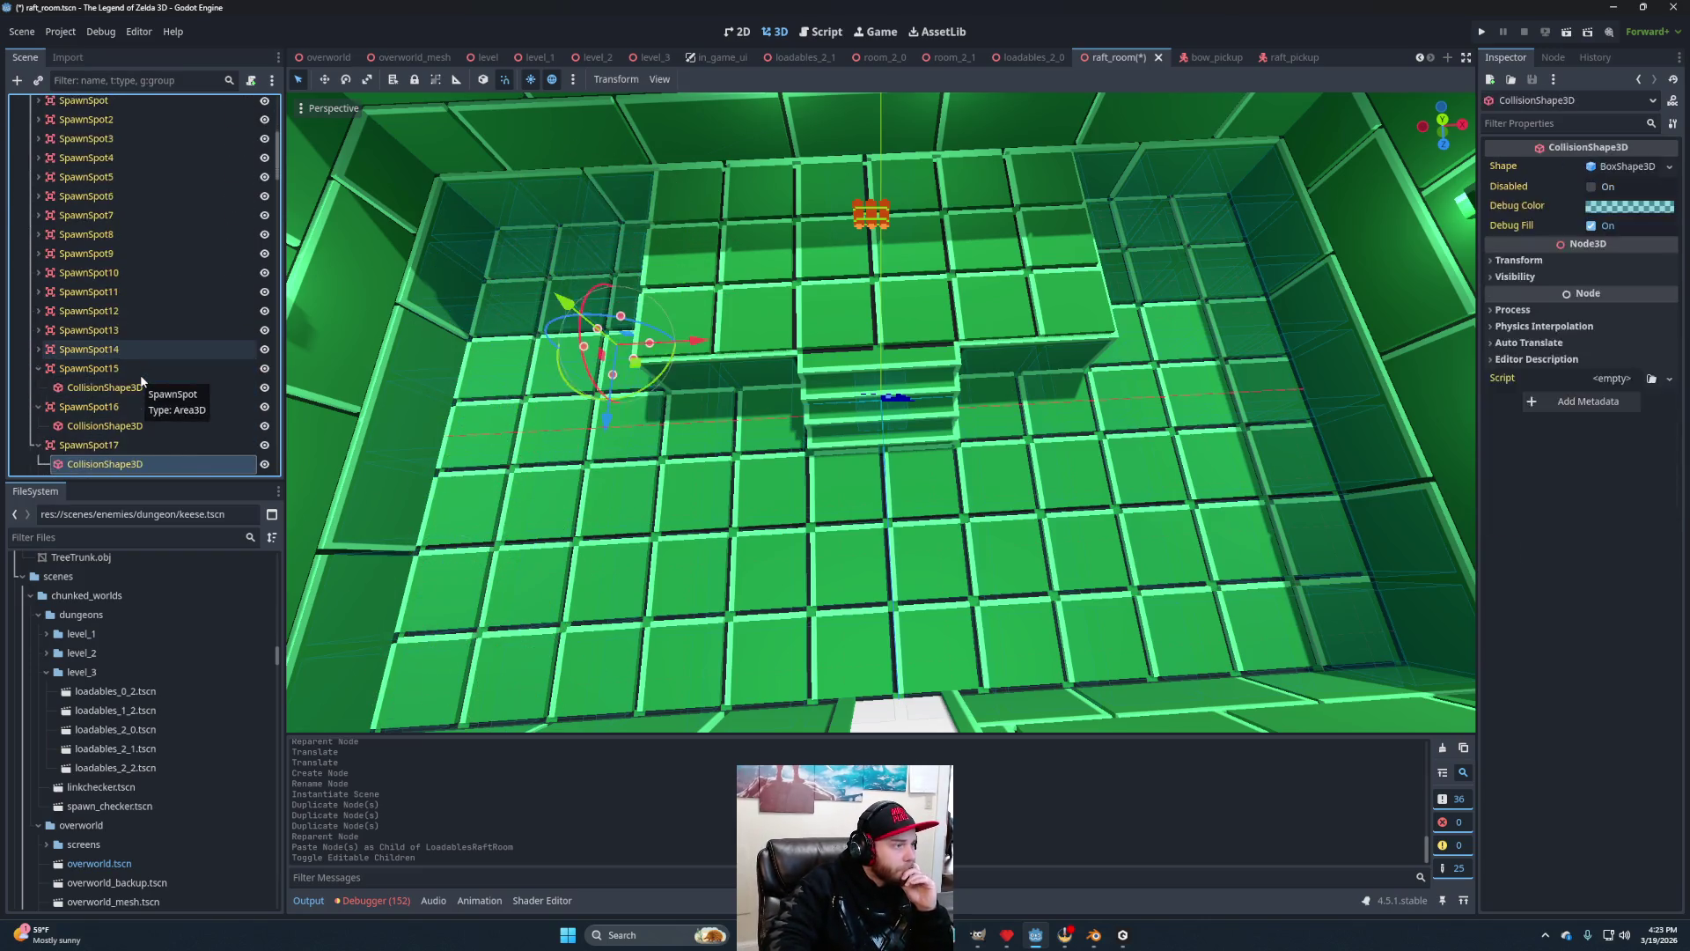
pyautogui.press('Down')
pyautogui.press('Down')
pyautogui.press('Down')
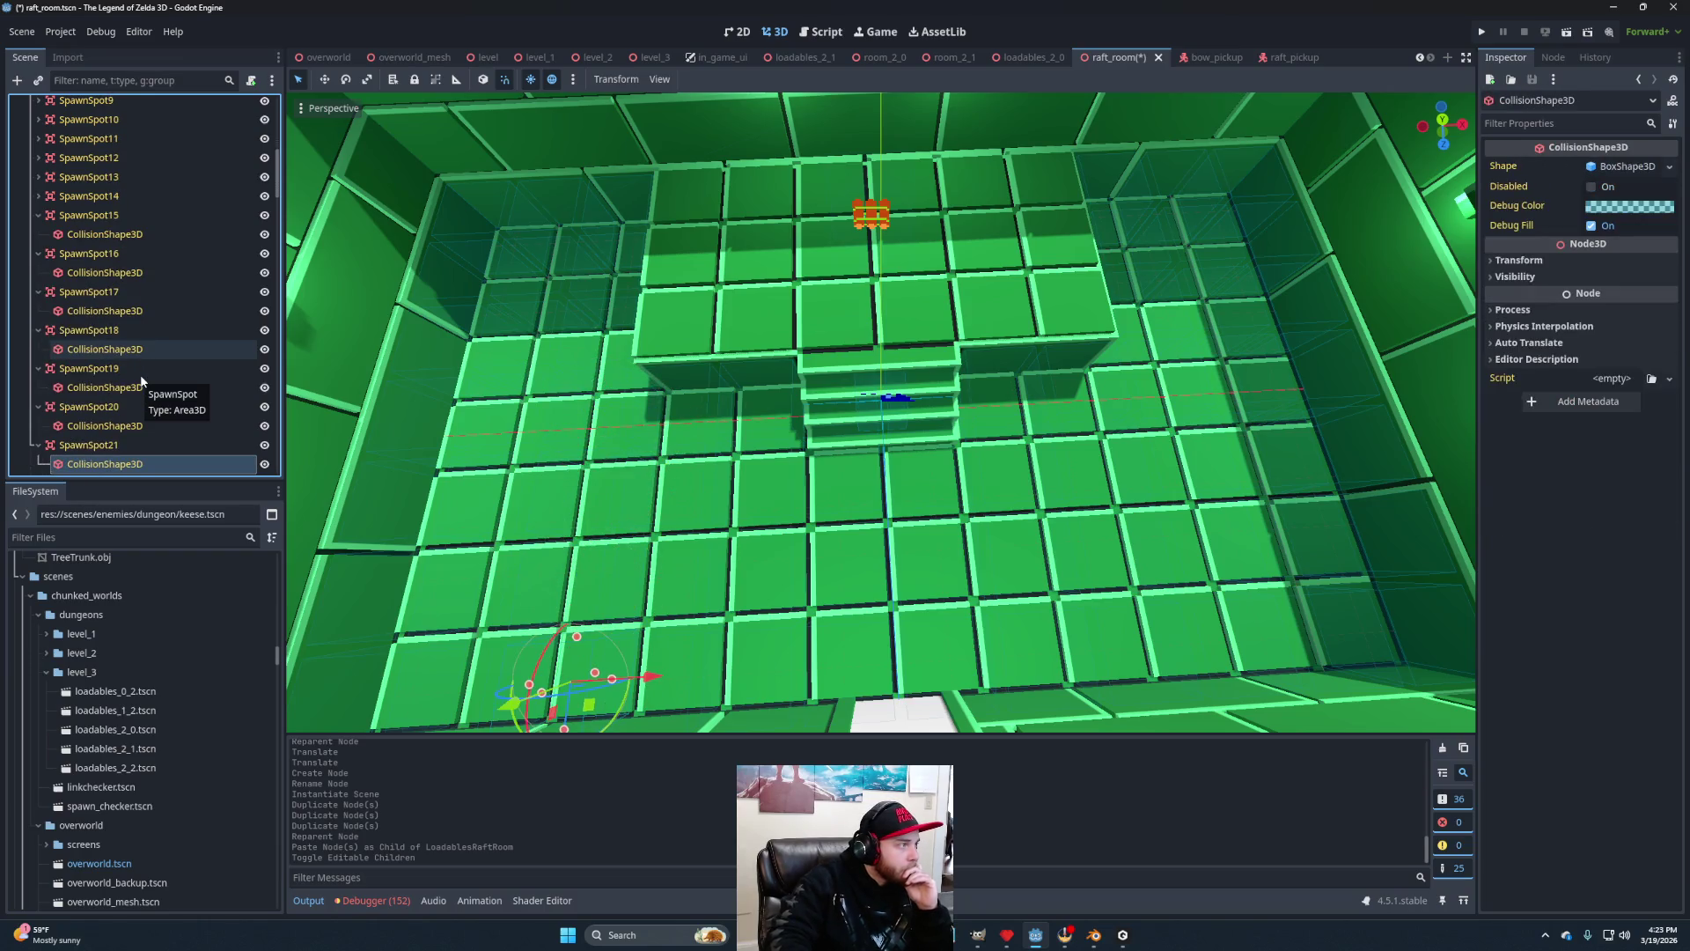
pyautogui.click(38, 216)
pyautogui.click(38, 235)
# Collapse SpawnSpot17 through SpawnSpot21 and select SpawnSpot22 to SpawnSpot24.
pyautogui.click(39, 253)
pyautogui.click(39, 273)
pyautogui.click(39, 291)
pyautogui.click(39, 311)
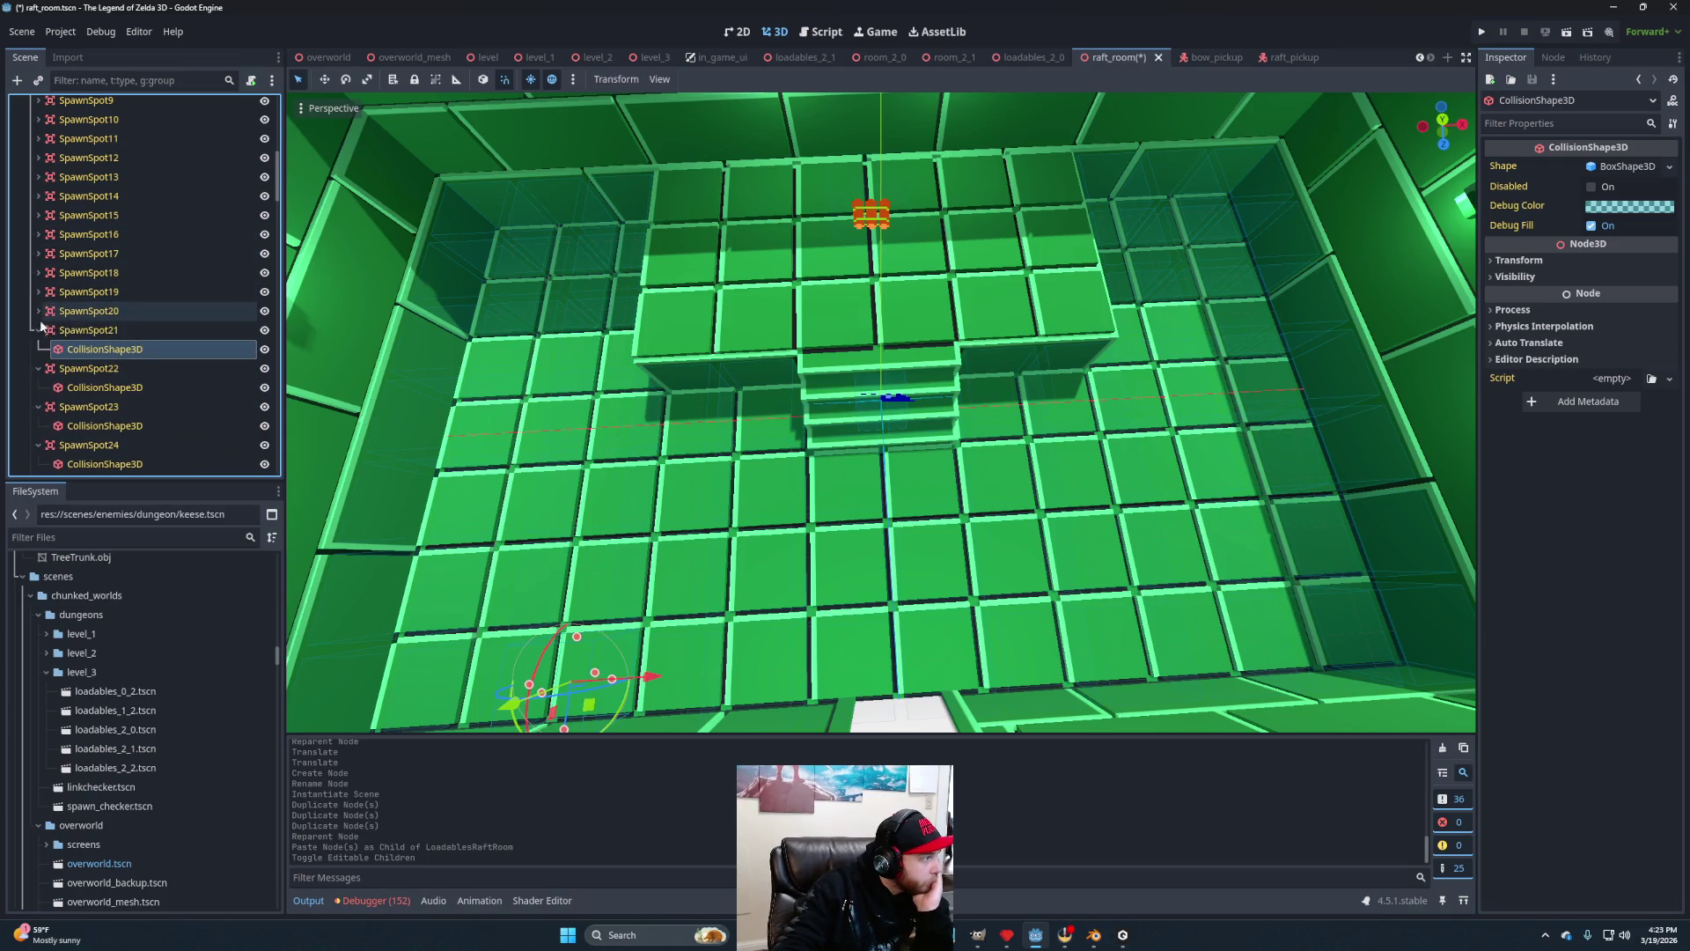
pyautogui.click(38, 329)
pyautogui.click(76, 351)
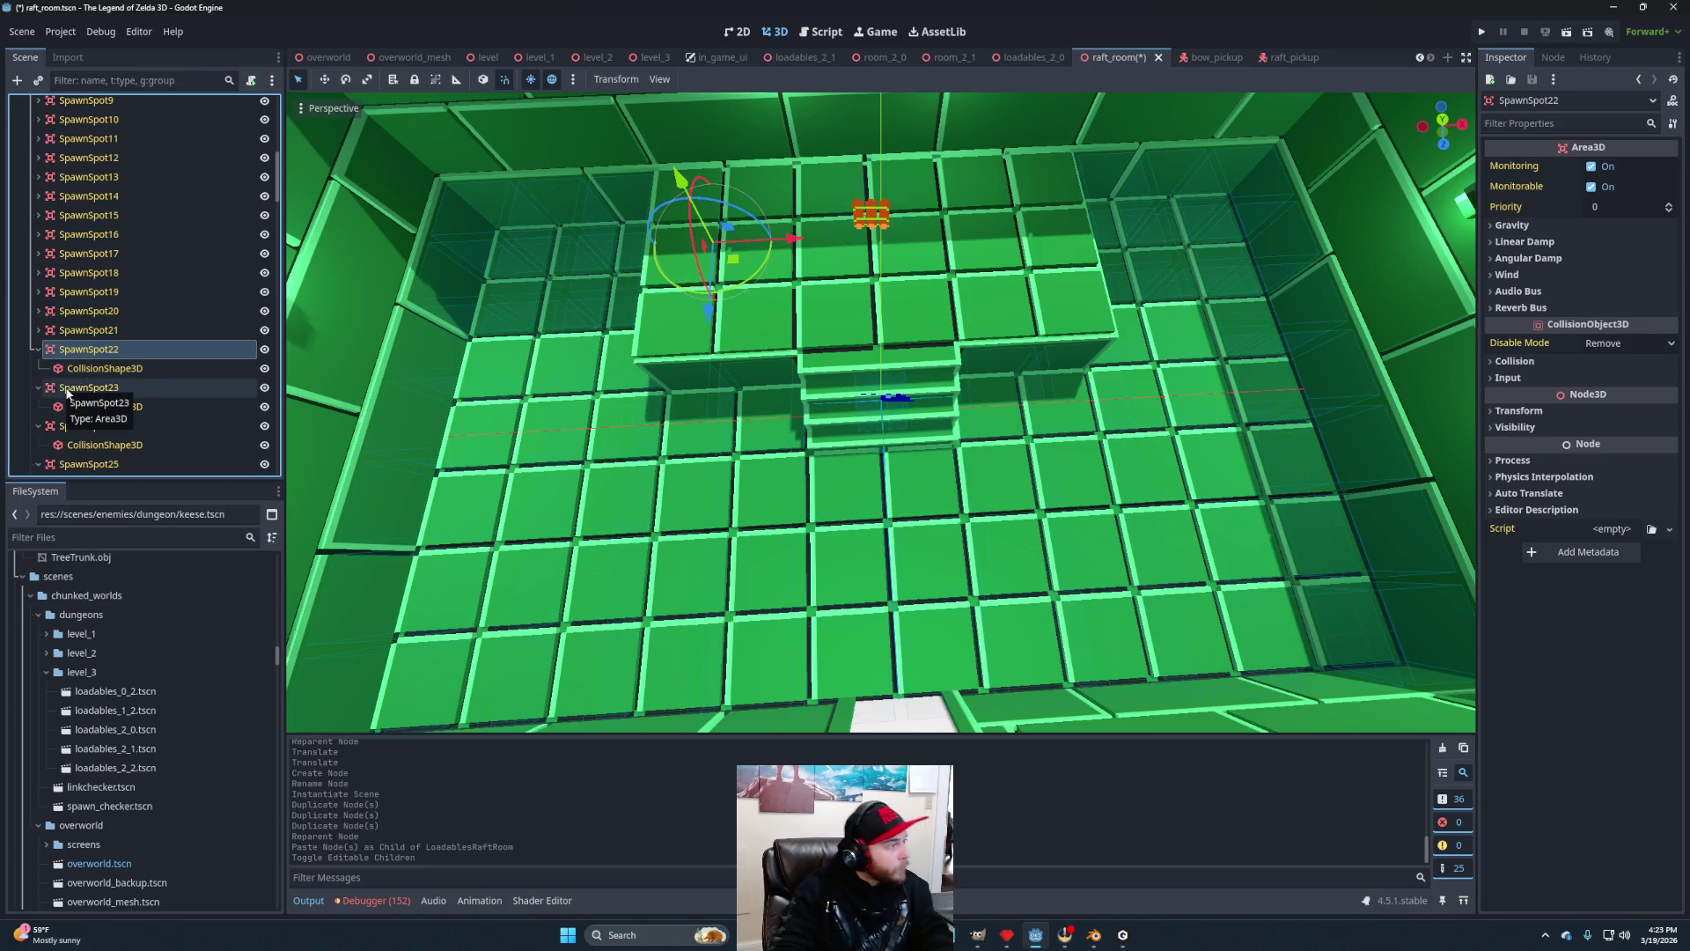
pyautogui.keyDown('ctrl'); pyautogui.click(68, 388); pyautogui.keyUp('ctrl')
pyautogui.keyDown('ctrl'); pyautogui.click(93, 428); pyautogui.keyUp('ctrl')
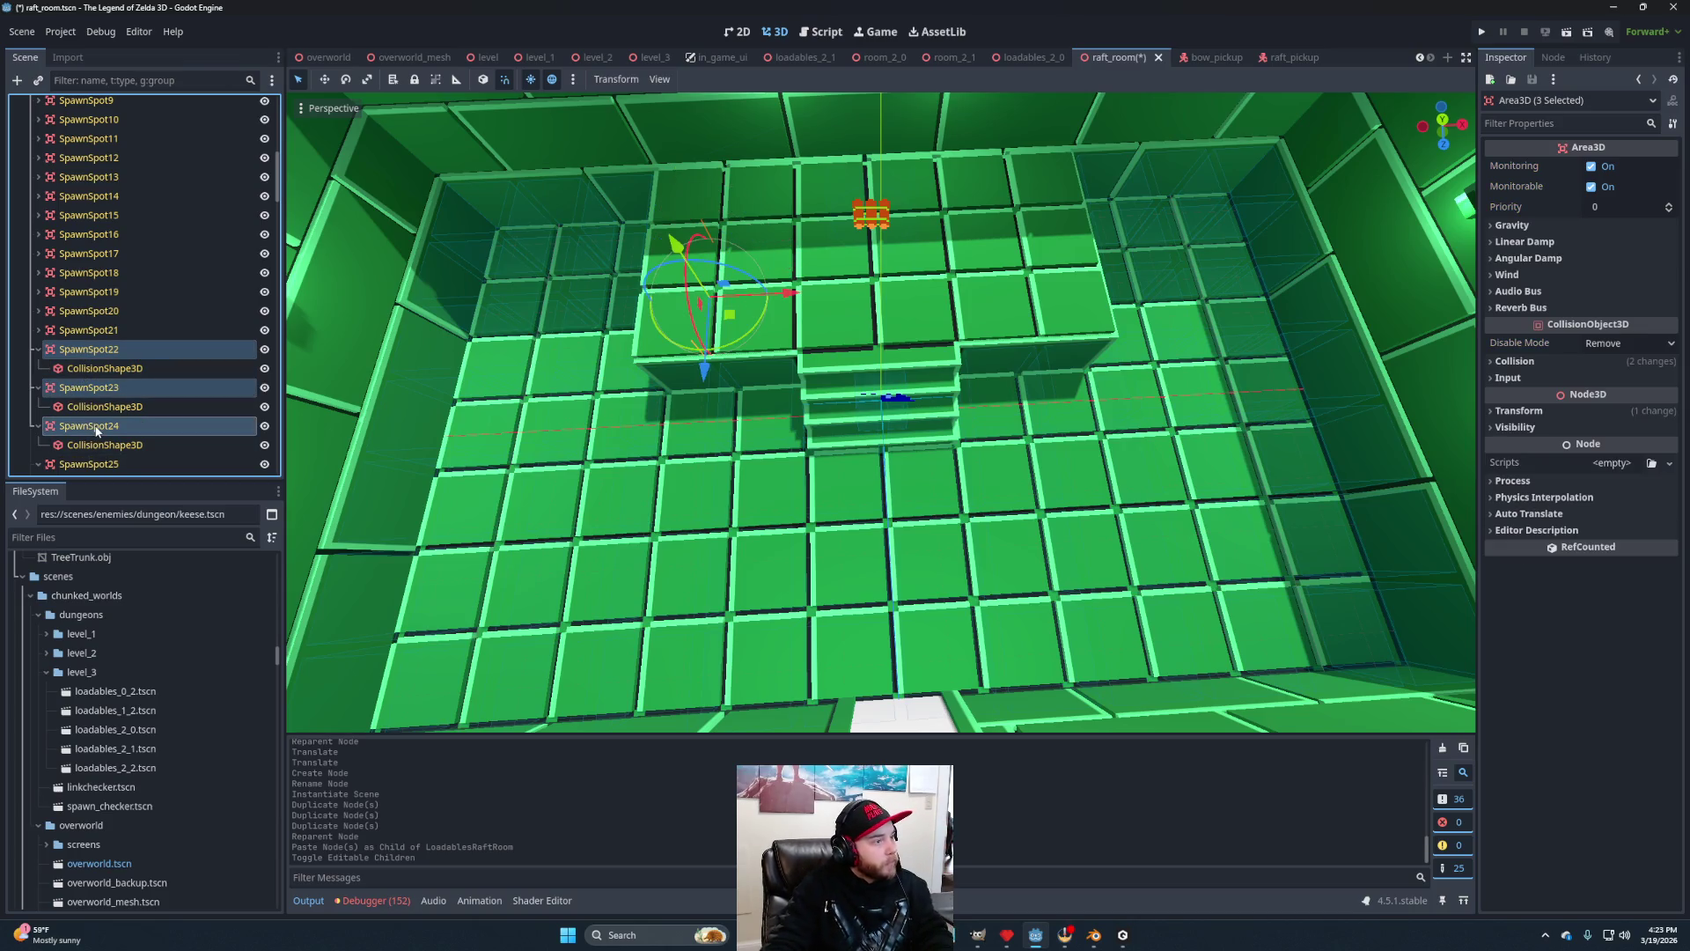
# Collapse SpawnSpot22 through SpawnSpot30 to hide their collision shapes.
pyautogui.scroll(-3, 106, 361)
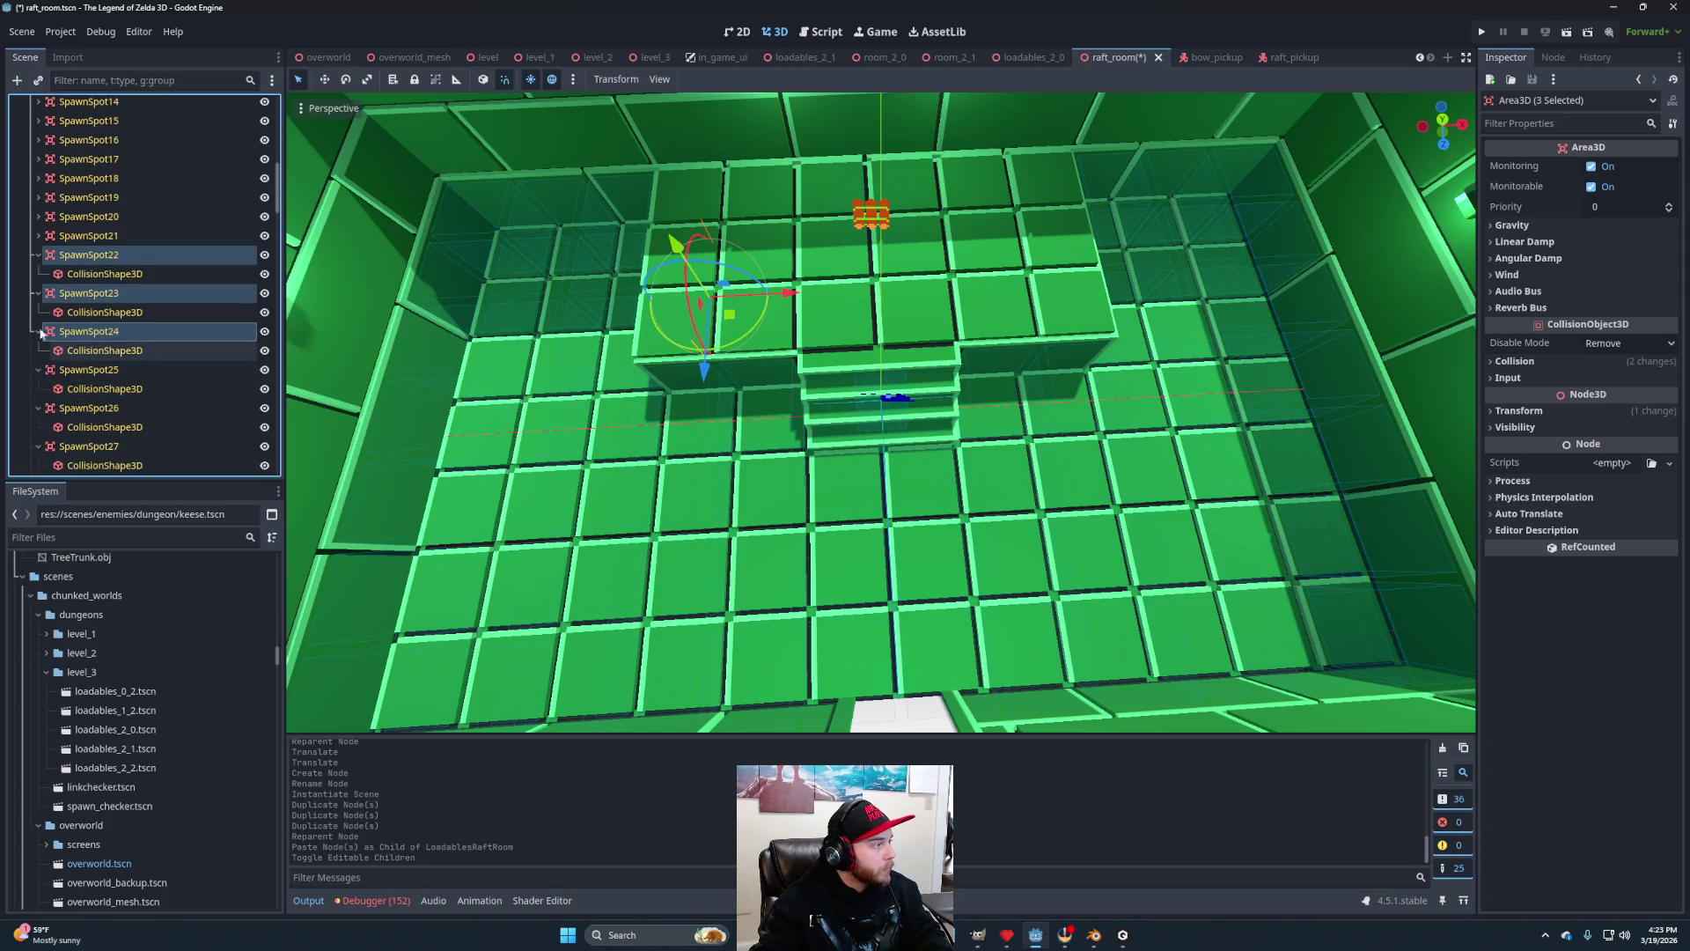
pyautogui.click(36, 256)
pyautogui.click(37, 274)
pyautogui.click(37, 294)
pyautogui.click(37, 314)
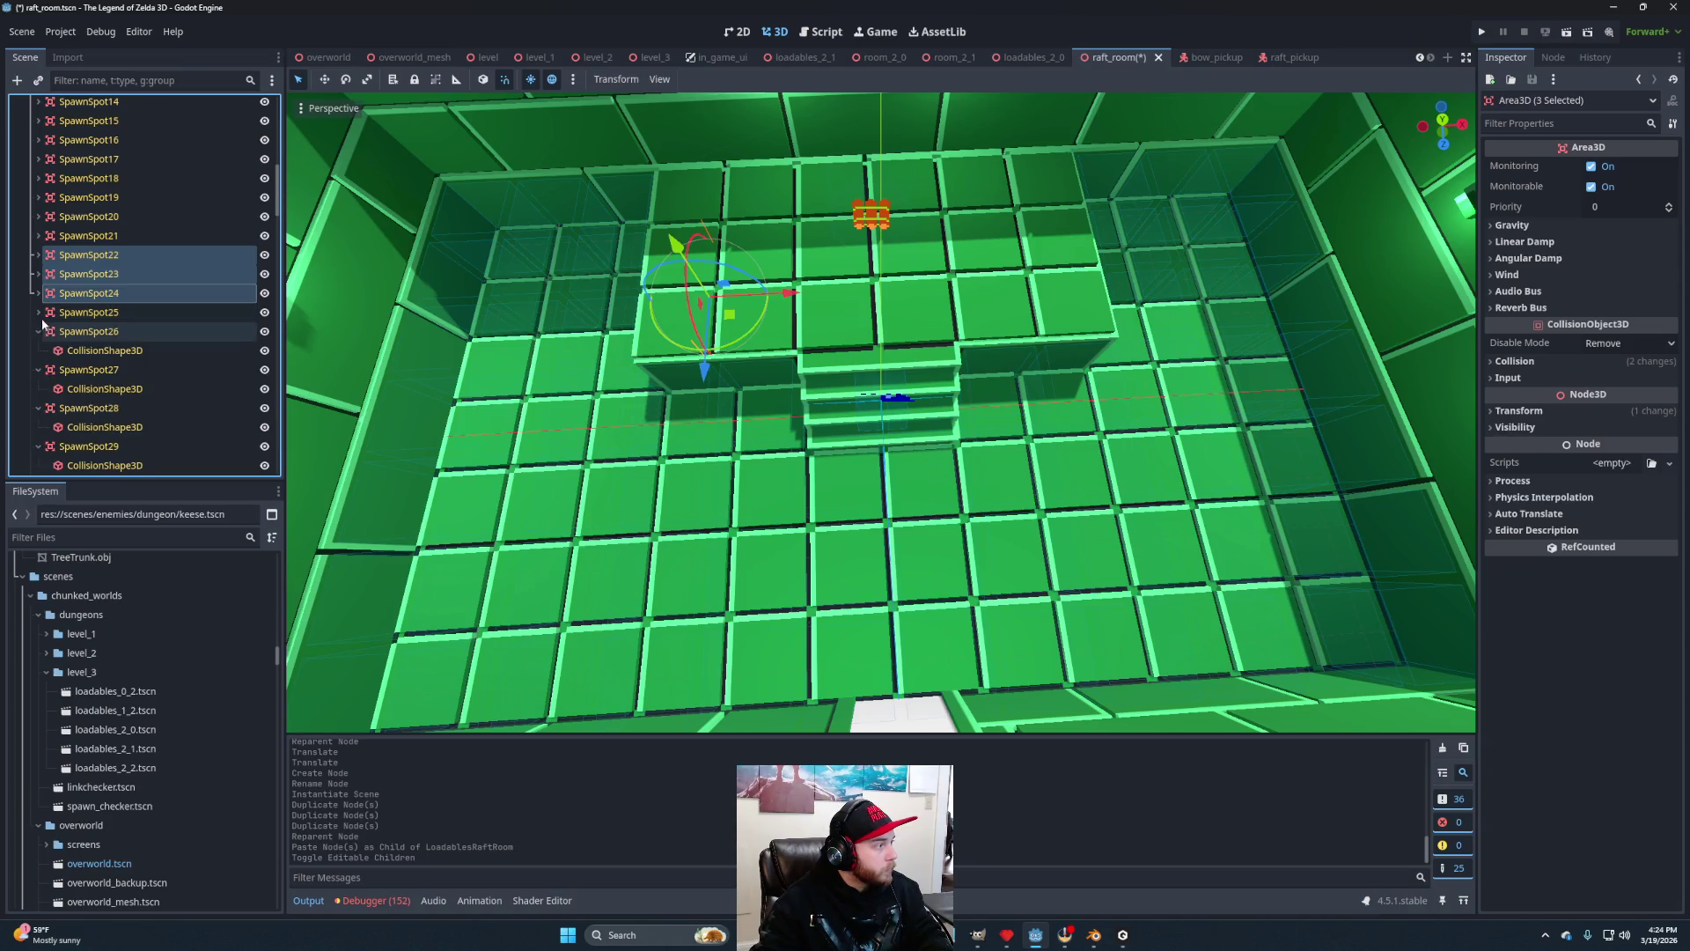
pyautogui.click(37, 331)
pyautogui.click(37, 350)
pyautogui.click(36, 371)
pyautogui.click(37, 389)
pyautogui.click(37, 409)
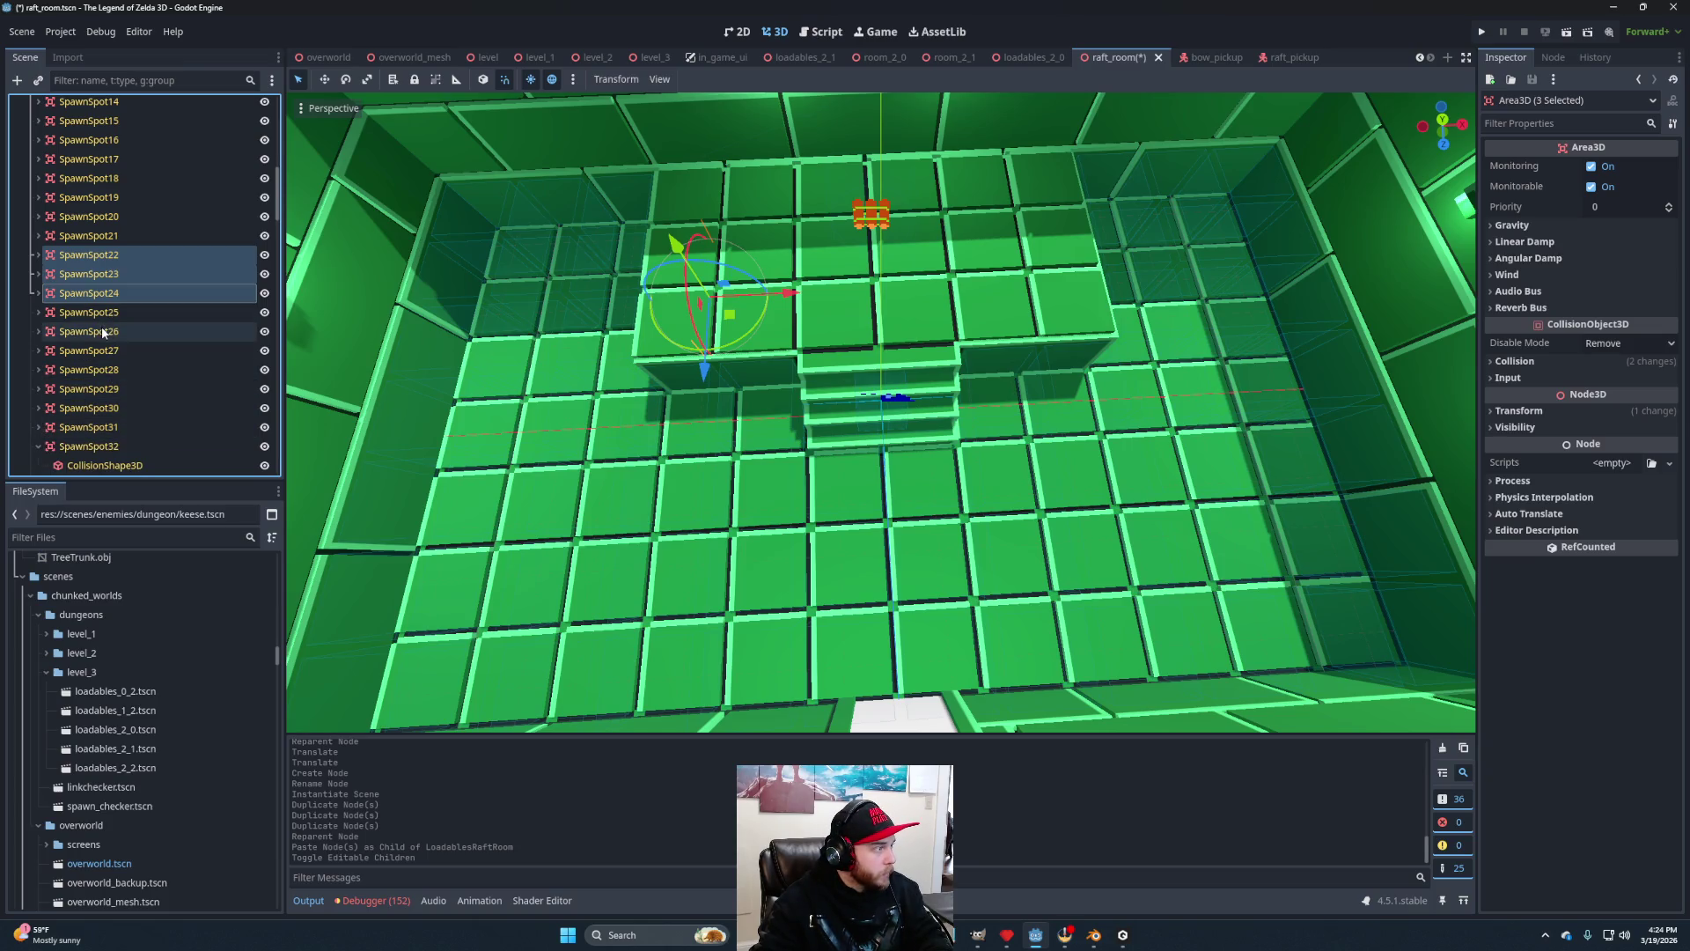
# Select SpawnSpot29 to SpawnSpot31 and collapse SpawnSpot32.
pyautogui.keyDown('ctrl'); pyautogui.click(93, 393); pyautogui.keyUp('ctrl')
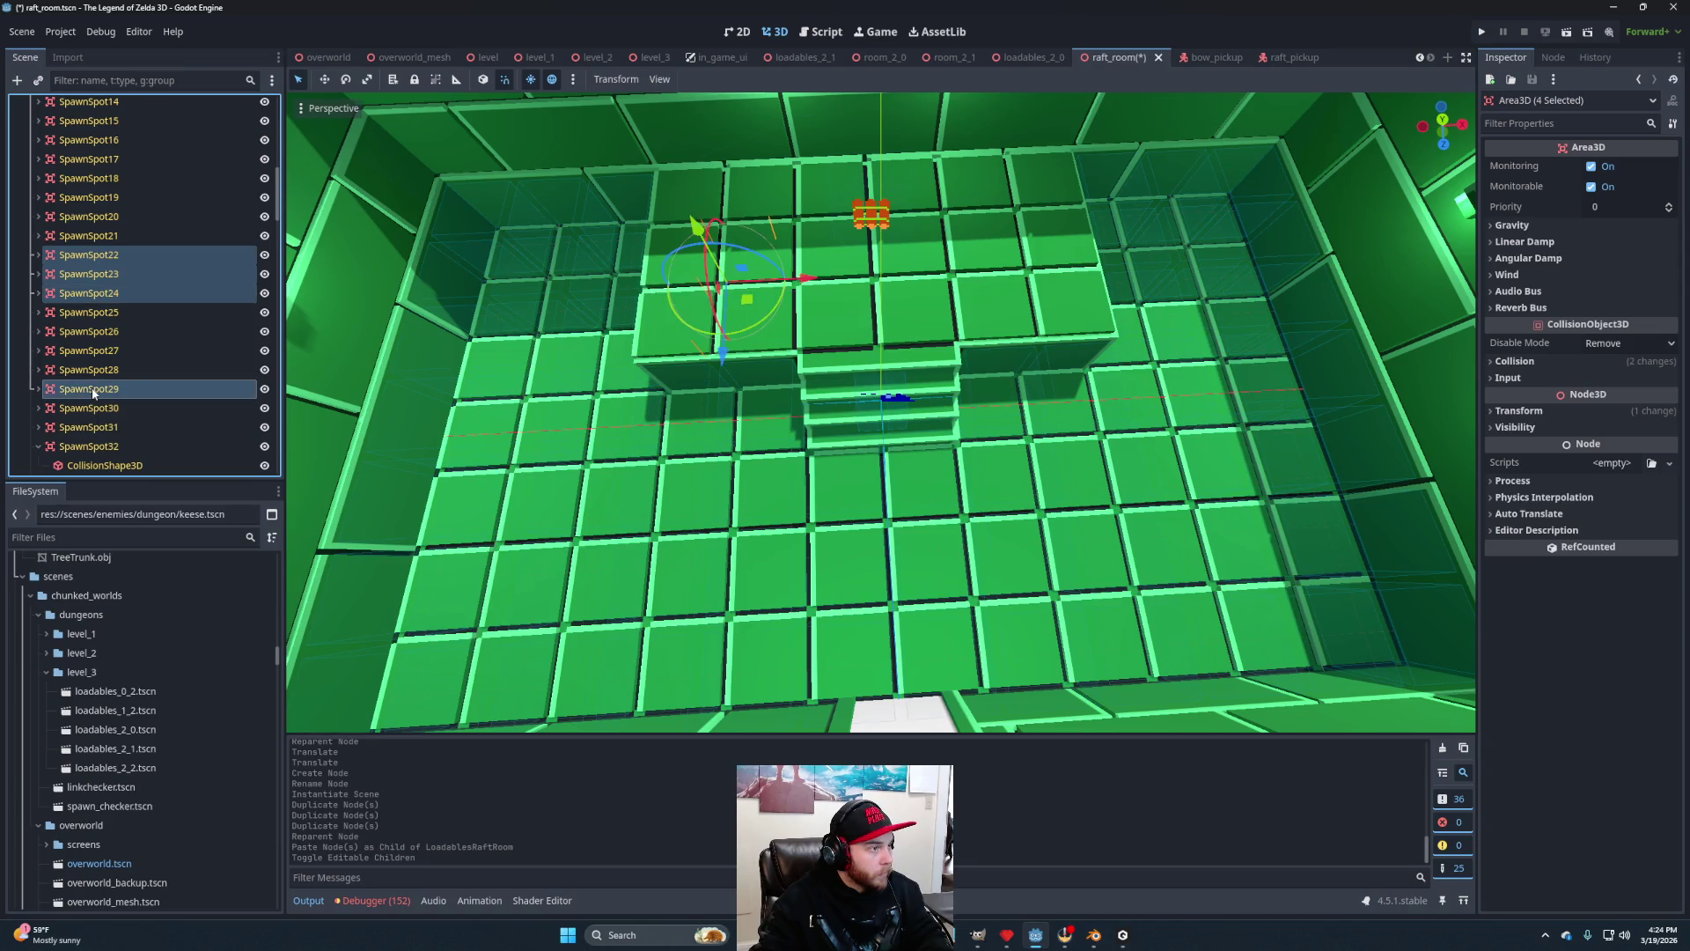
pyautogui.keyDown('ctrl'); pyautogui.click(89, 410); pyautogui.keyUp('ctrl')
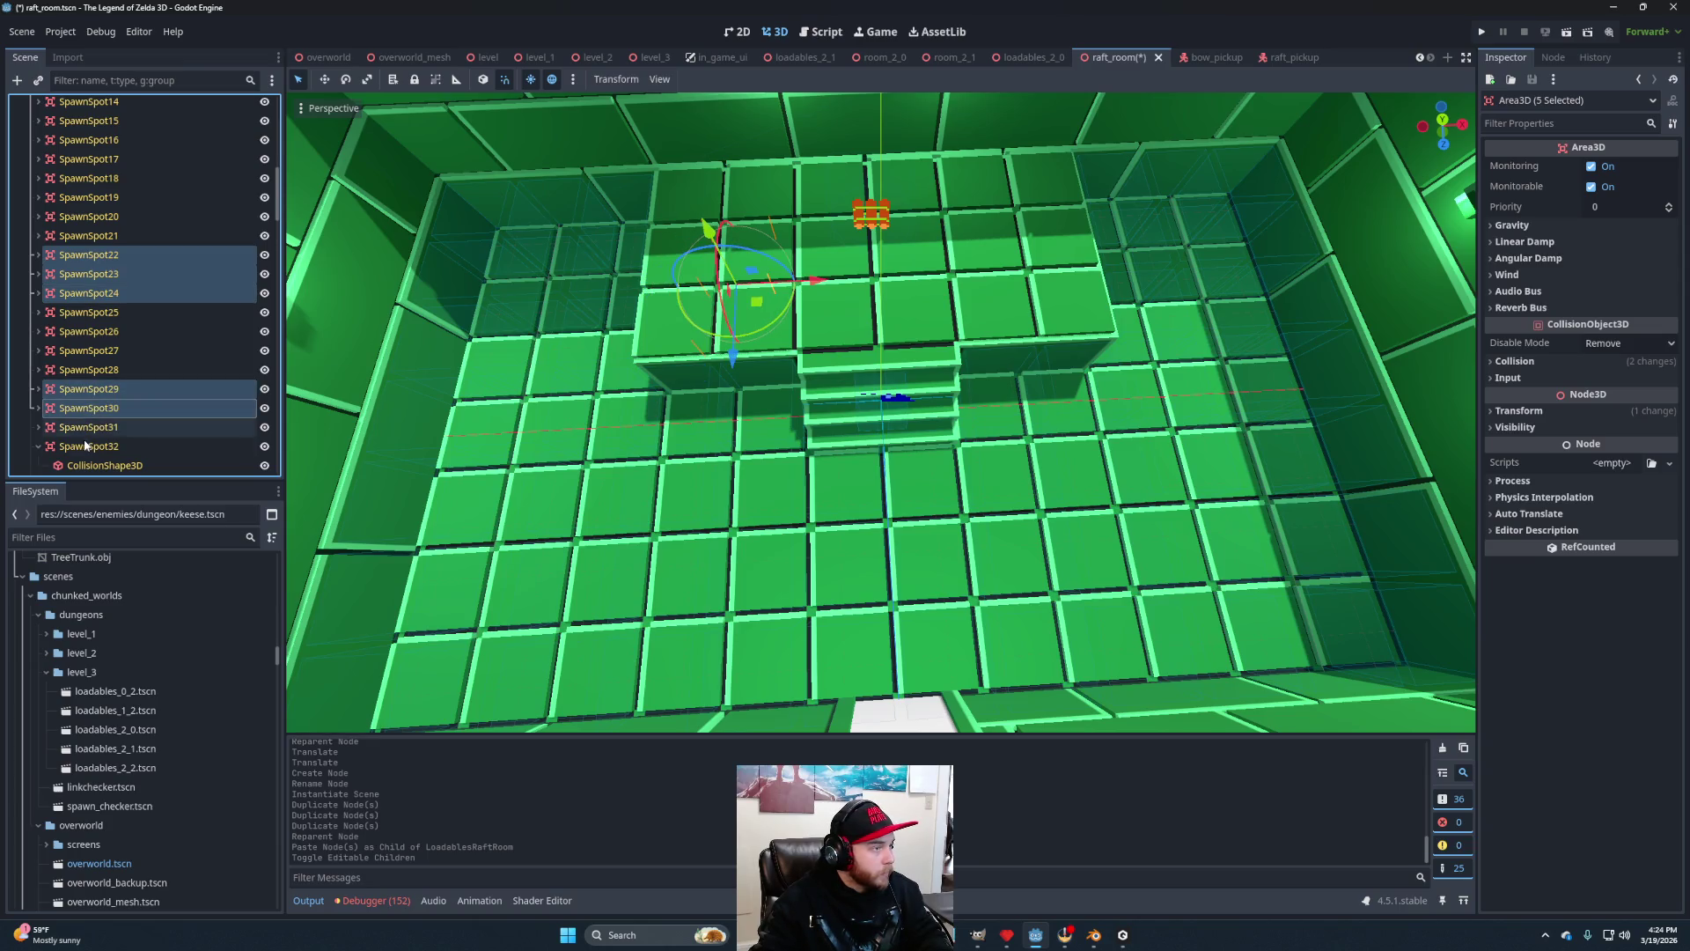
pyautogui.keyDown('ctrl'); pyautogui.click(88, 429); pyautogui.keyUp('ctrl')
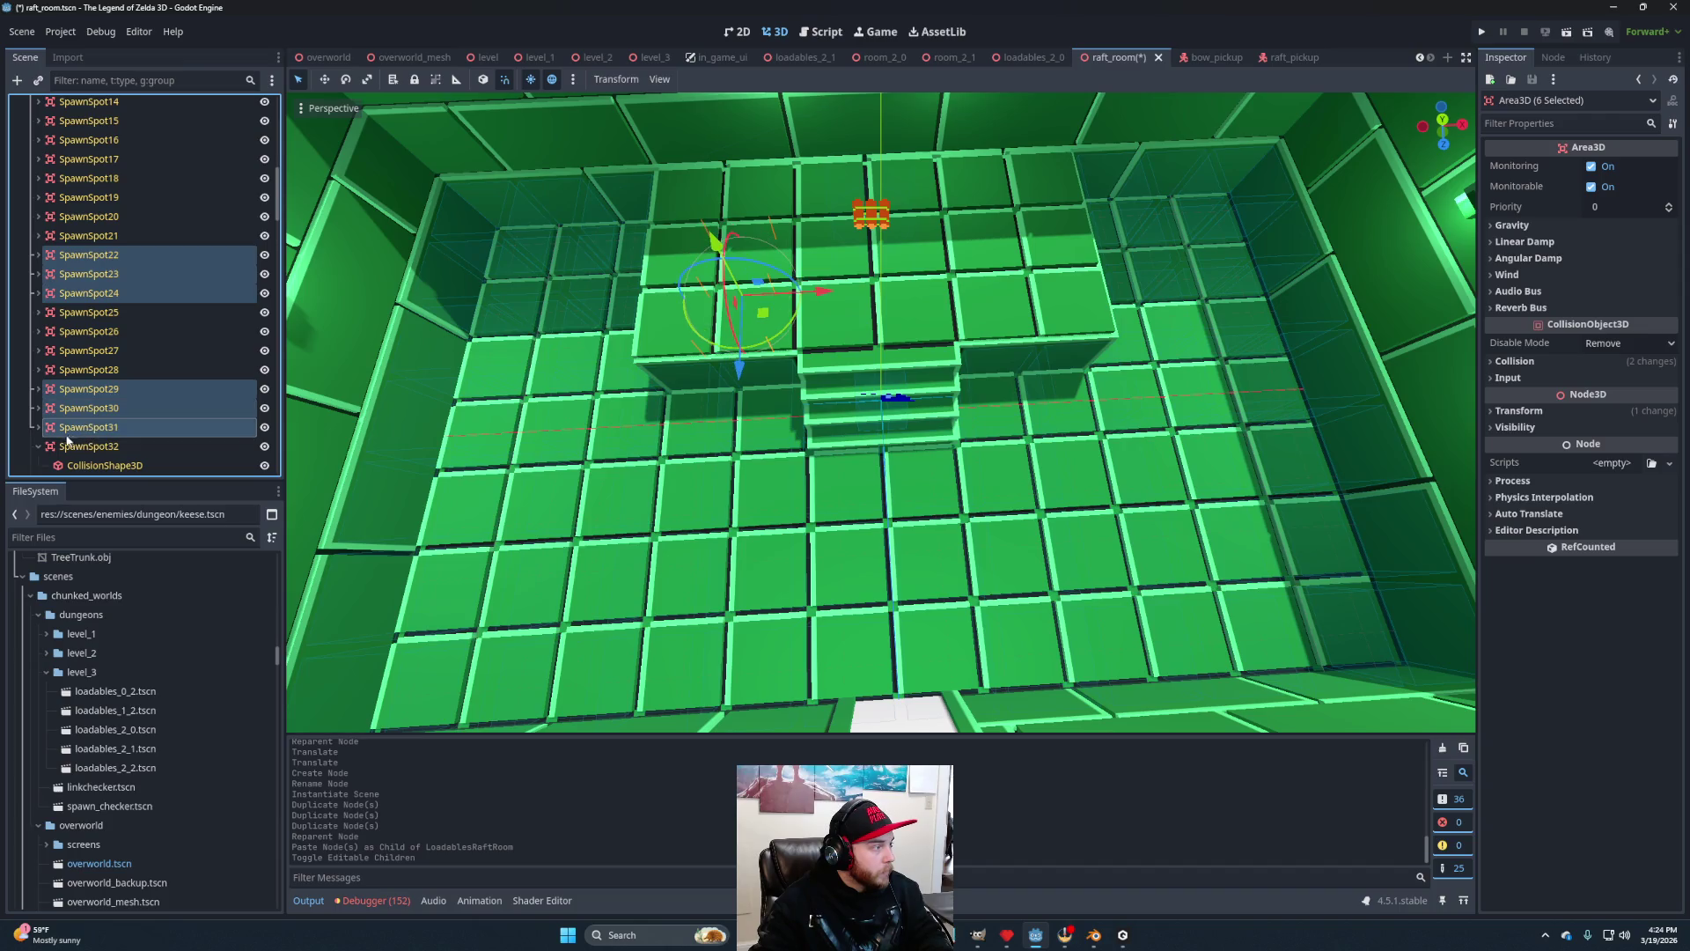
pyautogui.click(39, 446)
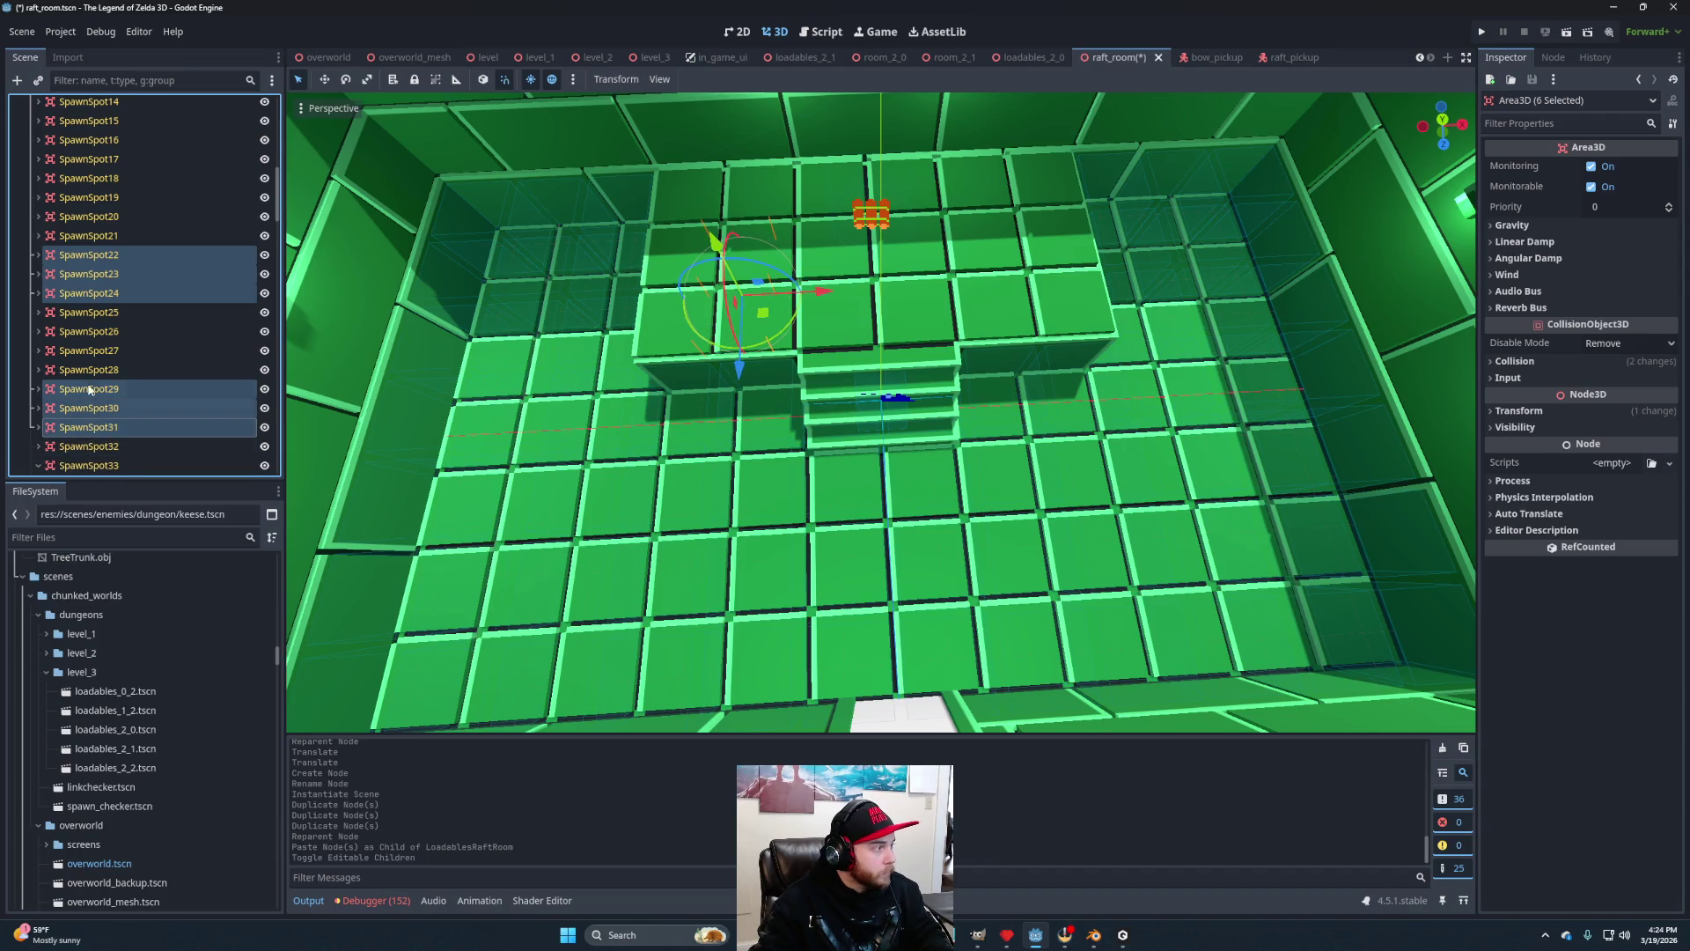
pyautogui.scroll(-4, 38, 396)
# Collapse SpawnSpot33 through SpawnSpot42, selecting SpawnSpot36 to SpawnSpot38 along the way.
pyautogui.click(37, 276)
pyautogui.click(38, 296)
pyautogui.click(38, 314)
pyautogui.keyDown('ctrl'); pyautogui.click(79, 335); pyautogui.keyUp('ctrl')
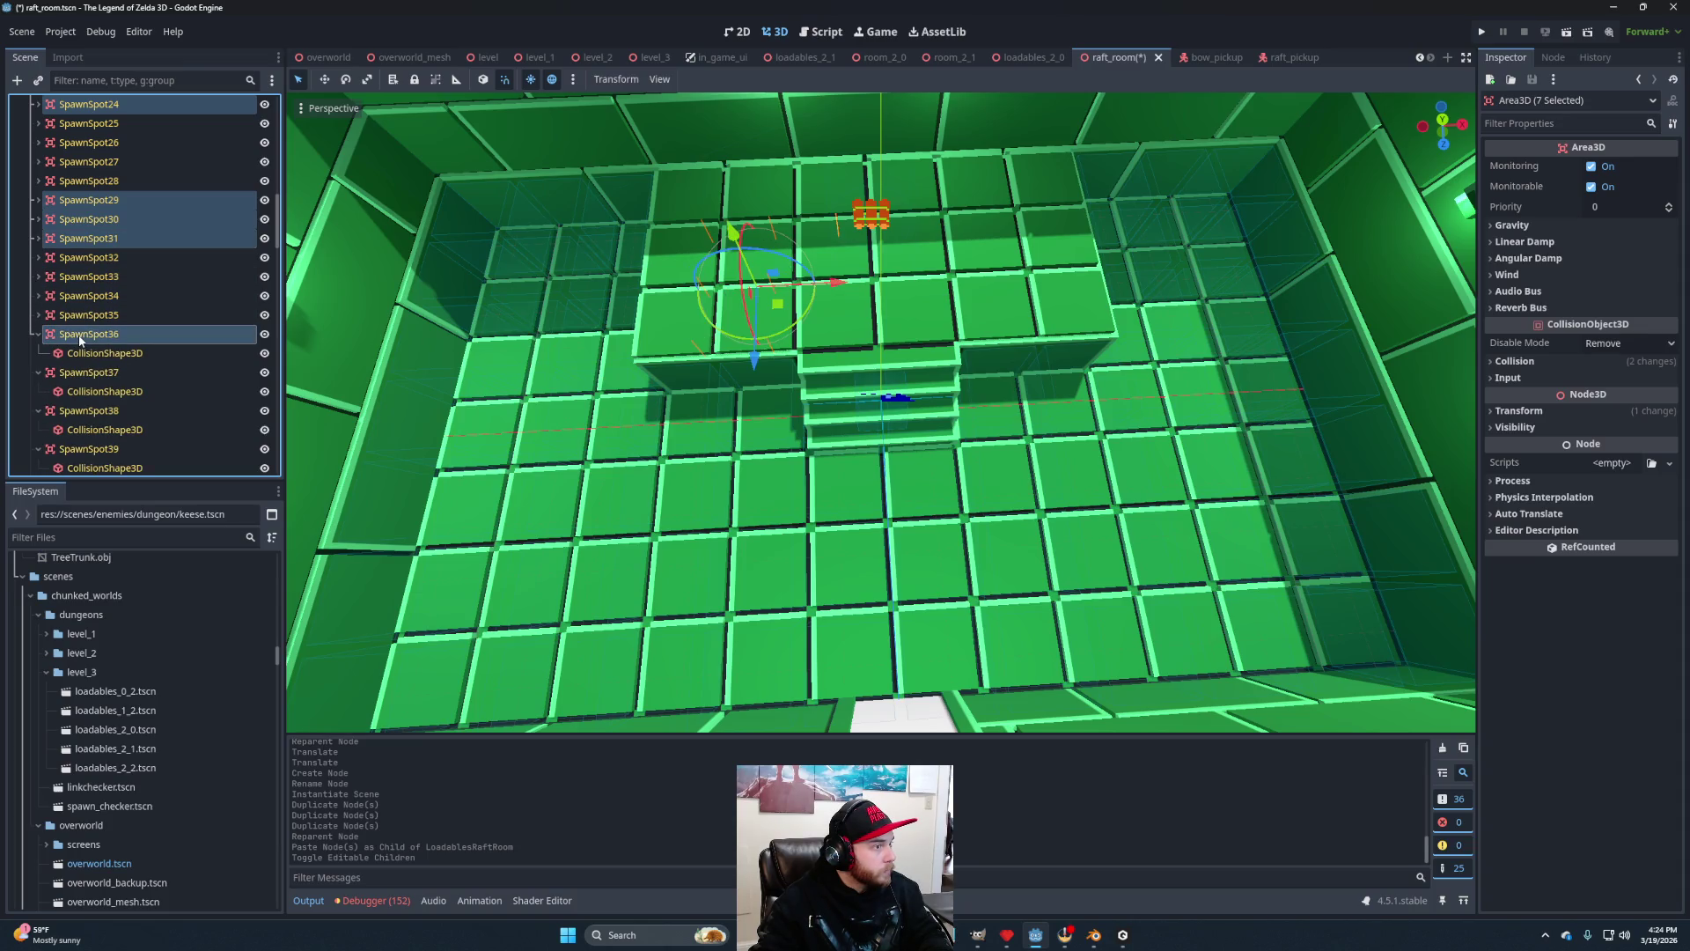
pyautogui.click(39, 334)
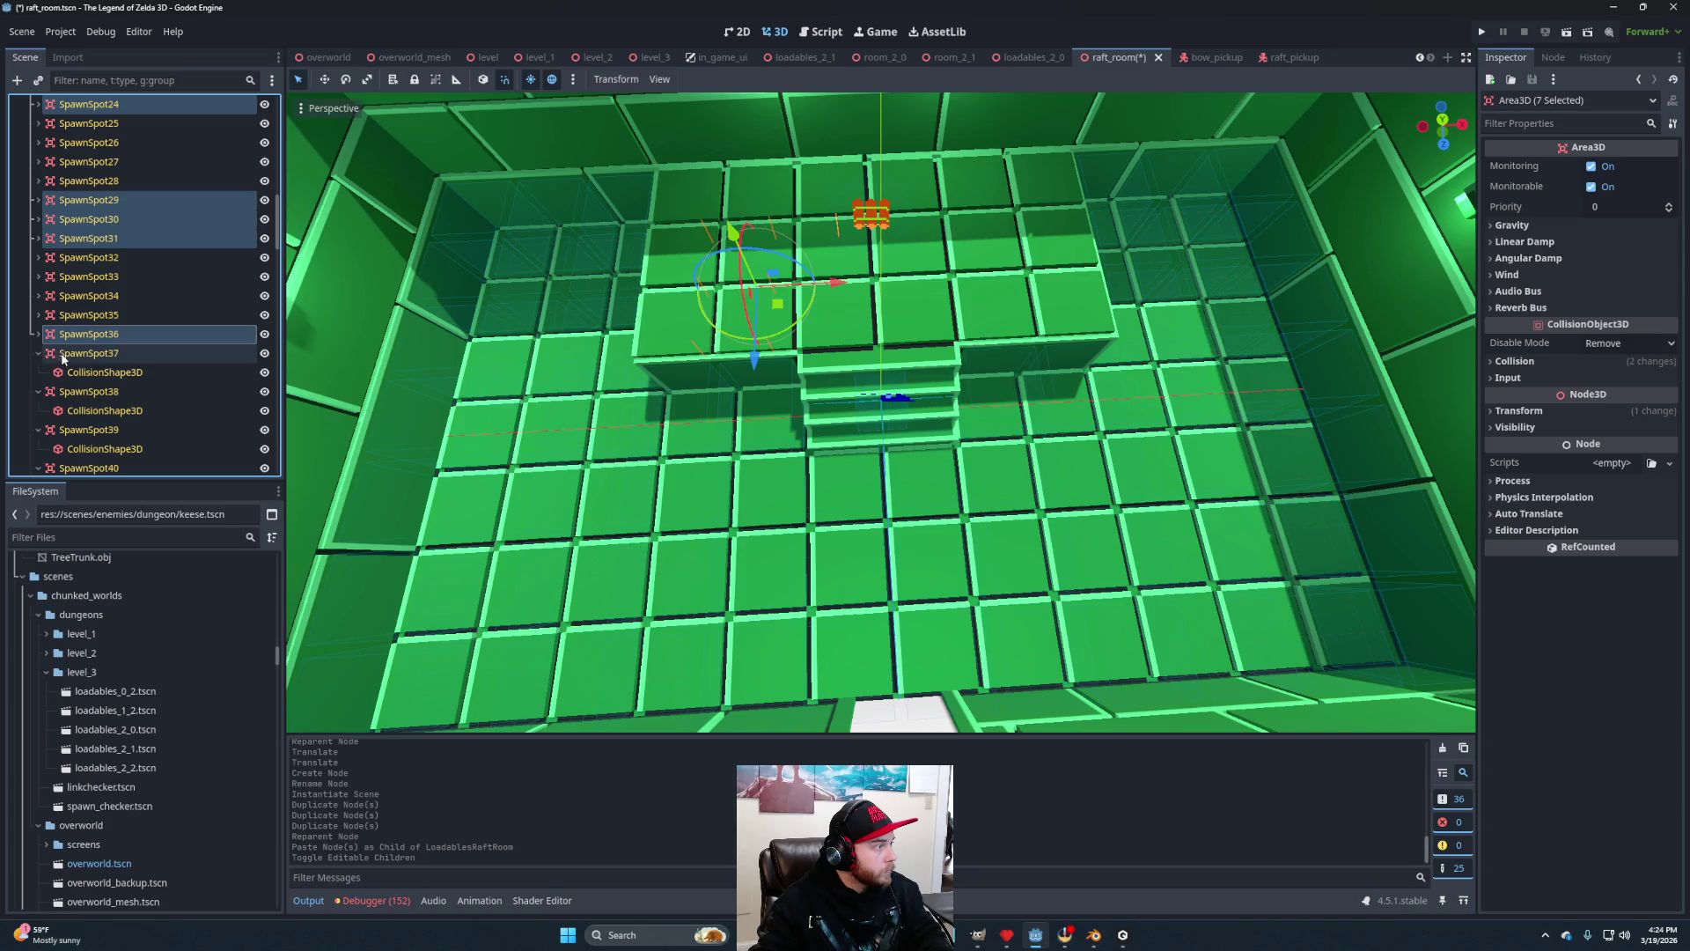
pyautogui.keyDown('ctrl'); pyautogui.click(55, 353); pyautogui.keyUp('ctrl')
pyautogui.click(38, 353)
pyautogui.keyDown('ctrl'); pyautogui.click(52, 372); pyautogui.keyUp('ctrl')
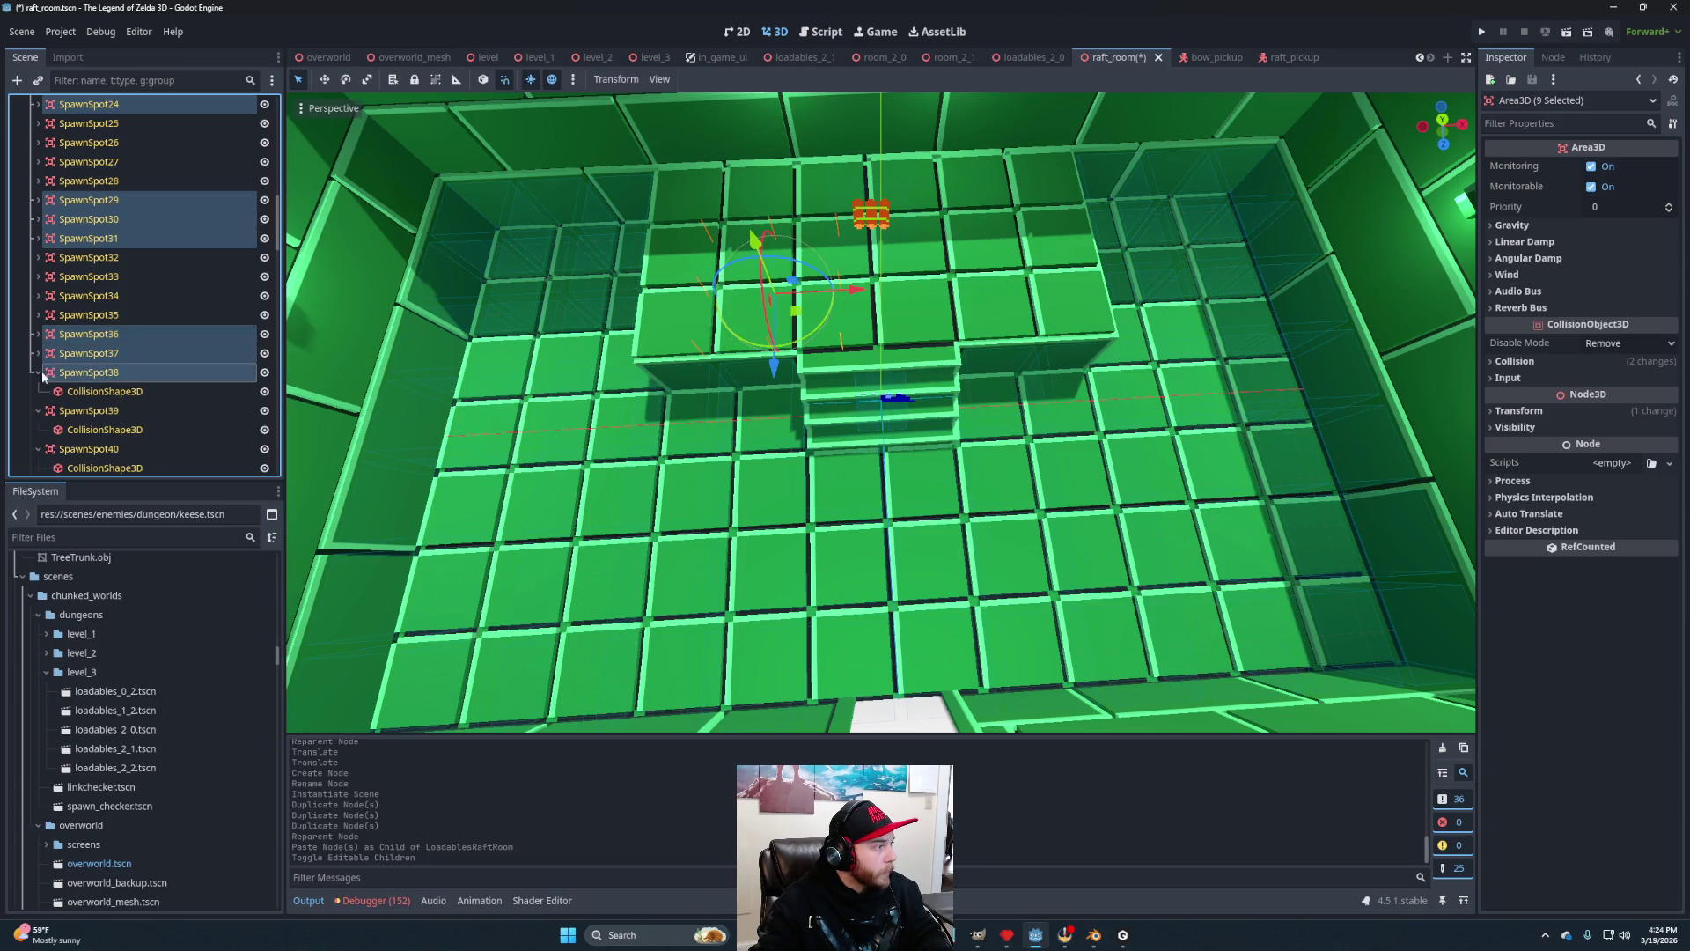
pyautogui.click(37, 372)
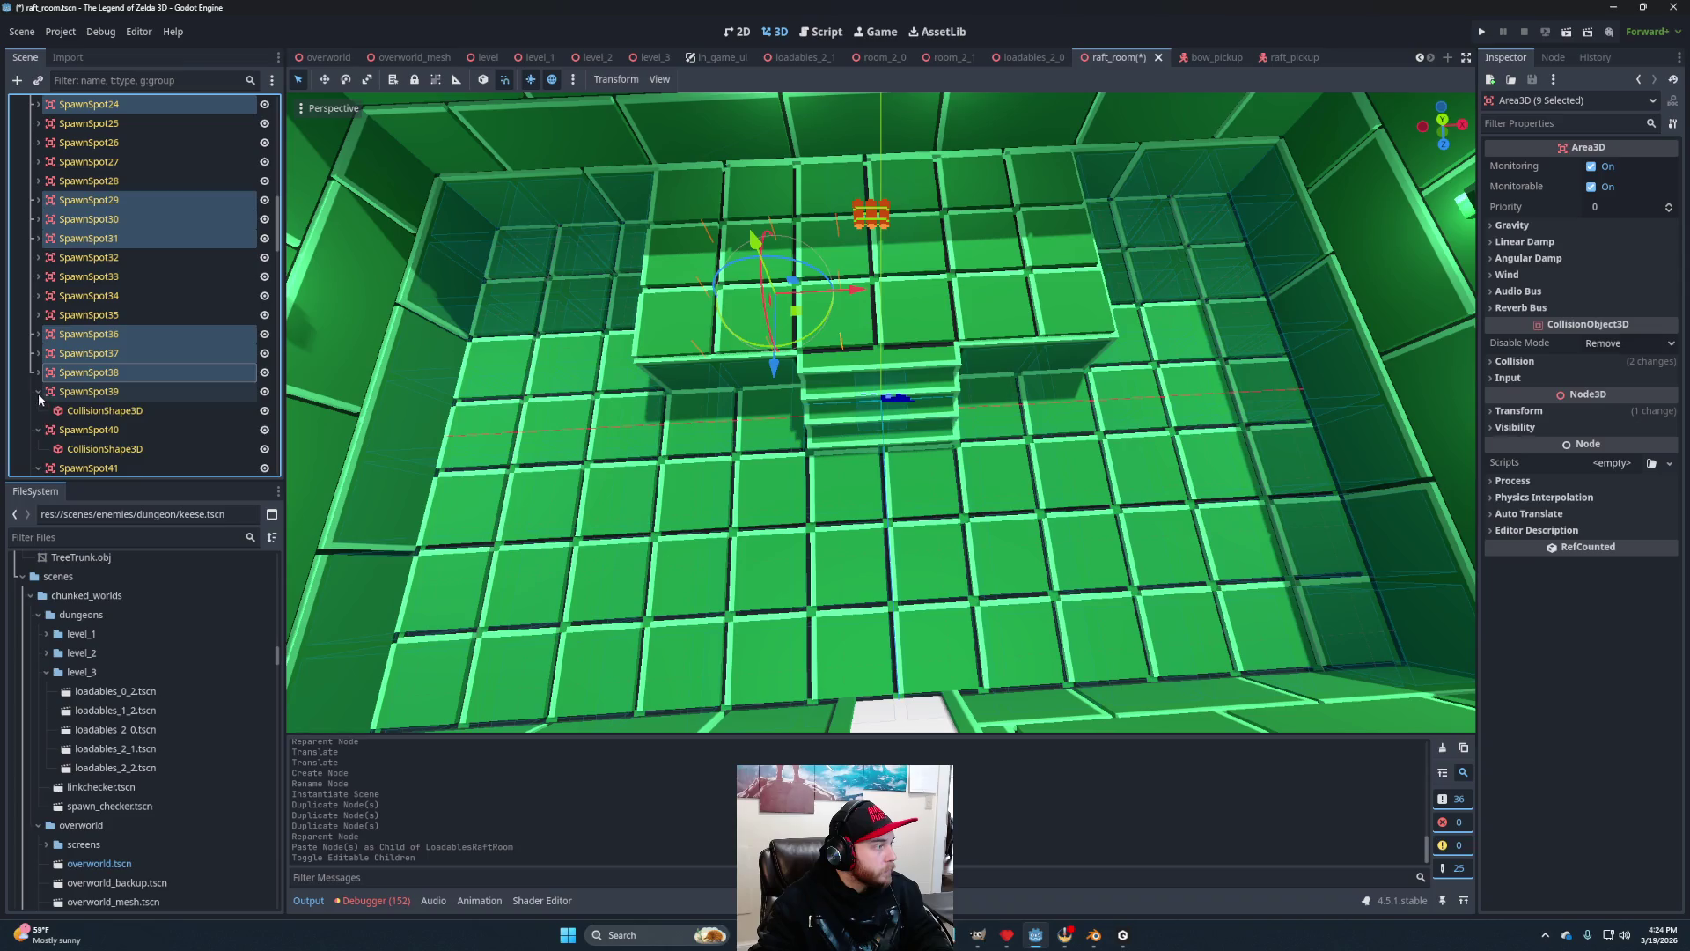
pyautogui.click(37, 392)
pyautogui.click(38, 429)
pyautogui.click(38, 448)
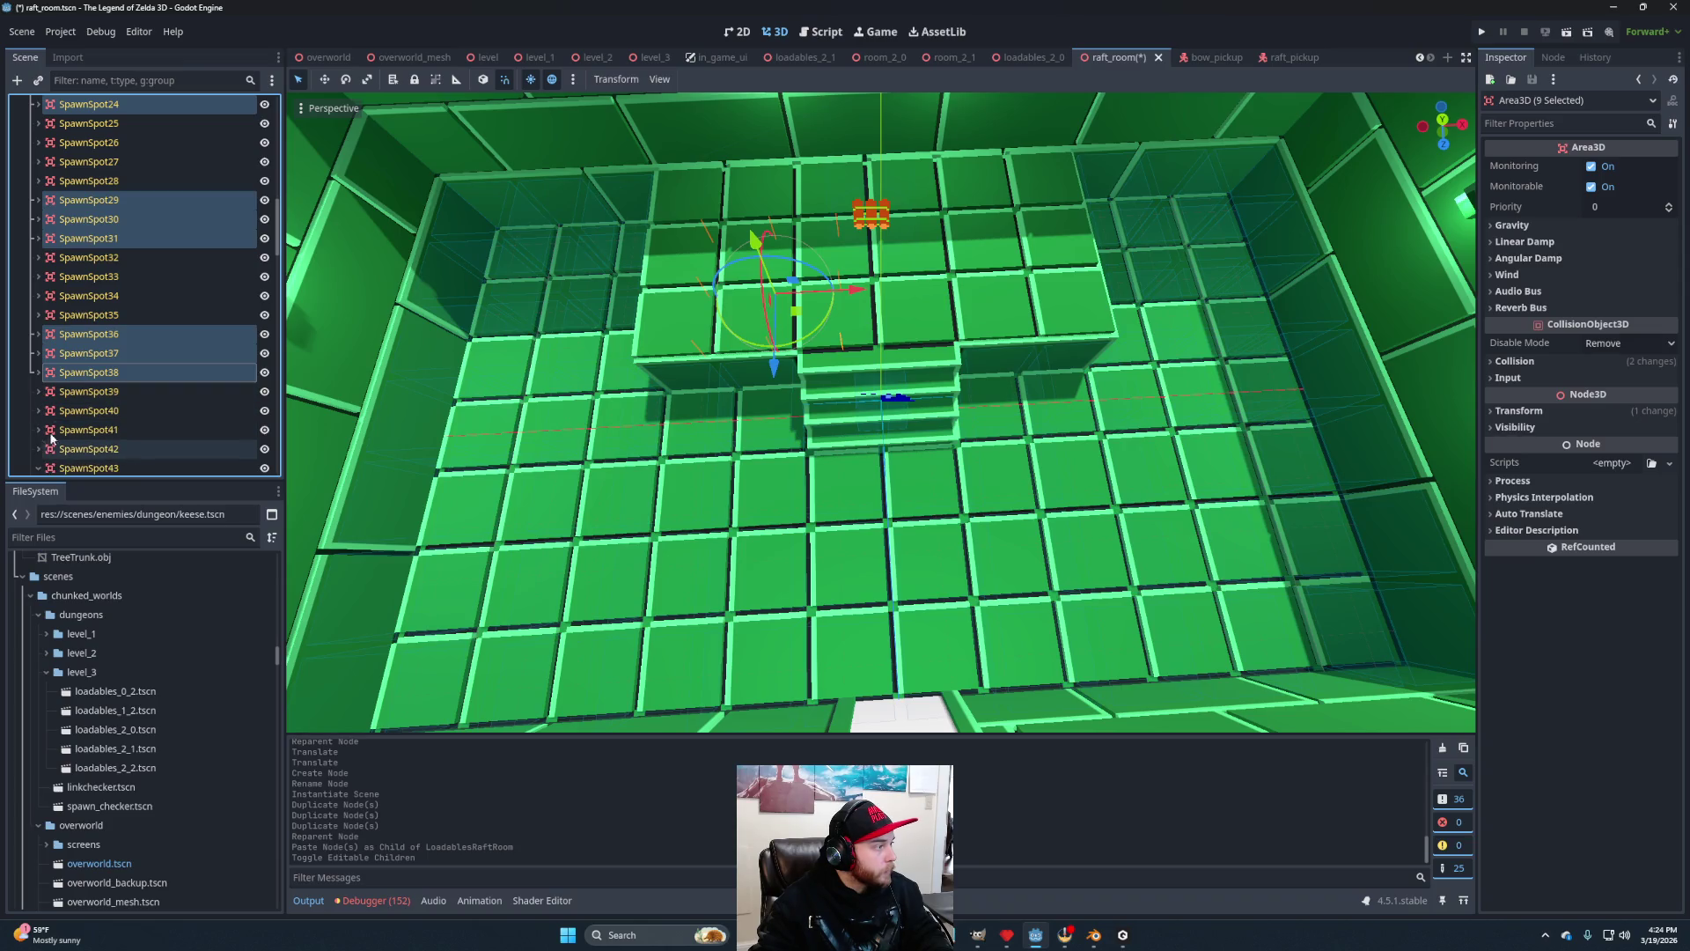
# Select SpawnSpot43, SpawnSpot44 and SpawnSpot45.
pyautogui.scroll(-1, 37, 413)
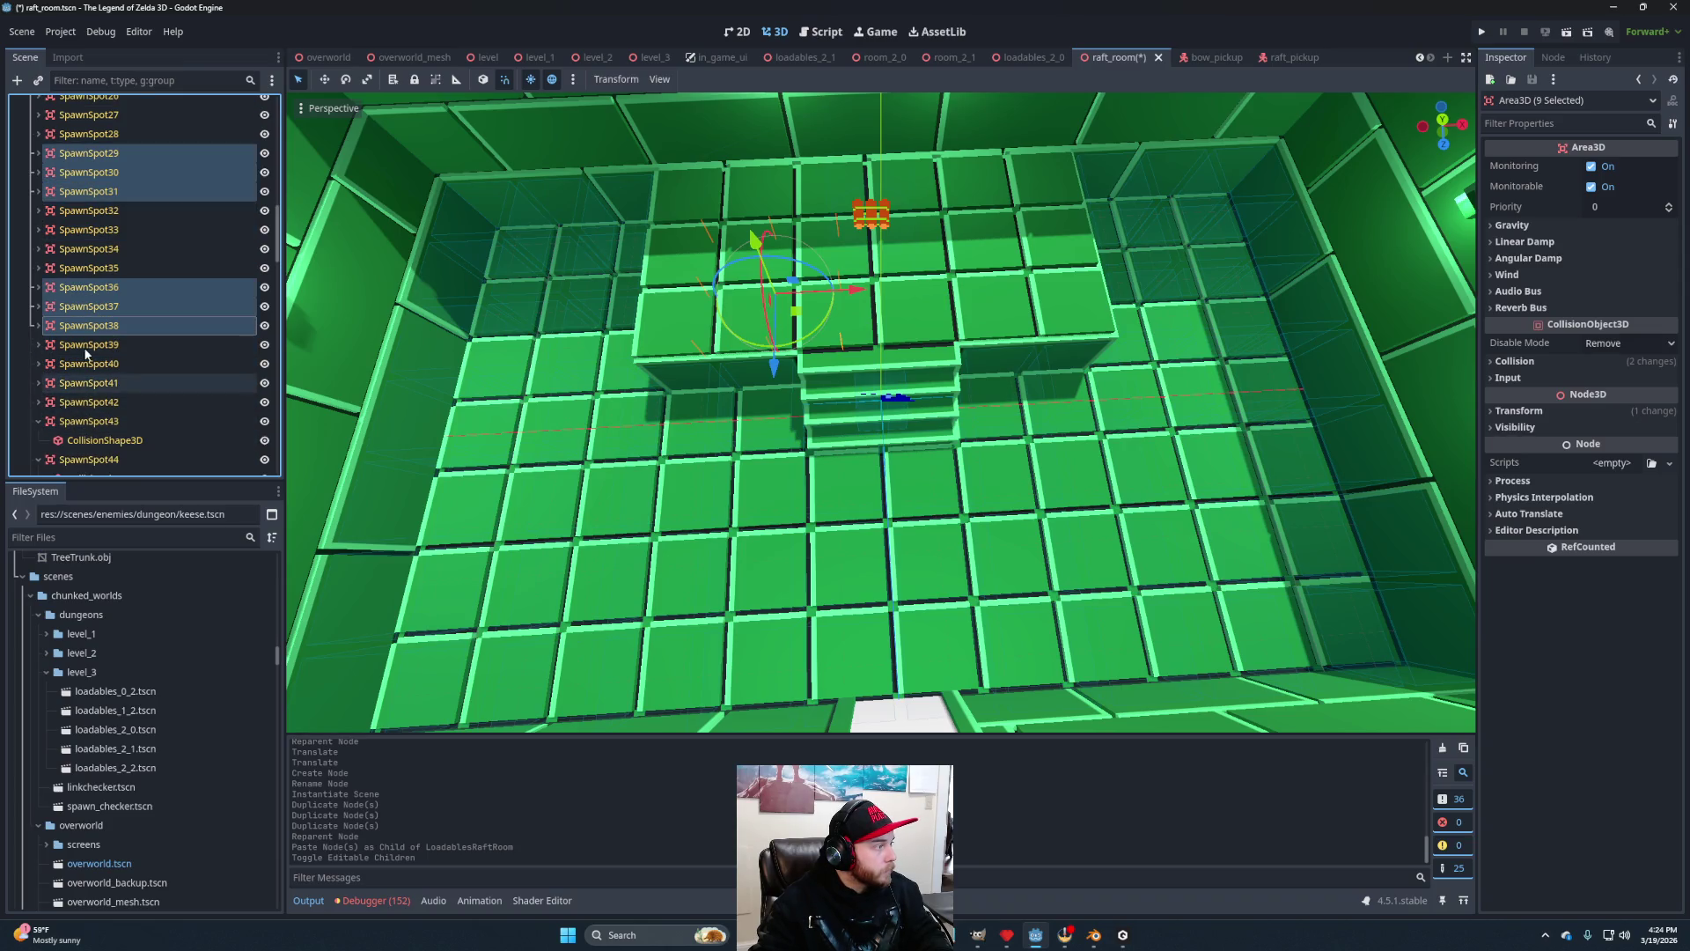
pyautogui.scroll(-1, 83, 367)
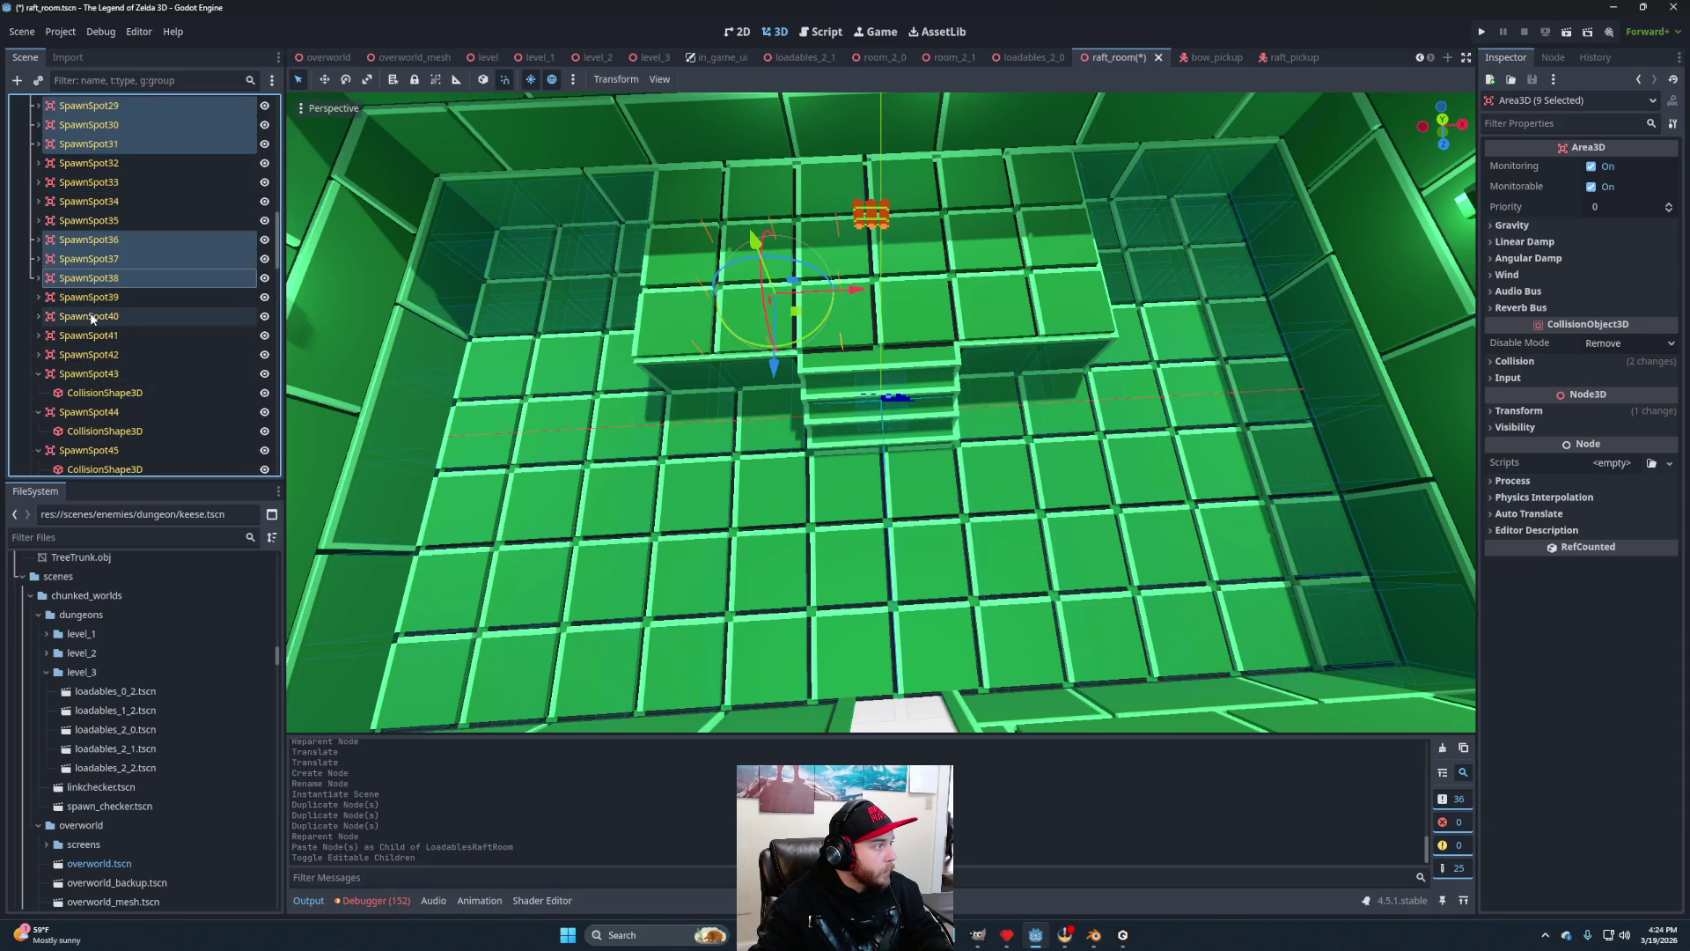
pyautogui.keyDown('ctrl'); pyautogui.click(88, 373); pyautogui.keyUp('ctrl')
pyautogui.keyDown('ctrl'); pyautogui.click(88, 411); pyautogui.keyUp('ctrl')
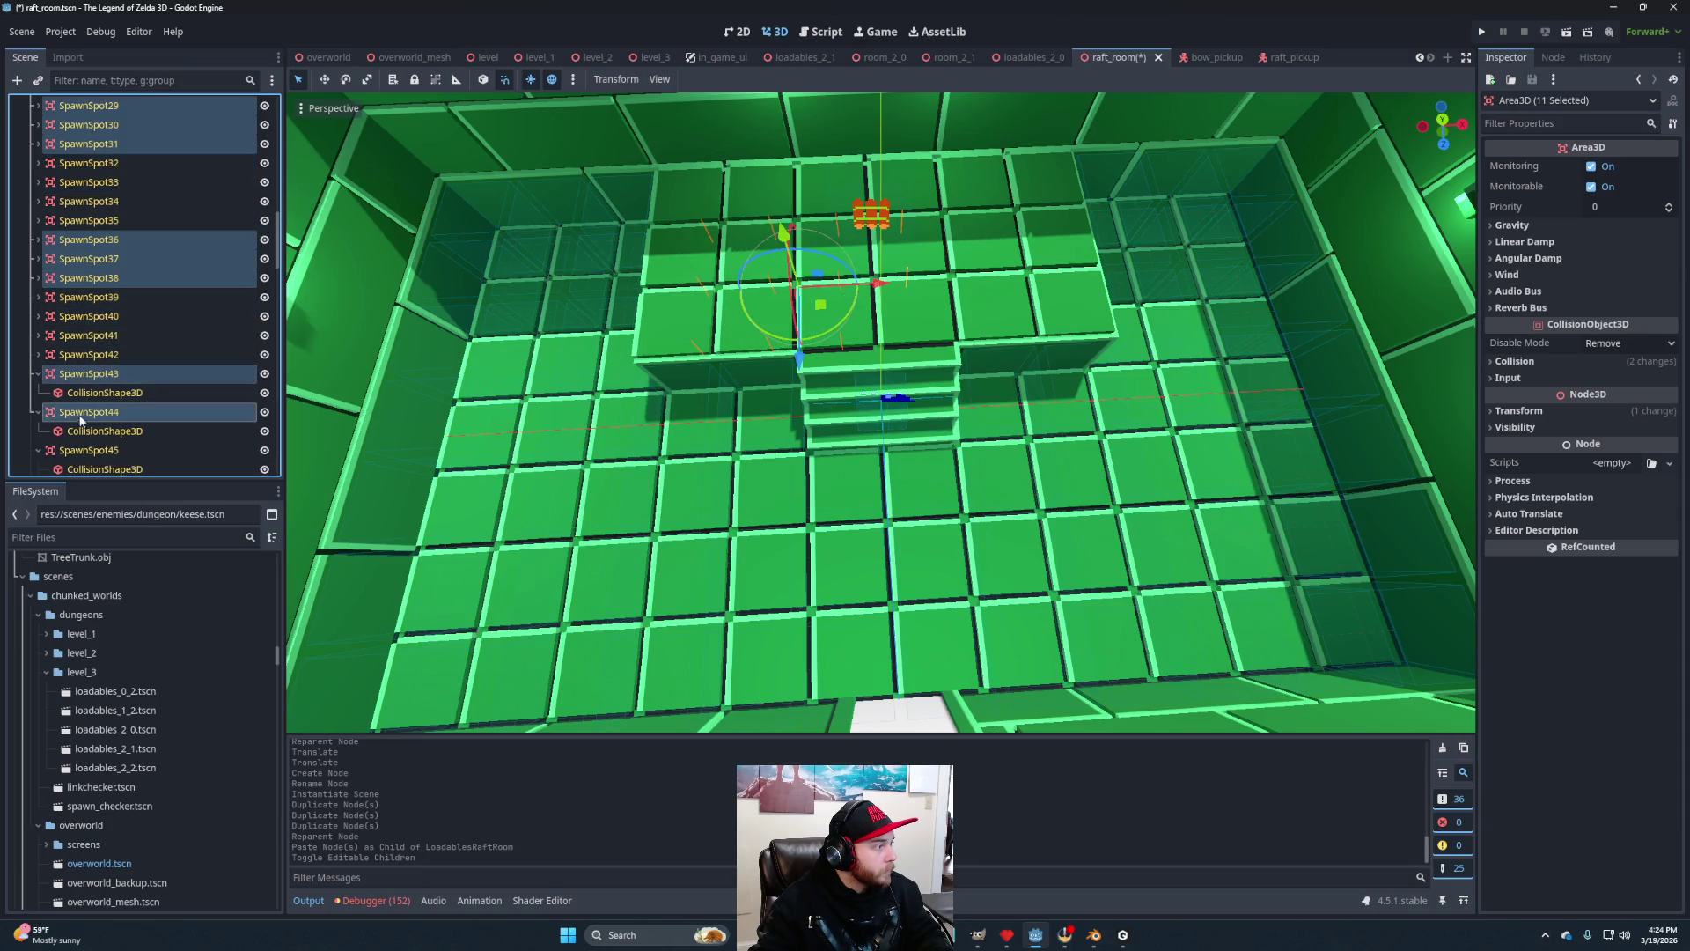
pyautogui.keyDown('ctrl'); pyautogui.click(88, 450); pyautogui.keyUp('ctrl')
# Collapse SpawnSpot43 through SpawnSpot49, then select SpawnSpot50 on its own.
pyautogui.click(35, 375)
pyautogui.click(39, 394)
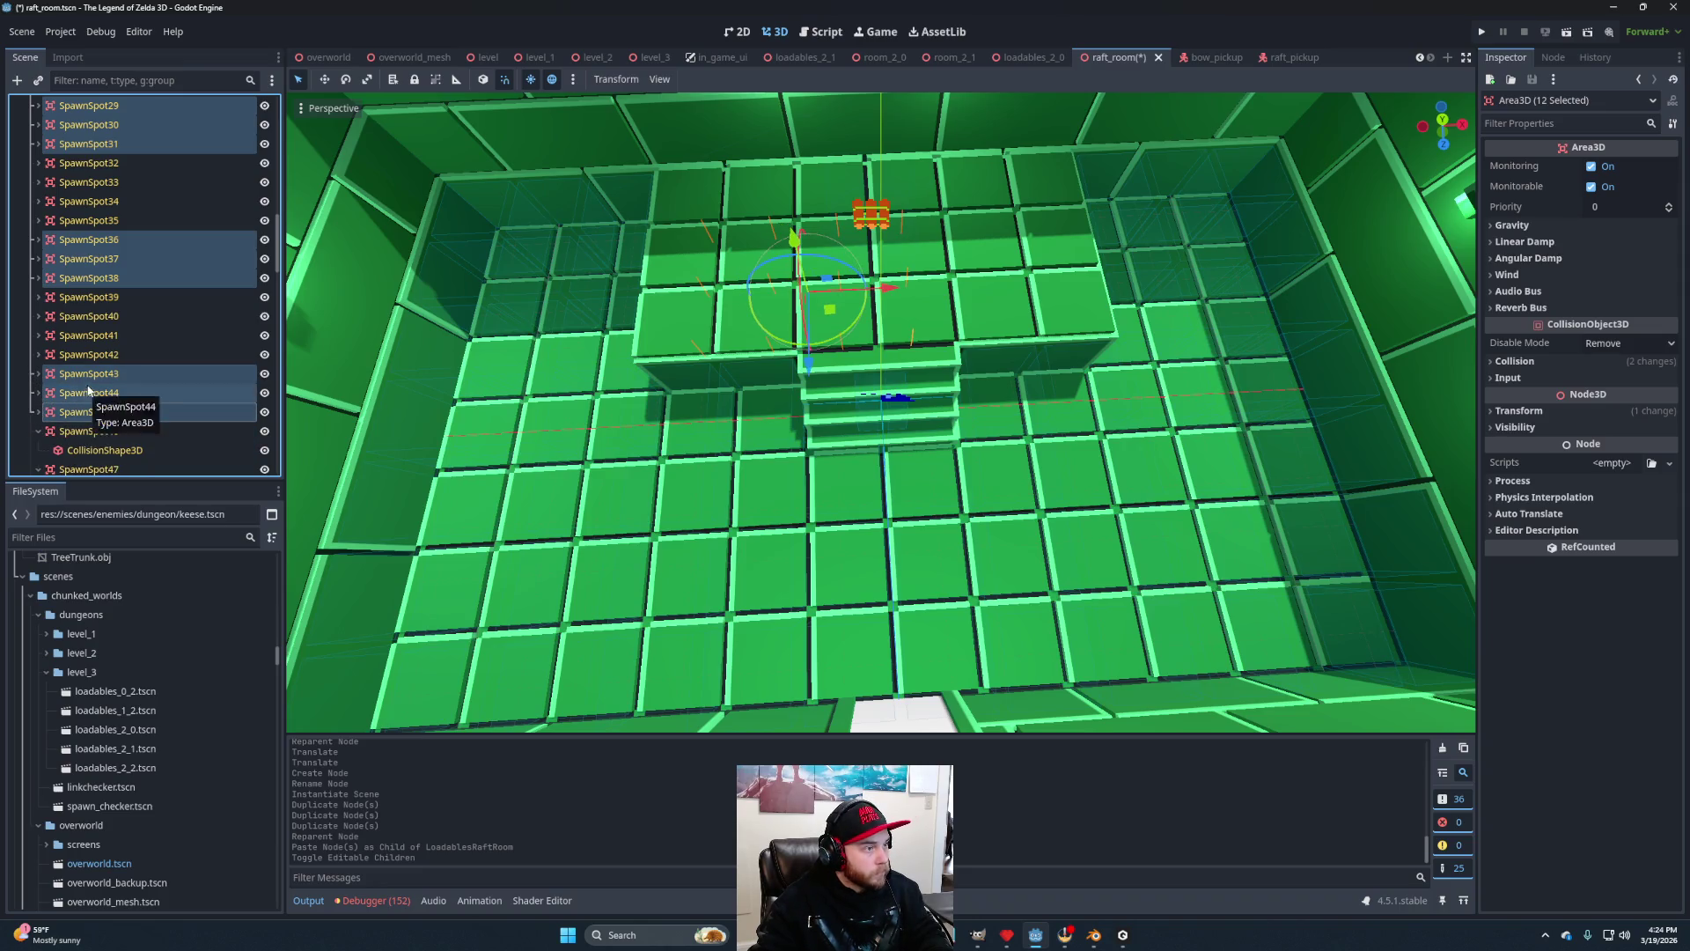
pyautogui.scroll(-3, 71, 385)
pyautogui.click(38, 337)
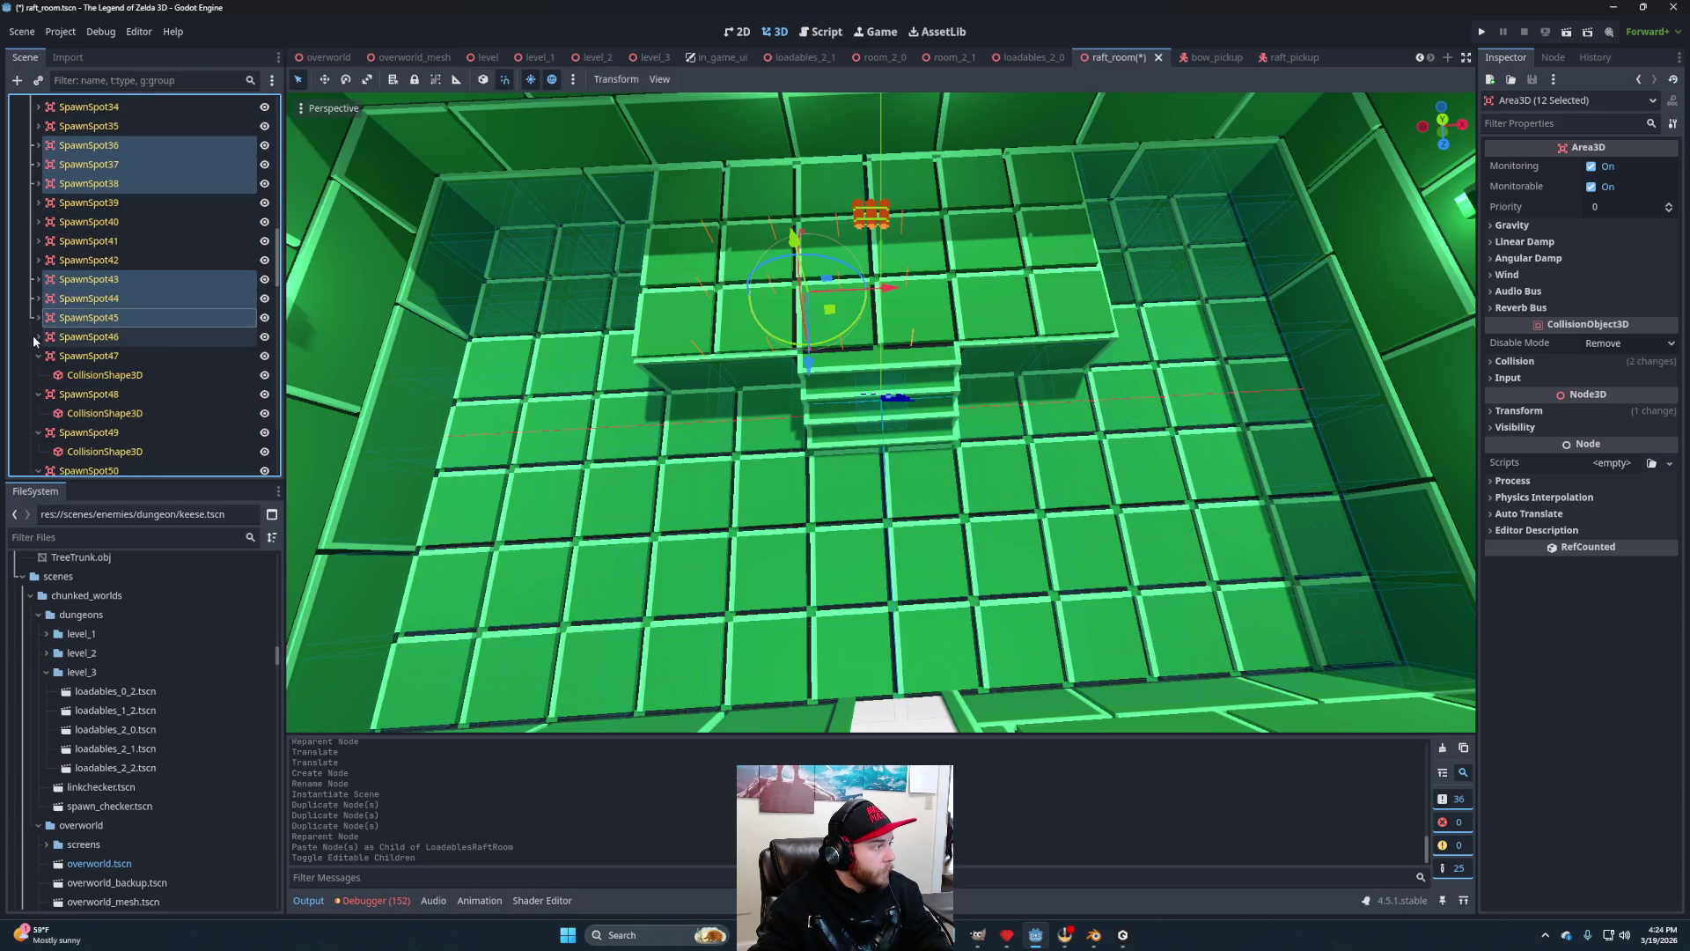
pyautogui.click(35, 356)
pyautogui.click(37, 375)
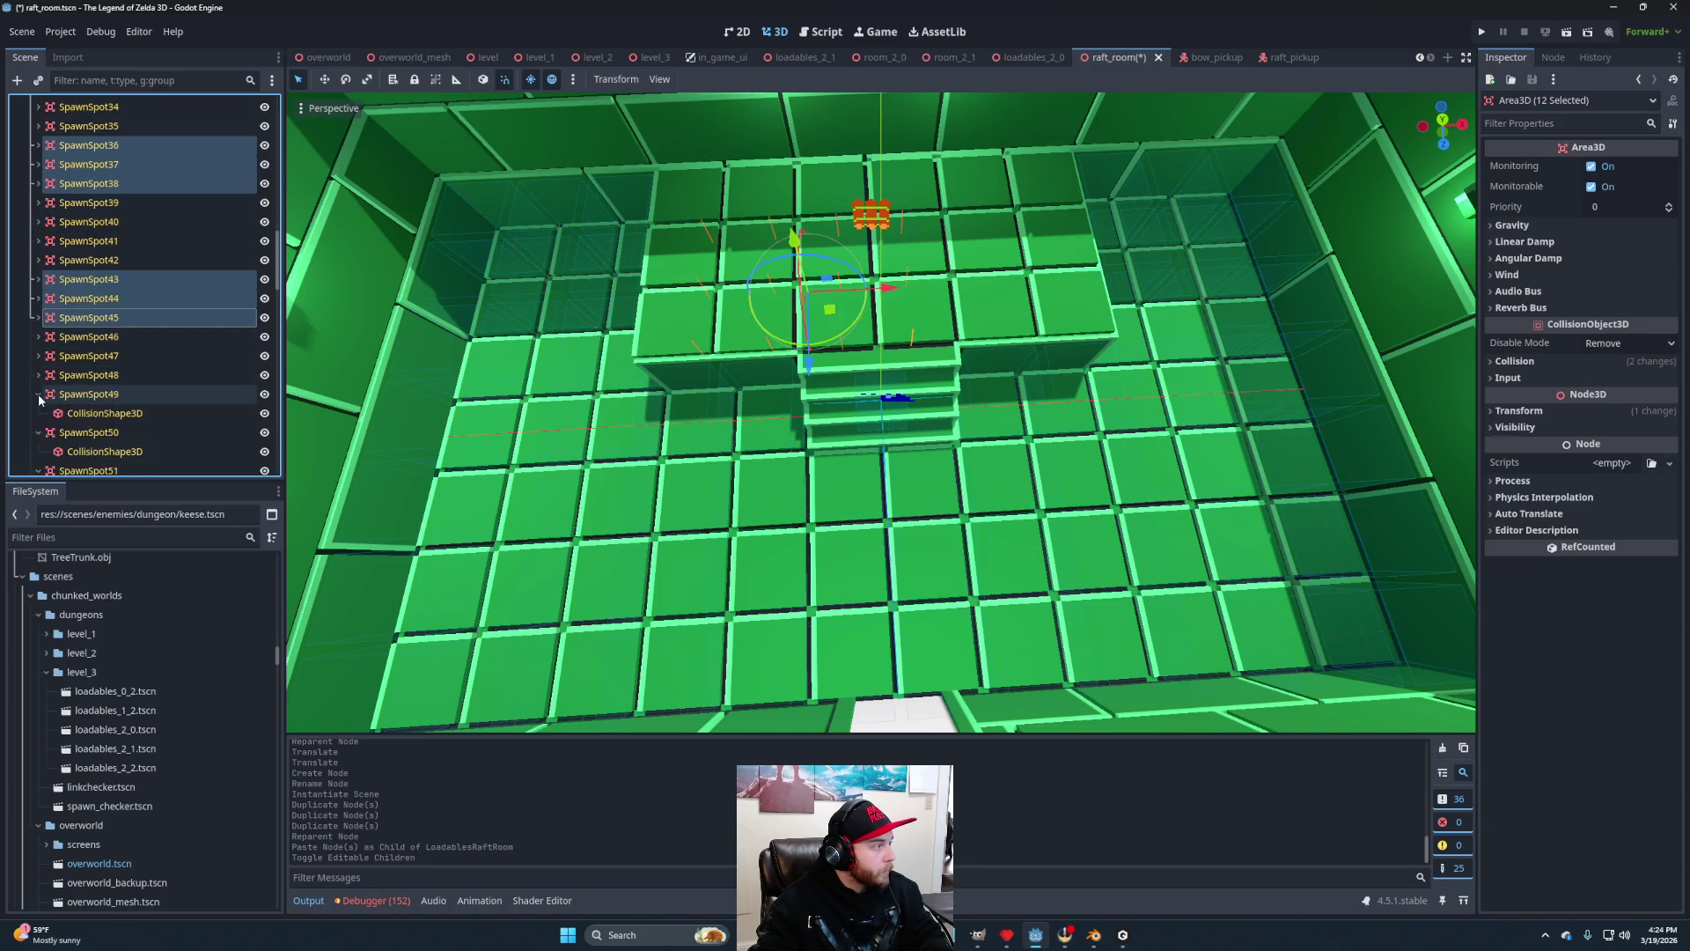
pyautogui.click(38, 395)
pyautogui.click(38, 414)
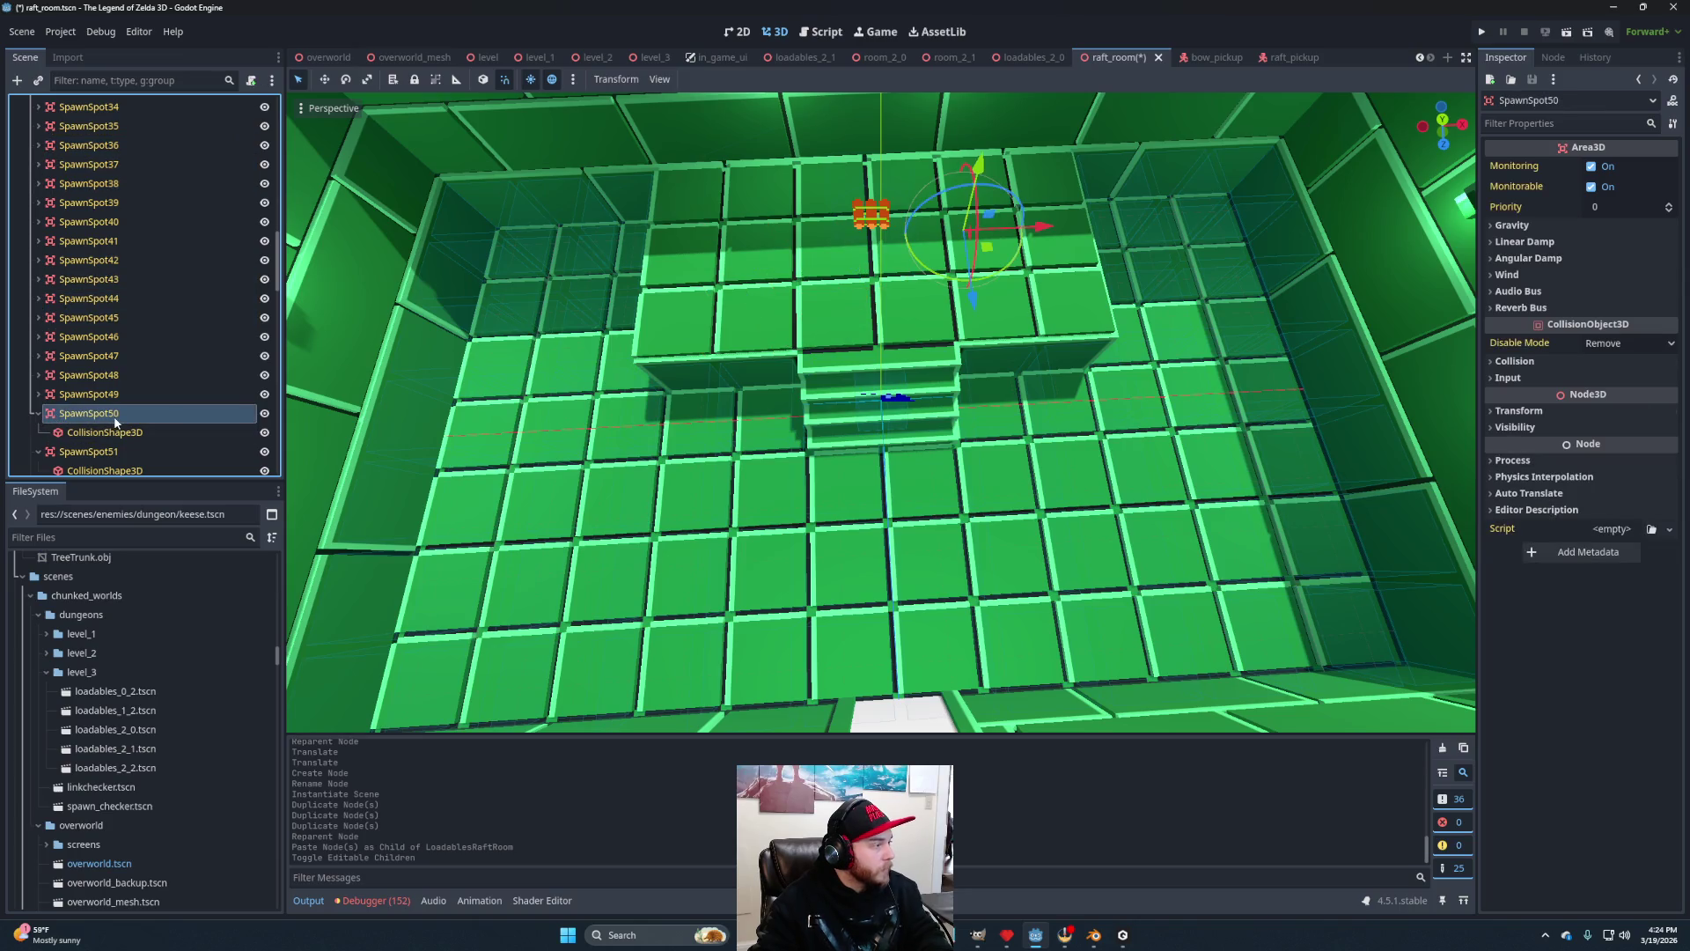
# Undo and redo the editable-children change, then collapse SpawnSpot50 through SpawnSpot52.
pyautogui.hotkey('ctrl', 'z')
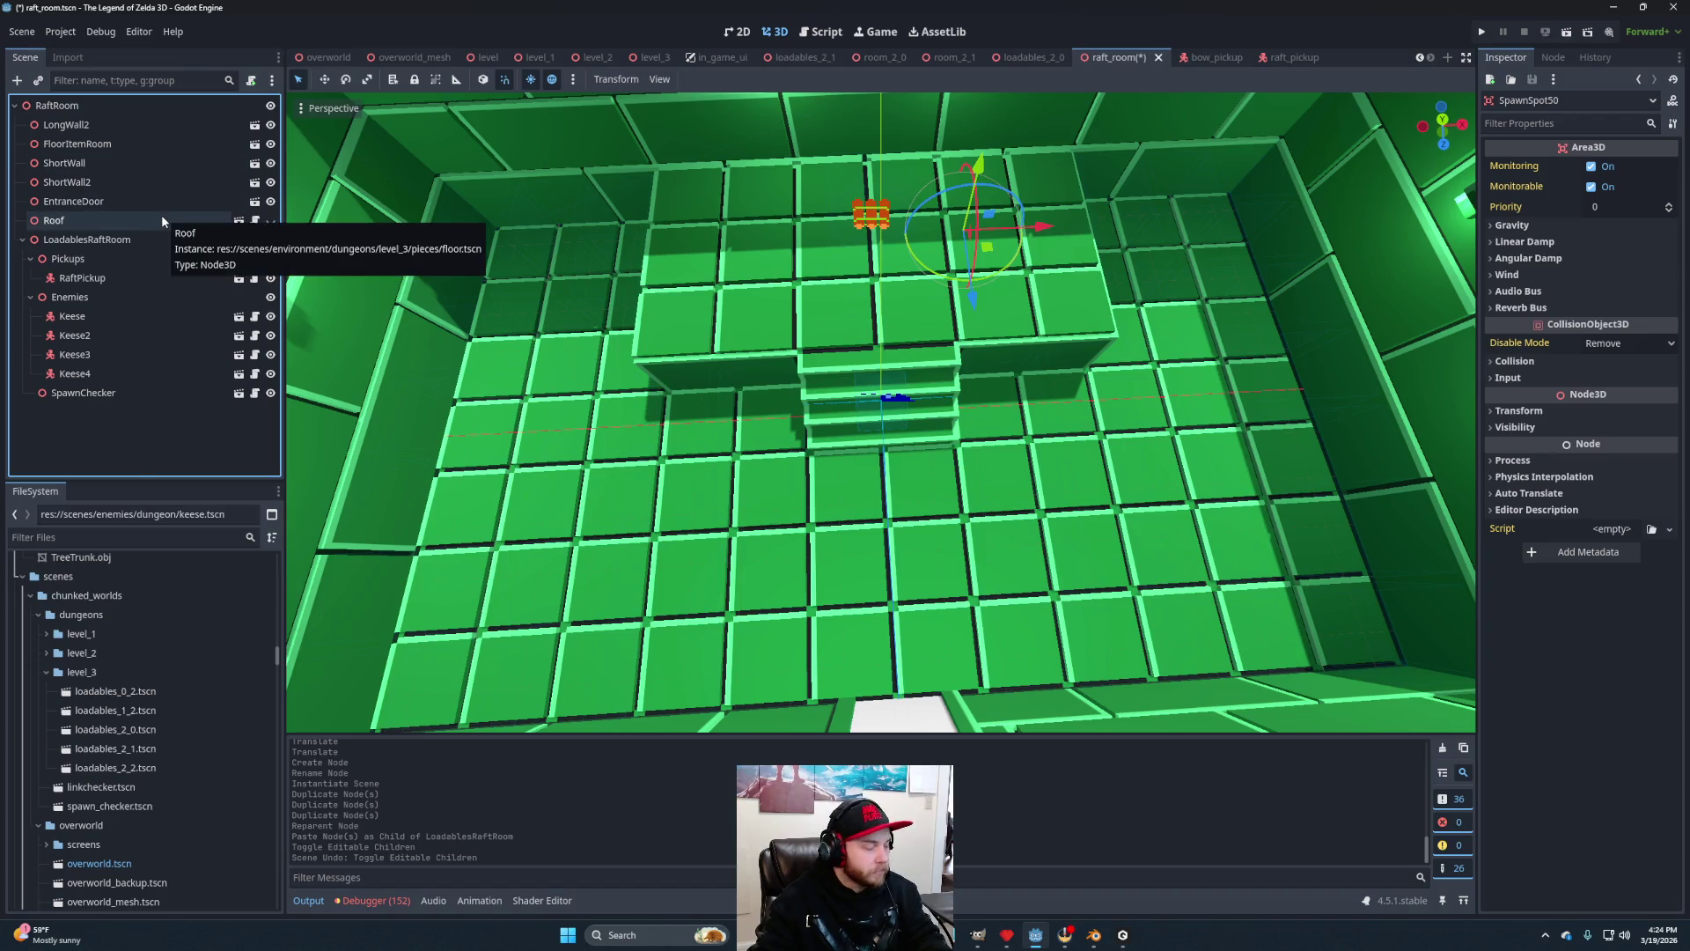
pyautogui.hotkey('ctrl', 'shift', 'z')
pyautogui.click(38, 413)
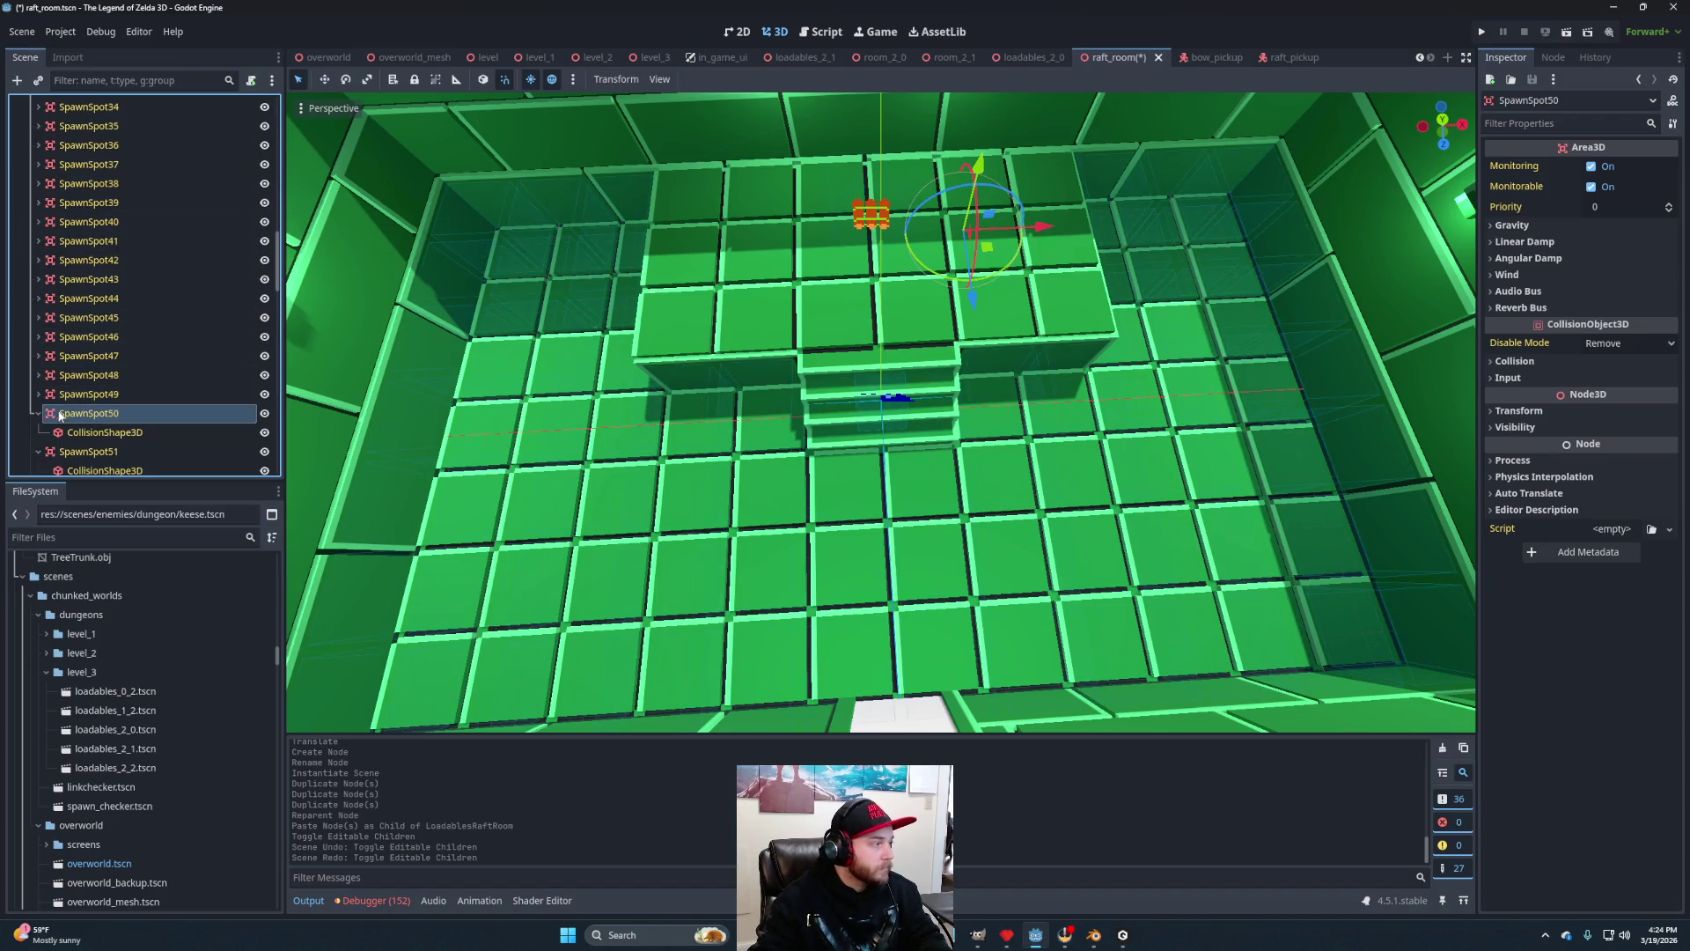
pyautogui.click(38, 432)
pyautogui.click(37, 452)
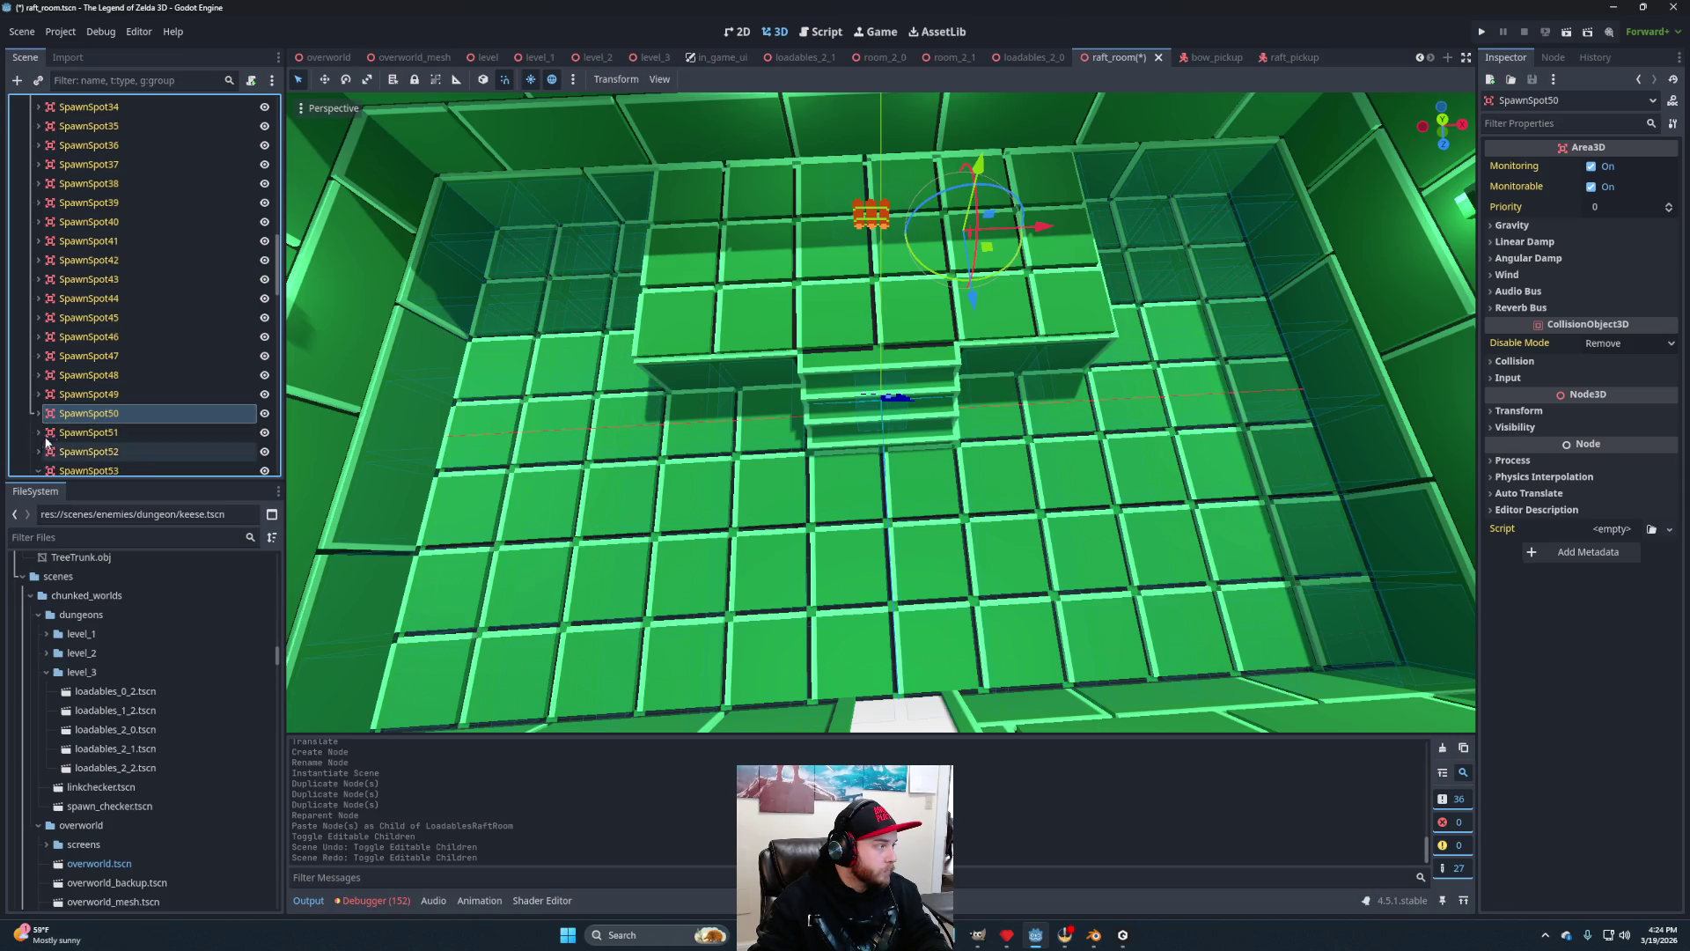
pyautogui.scroll(-5, 39, 353)
# Collapse SpawnSpot53 through SpawnSpot61 in the scene tree.
pyautogui.click(38, 282)
pyautogui.click(38, 301)
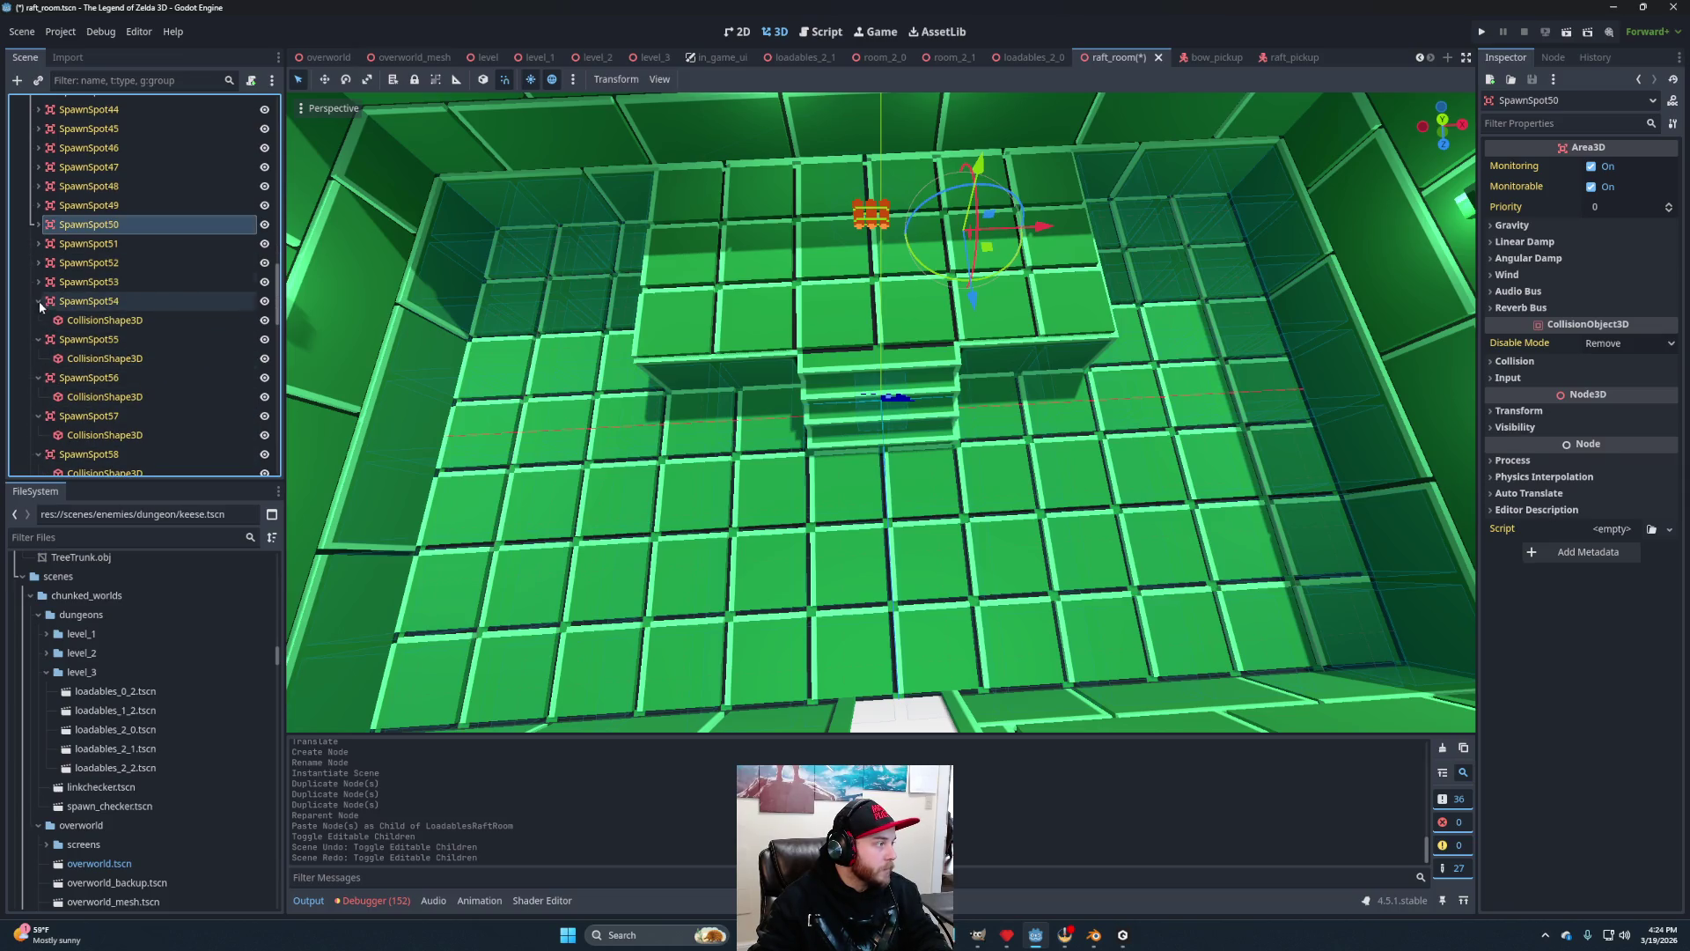
pyautogui.click(38, 320)
pyautogui.click(38, 339)
pyautogui.click(38, 377)
pyautogui.click(37, 396)
pyautogui.click(37, 415)
pyautogui.click(37, 435)
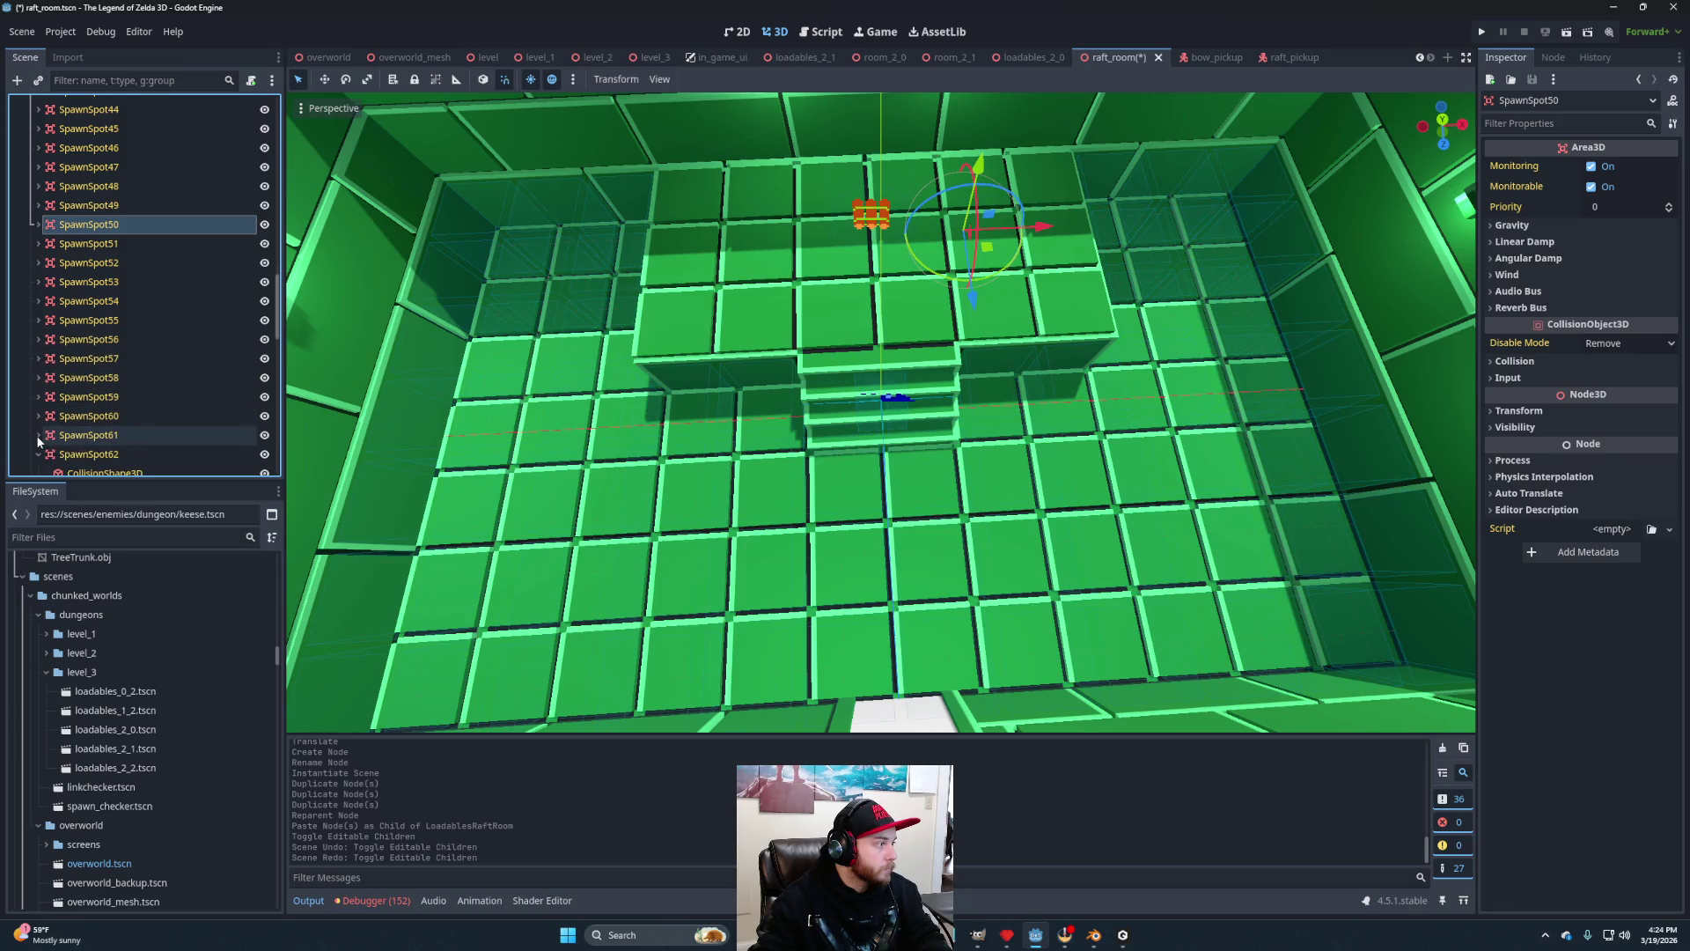
pyautogui.scroll(-3, 38, 441)
# Collapse SpawnSpot62 through SpawnSpot68 in the scene tree.
pyautogui.click(37, 315)
pyautogui.click(38, 332)
pyautogui.click(38, 351)
pyautogui.click(37, 371)
pyautogui.click(38, 390)
pyautogui.click(38, 428)
pyautogui.scroll(-4, 39, 387)
# Collapse SpawnSpot69 through SpawnSpot78 in the scene tree.
pyautogui.click(39, 260)
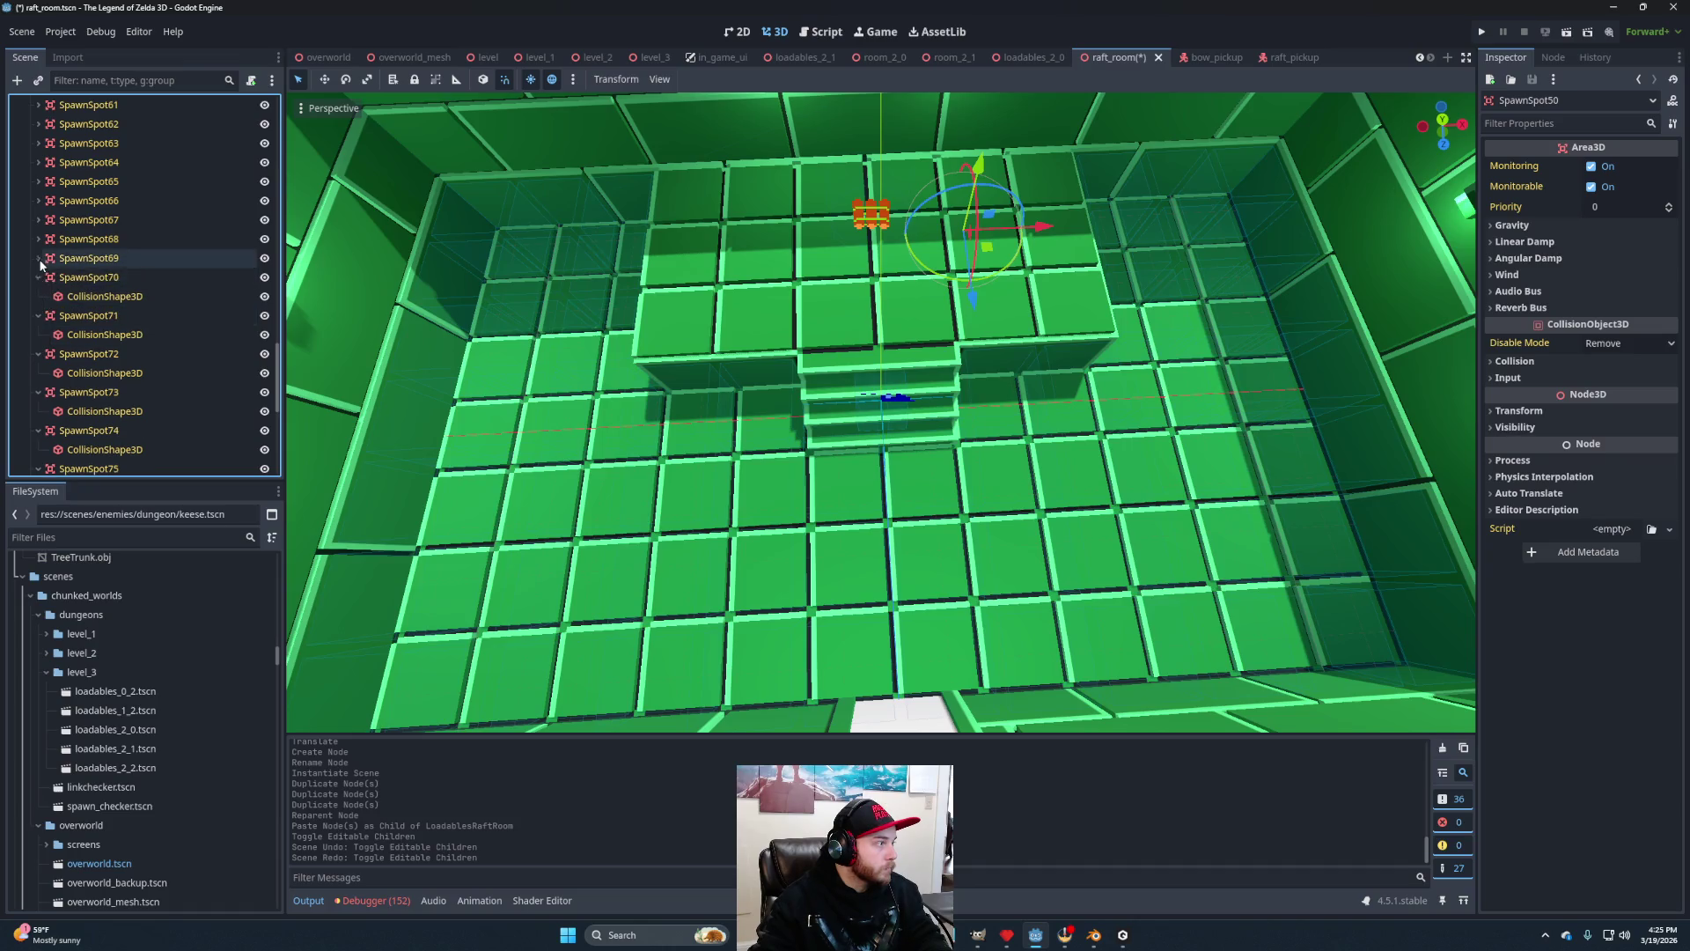
pyautogui.click(38, 277)
pyautogui.click(38, 297)
pyautogui.click(37, 316)
pyautogui.click(38, 335)
pyautogui.click(37, 354)
pyautogui.click(36, 392)
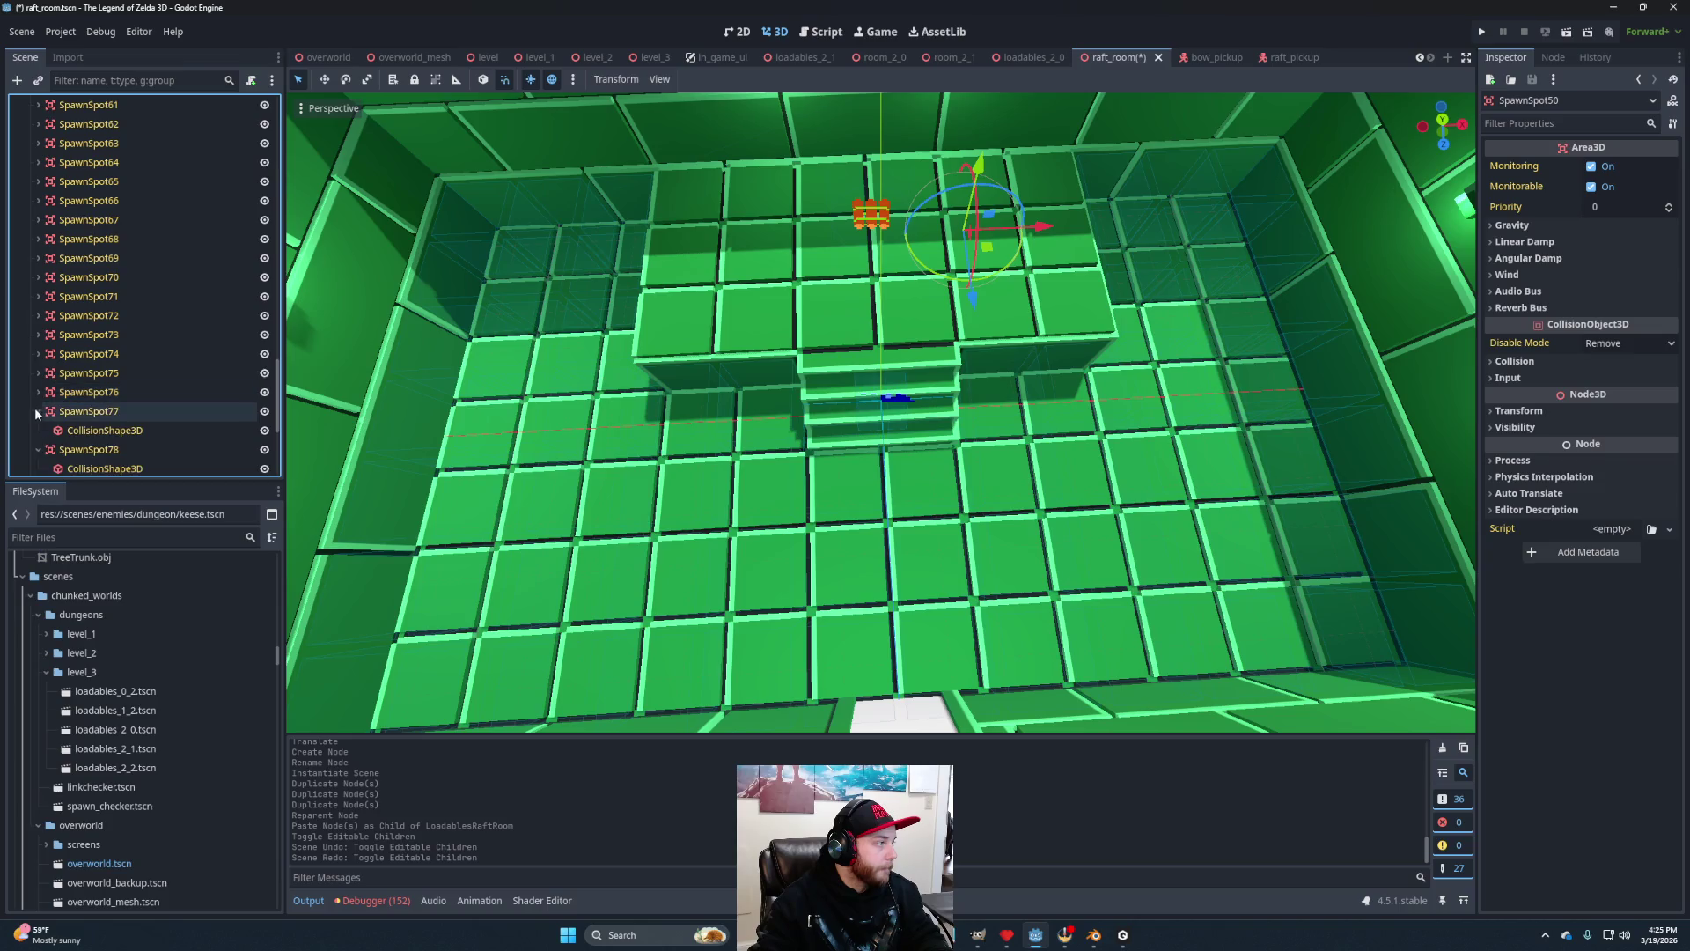
pyautogui.click(37, 411)
pyautogui.click(37, 431)
pyautogui.scroll(-2, 40, 412)
# Collapse SpawnSpot79 through SpawnSpot84 and return to the top of the tree.
pyautogui.click(35, 355)
pyautogui.click(35, 374)
pyautogui.click(36, 394)
pyautogui.click(39, 412)
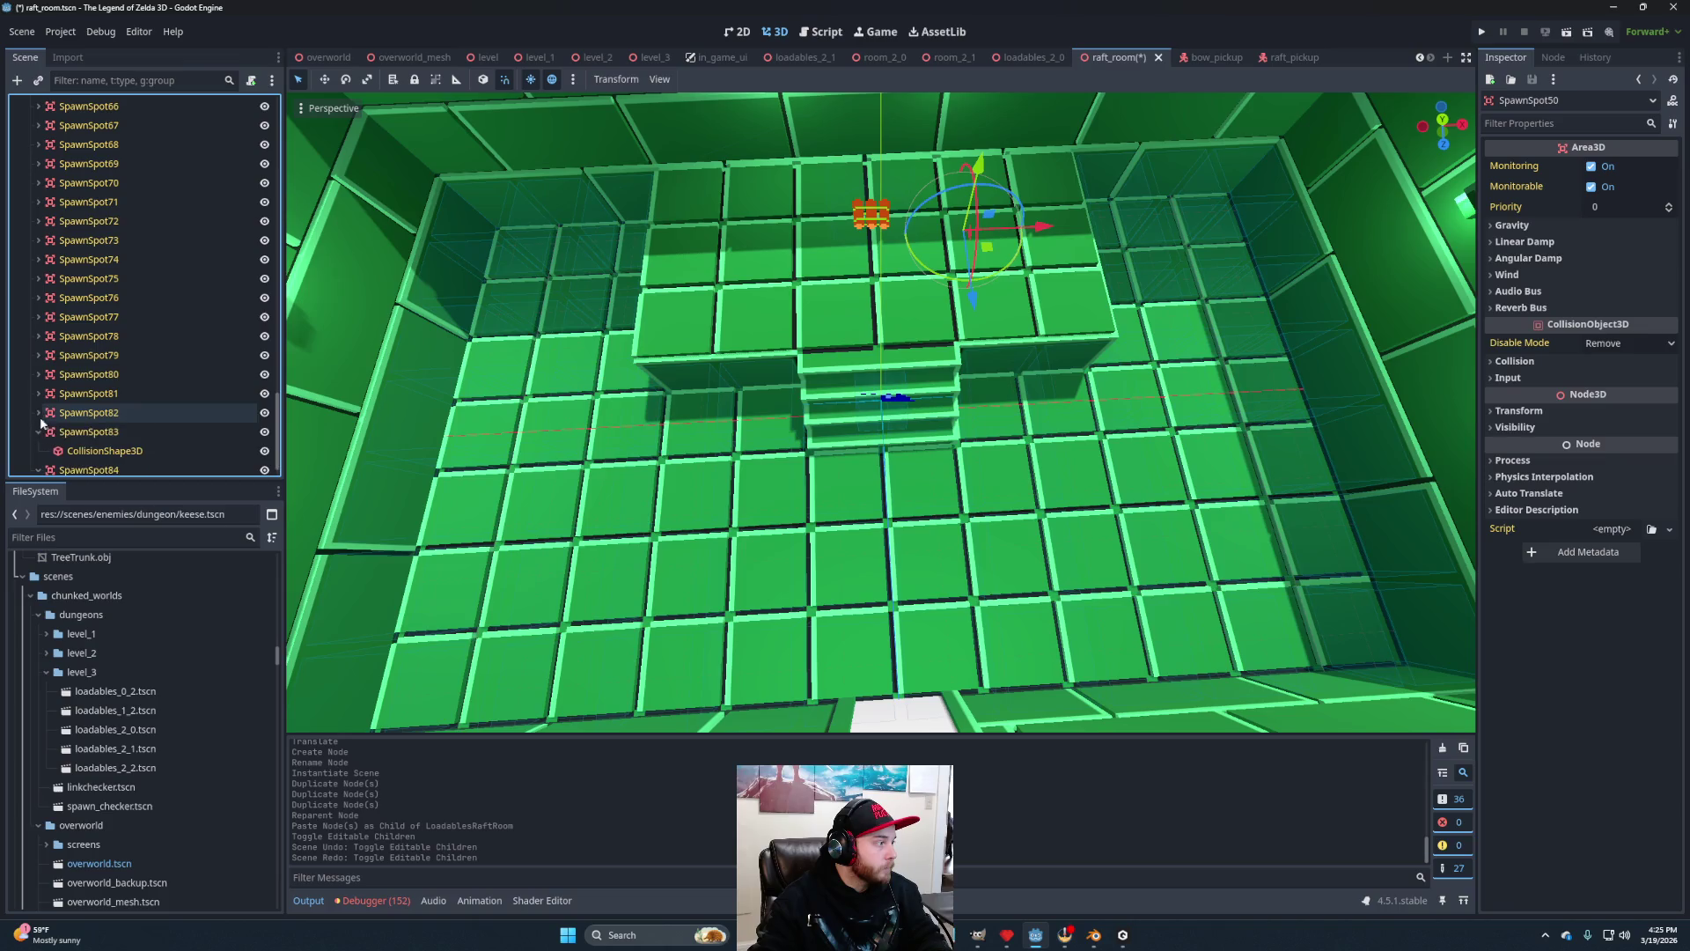
pyautogui.click(39, 431)
pyautogui.click(39, 450)
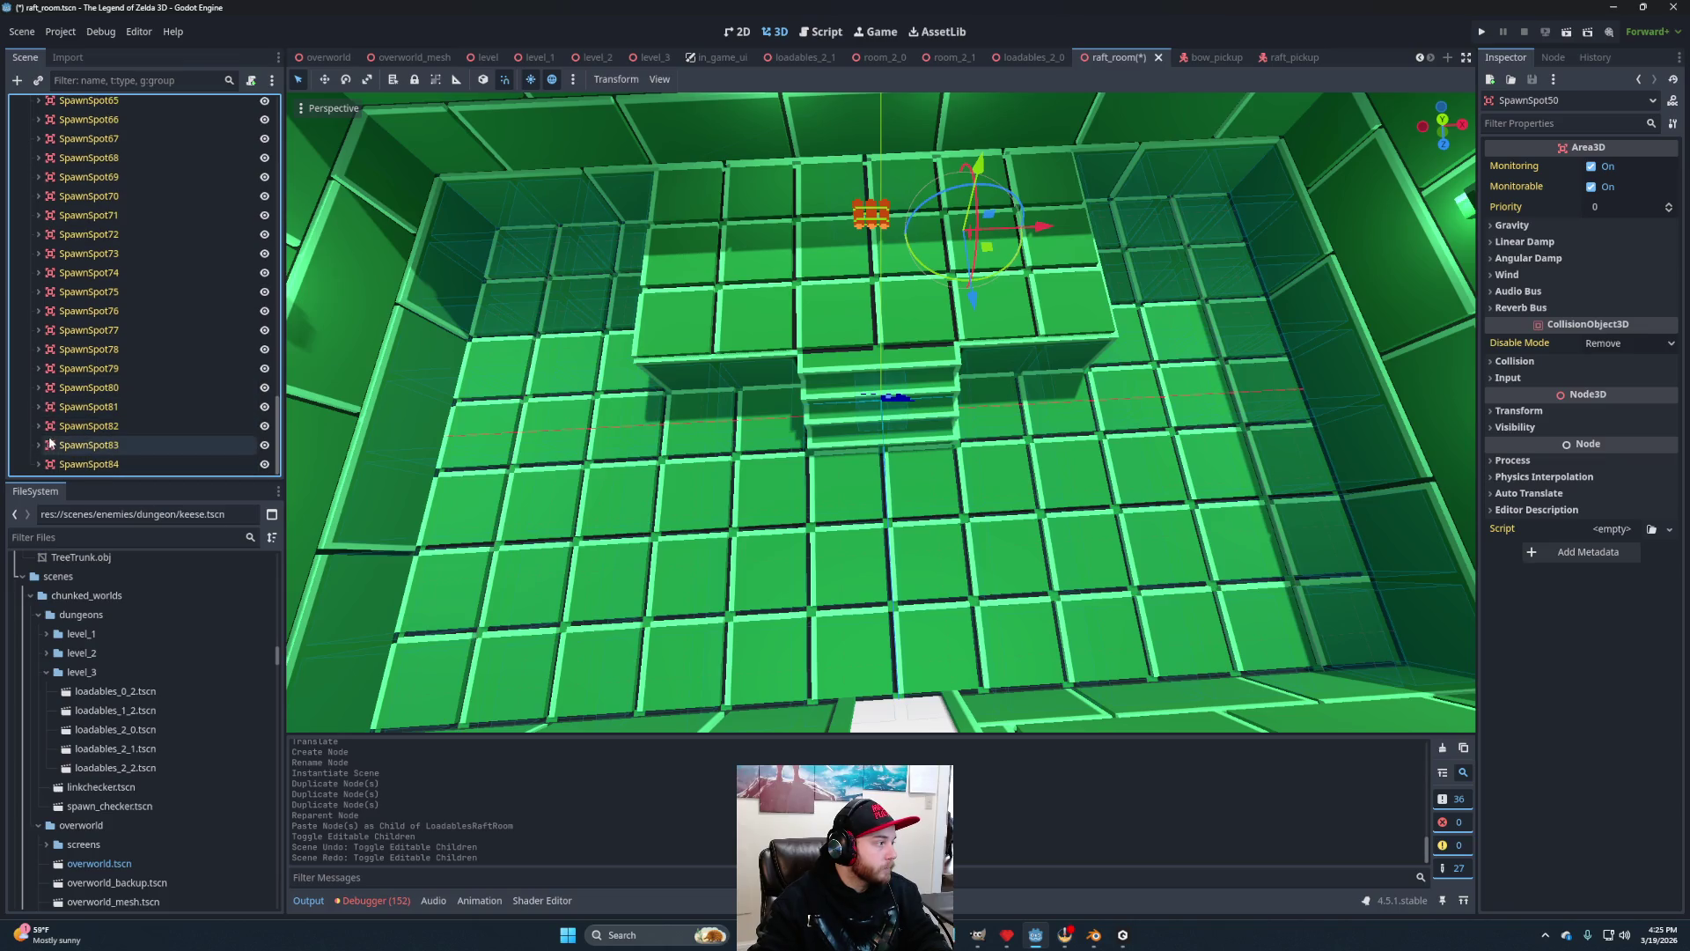
pyautogui.scroll(5, 93, 455)
pyautogui.scroll(10, 97, 445)
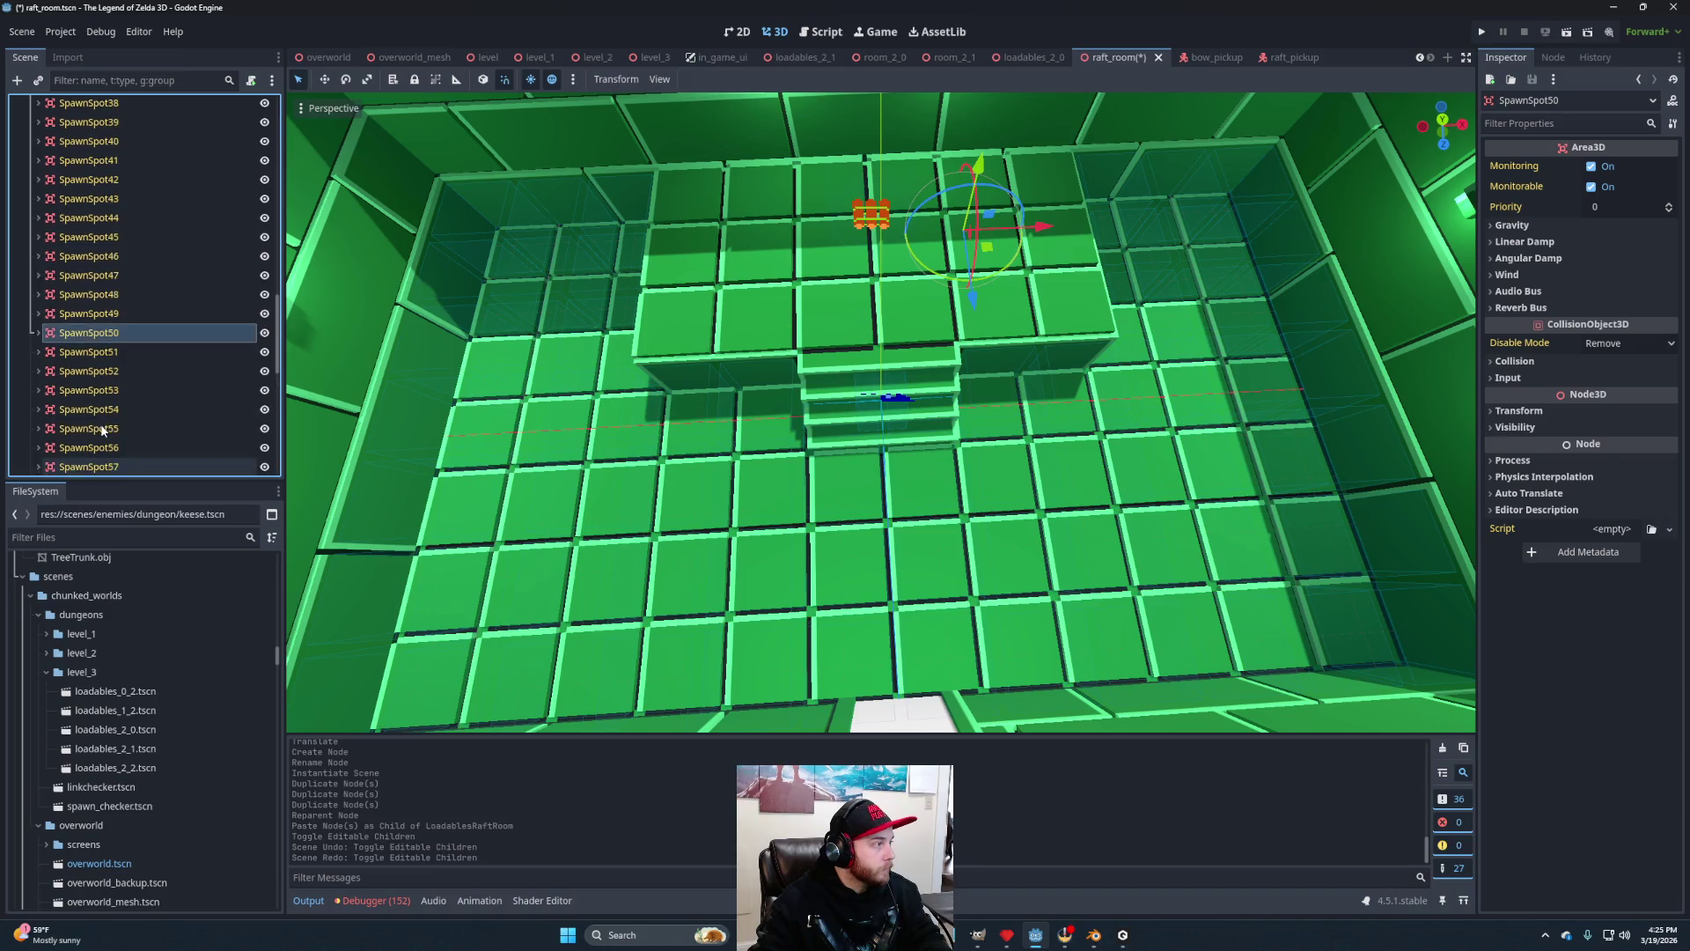
pyautogui.scroll(3, 108, 423)
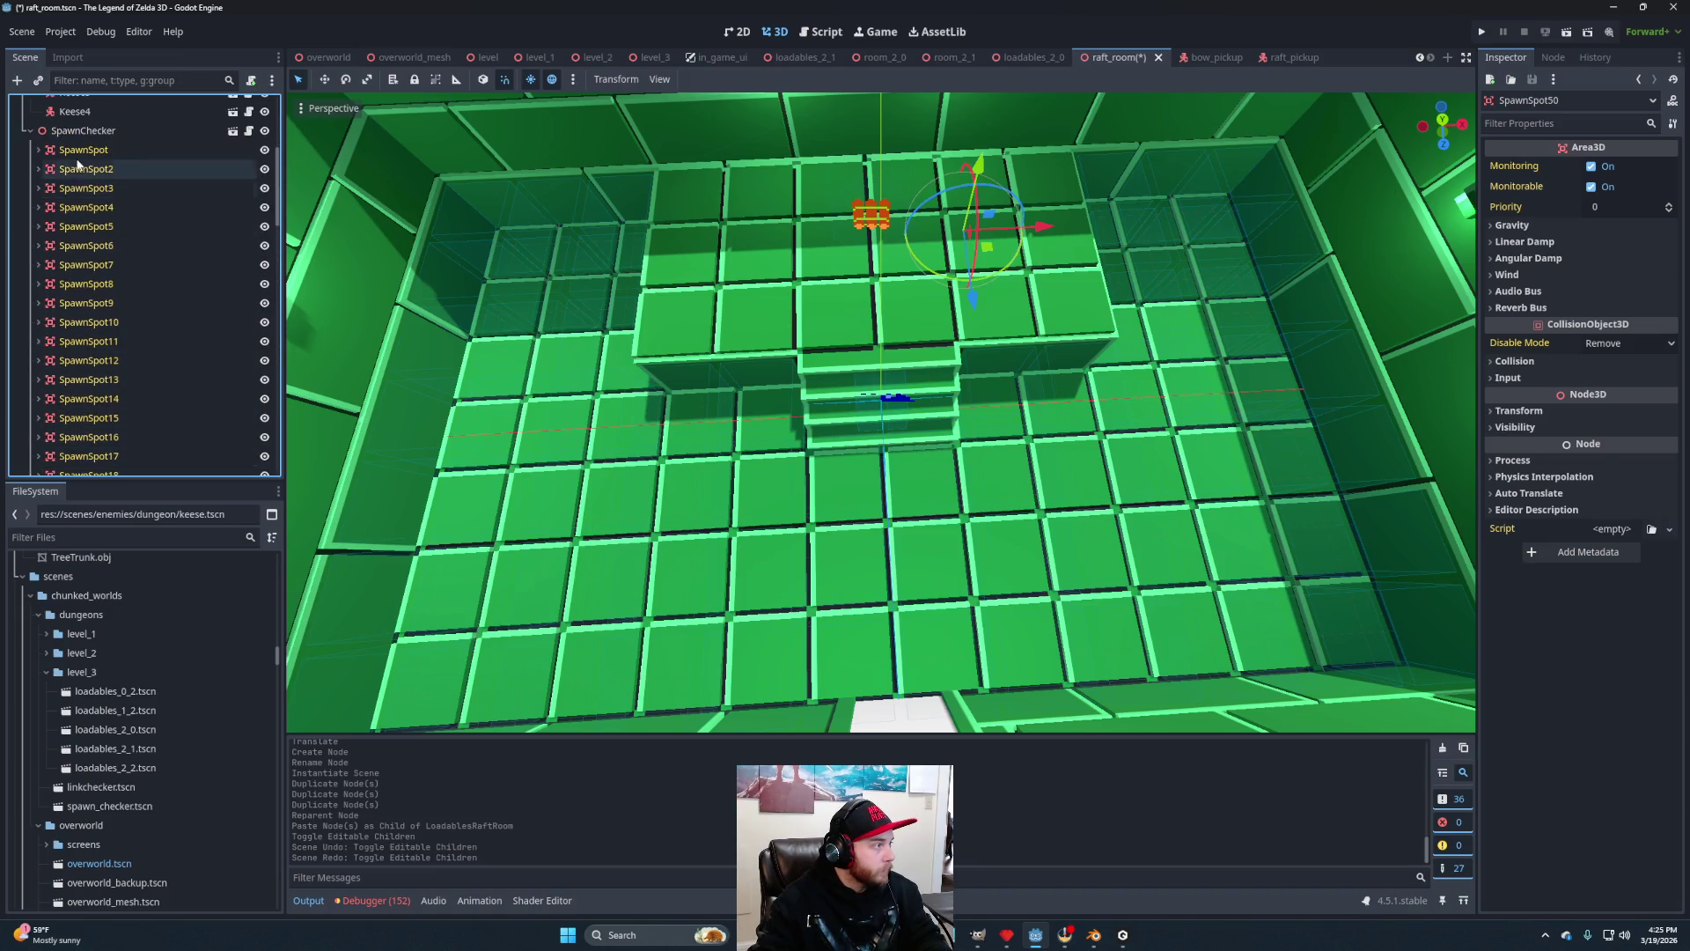
# Check where SpawnSpot2, 13, 38 and 20 sit, then select SpawnSpot22 through SpawnSpot24.
pyautogui.click(79, 167)
pyautogui.click(97, 380)
pyautogui.scroll(-6, 103, 387)
pyautogui.click(105, 391)
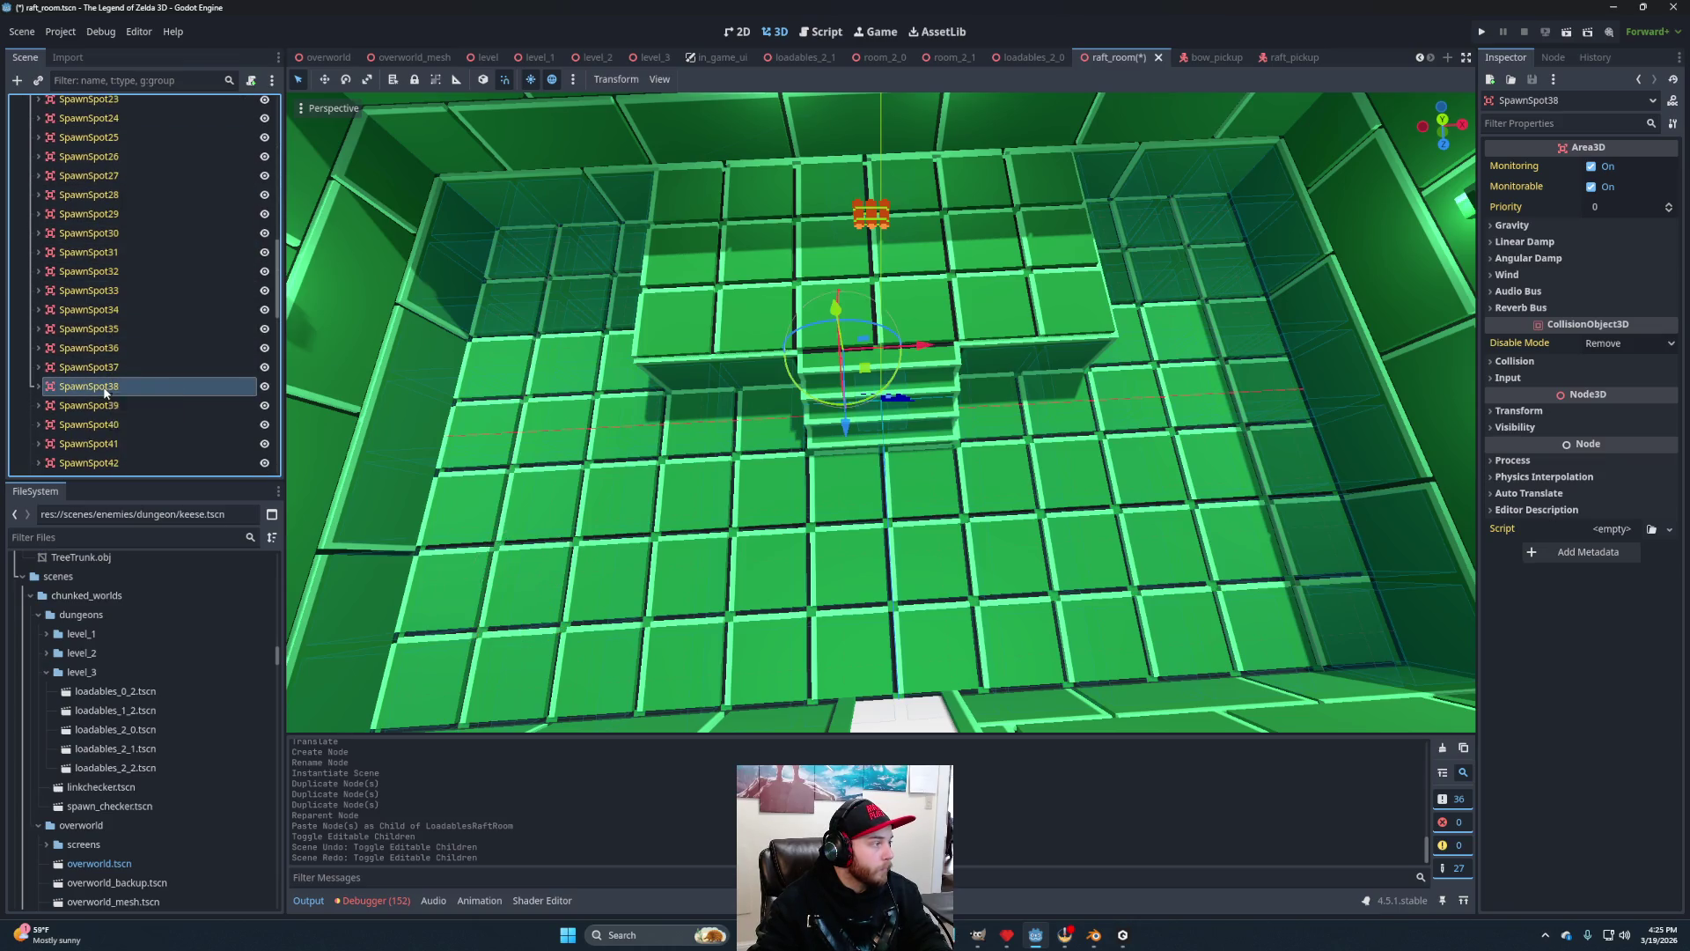
pyautogui.scroll(4, 97, 352)
pyautogui.click(85, 276)
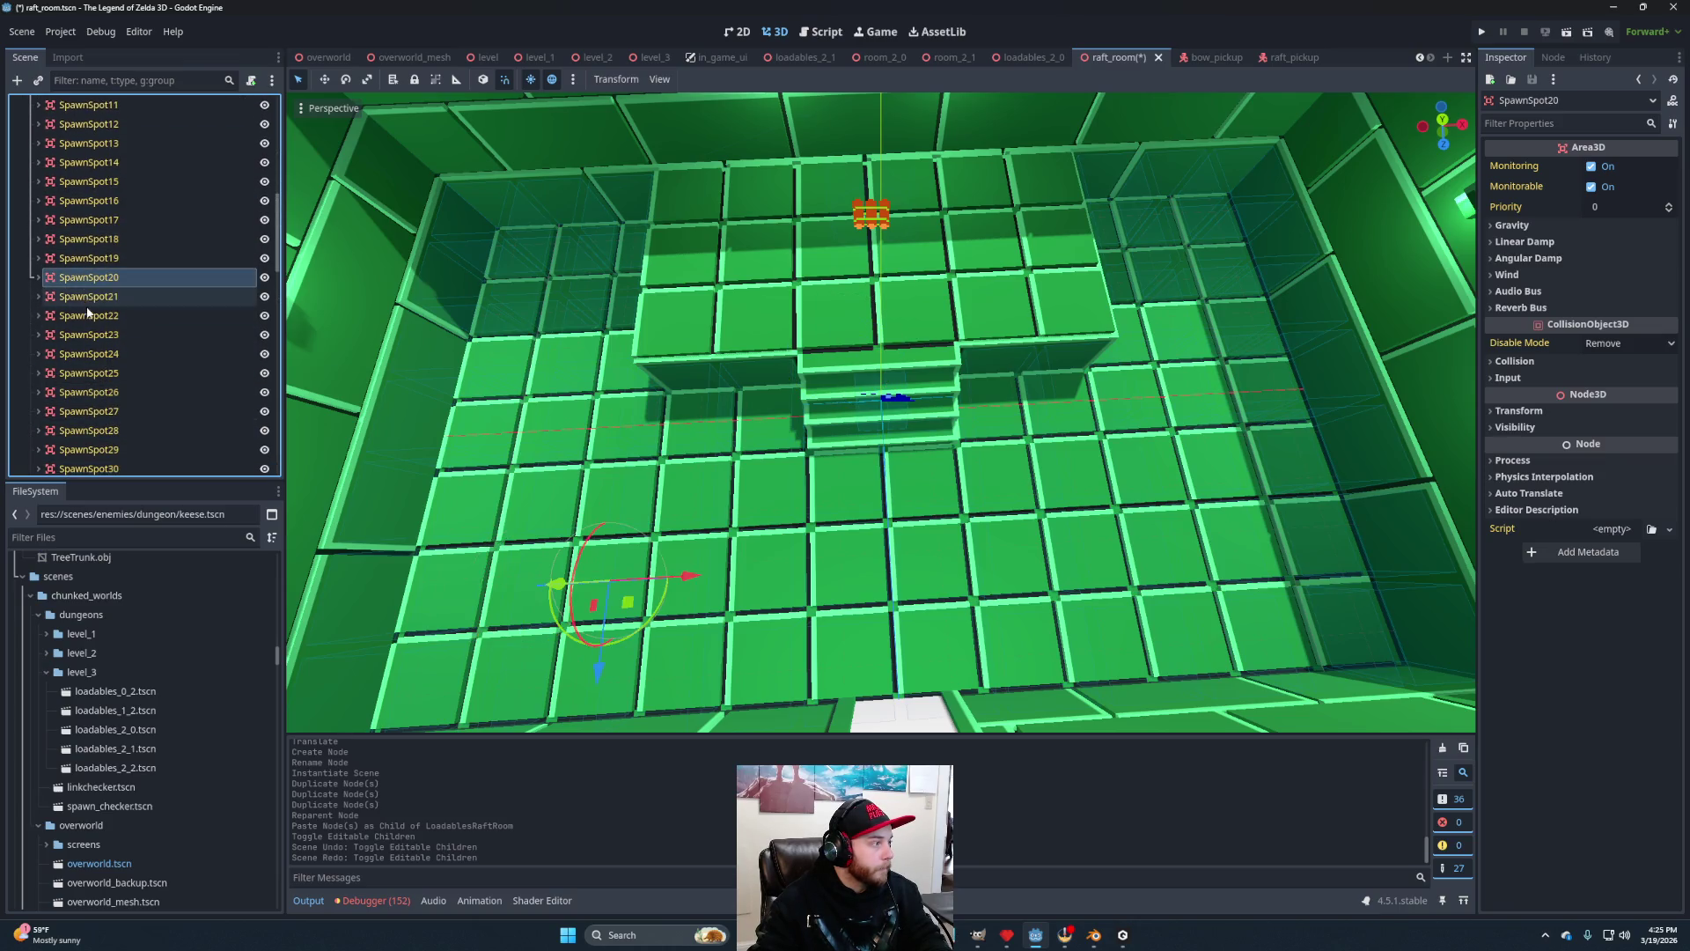
pyautogui.click(89, 315)
pyautogui.keyDown('shift'); pyautogui.click(103, 353); pyautogui.keyUp('shift')
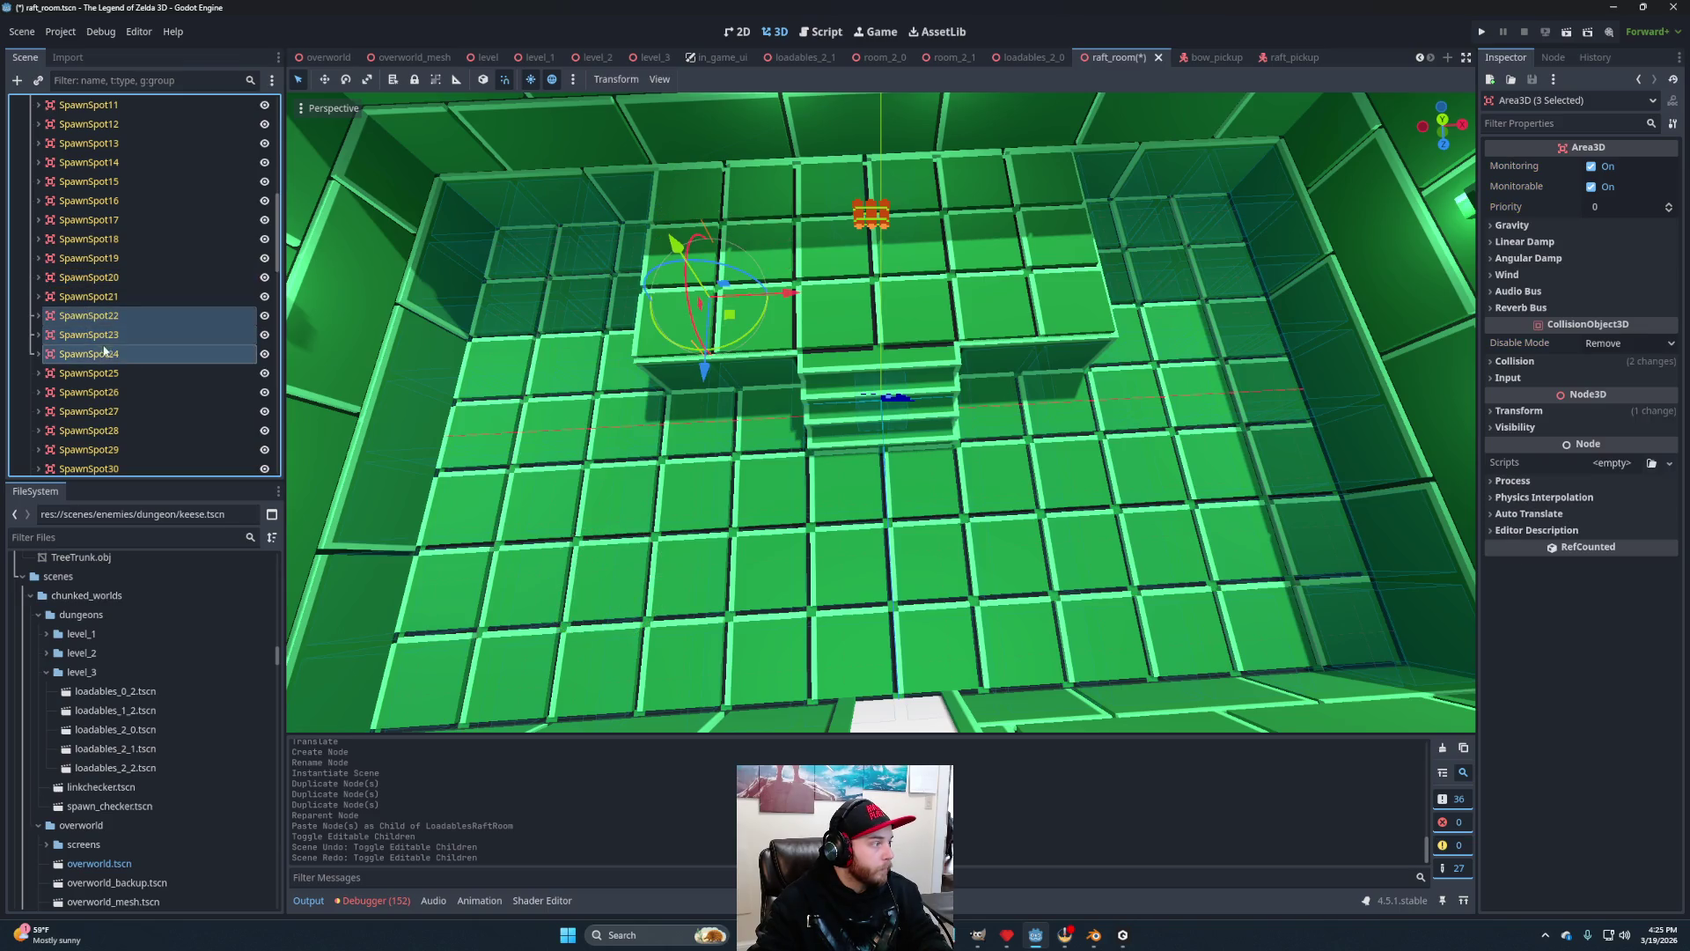
# Add SpawnSpot29–31 and SpawnSpot36–38 to the spawn spot selection.
pyautogui.scroll(-4, 101, 264)
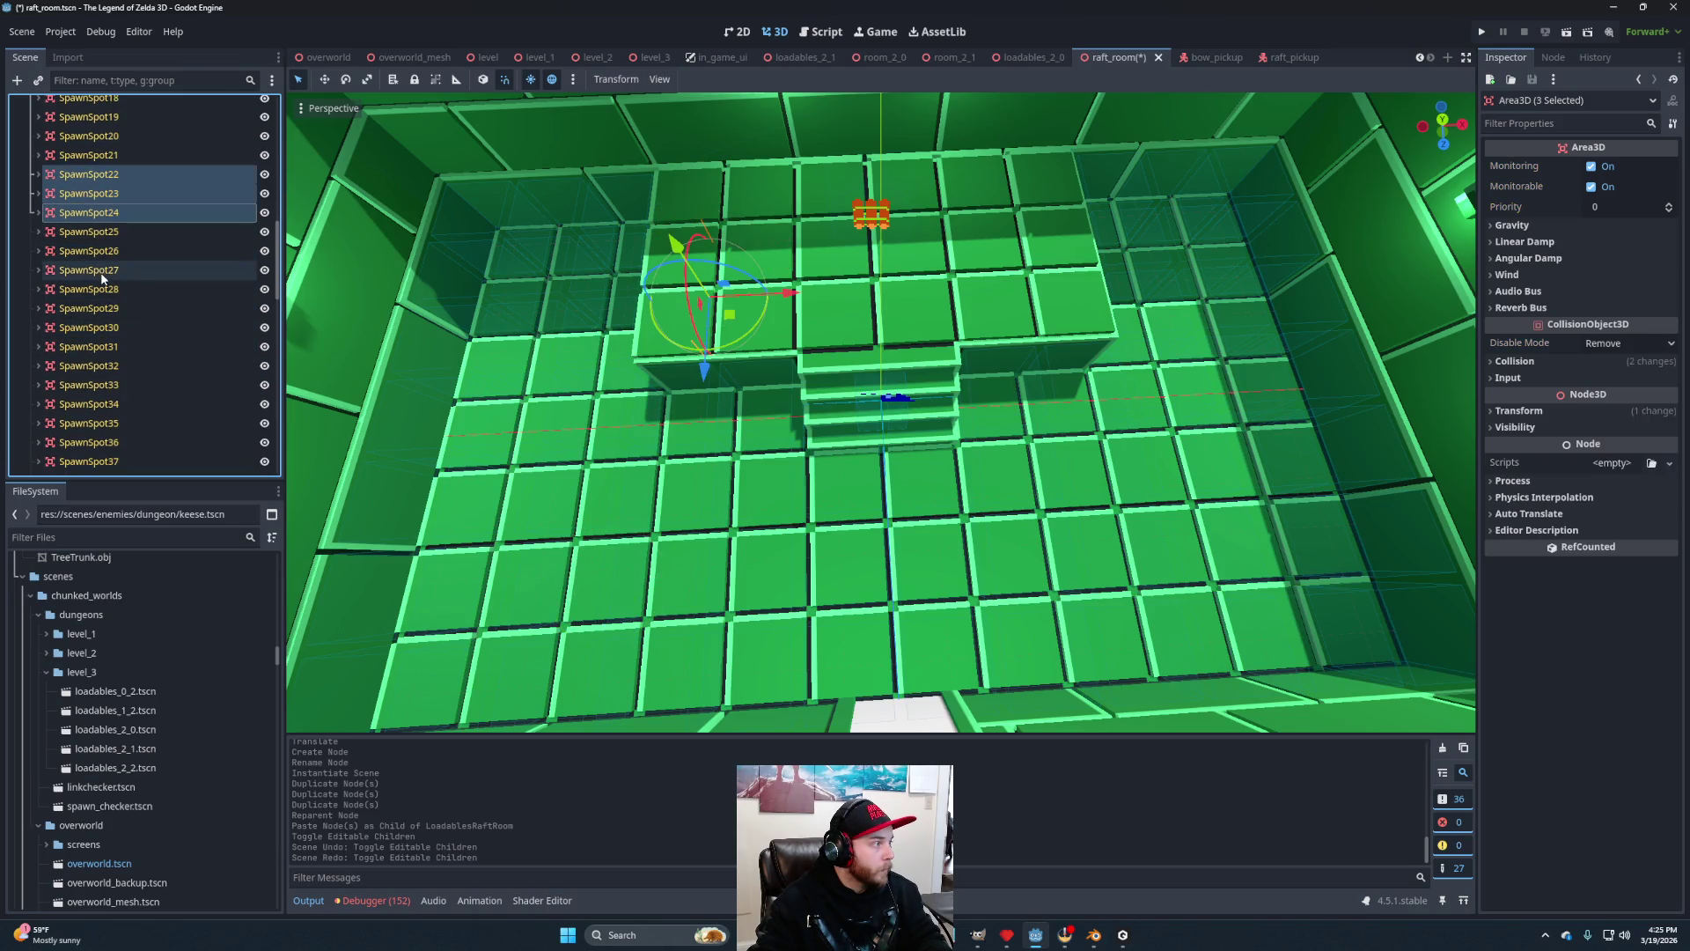
pyautogui.keyDown('ctrl'); pyautogui.click(92, 309); pyautogui.keyUp('ctrl')
pyautogui.keyDown('ctrl'); pyautogui.click(95, 327); pyautogui.keyUp('ctrl')
pyautogui.keyDown('ctrl'); pyautogui.click(97, 347); pyautogui.keyUp('ctrl')
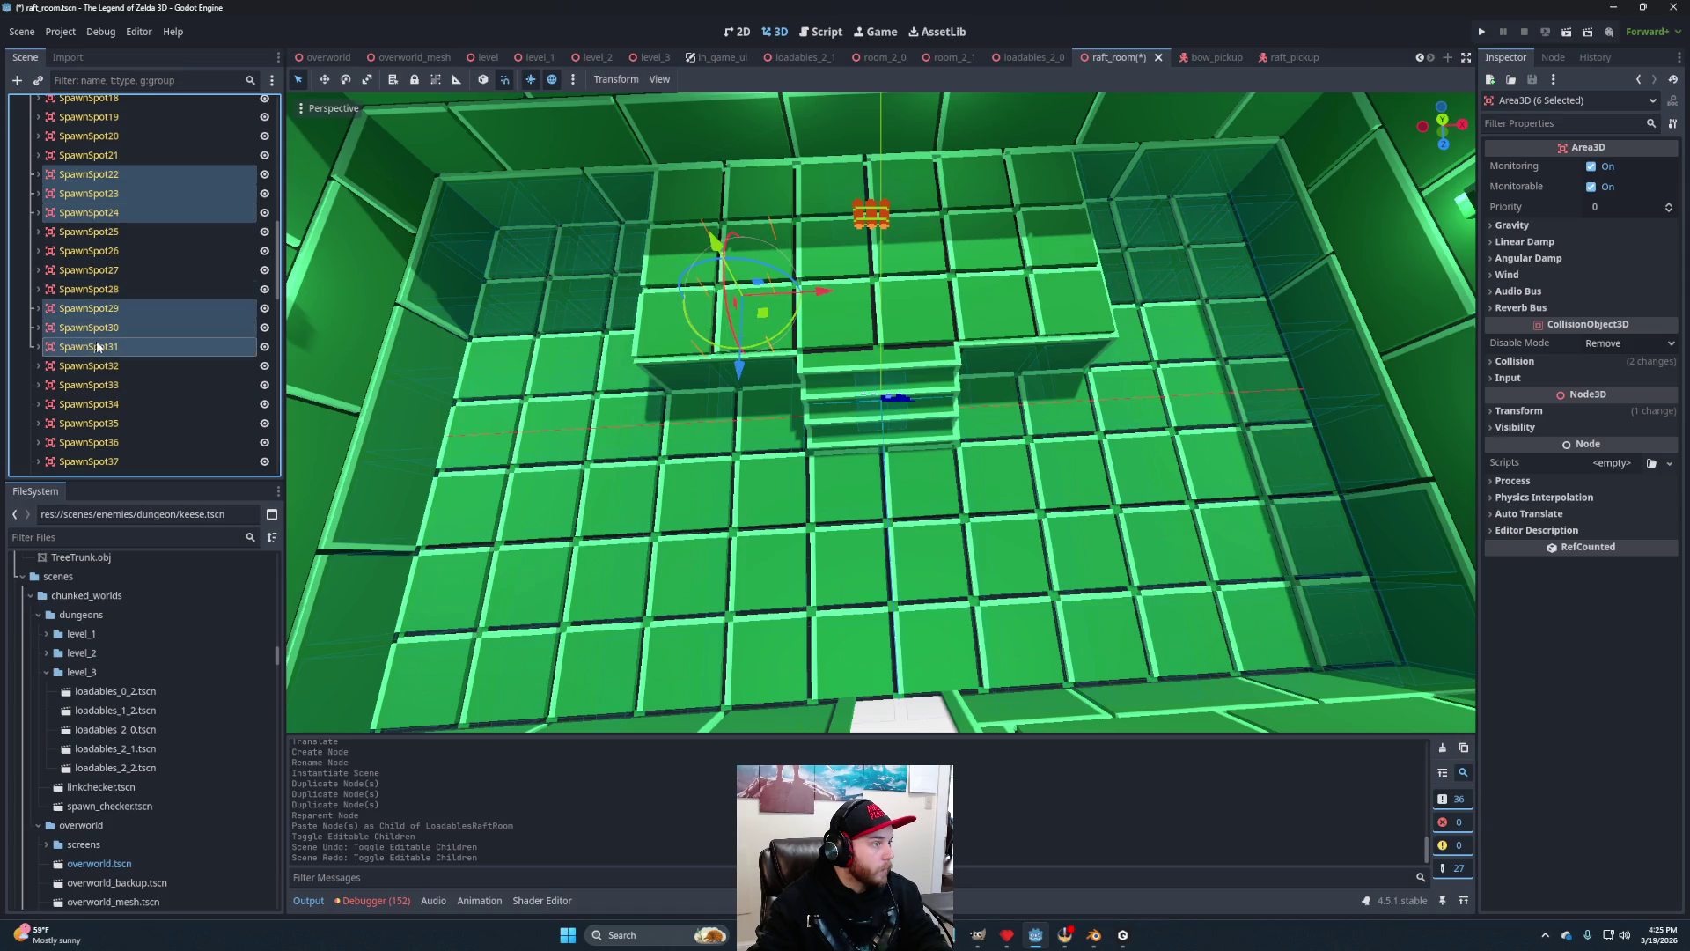
pyautogui.scroll(-3, 113, 339)
pyautogui.scroll(-2, 118, 284)
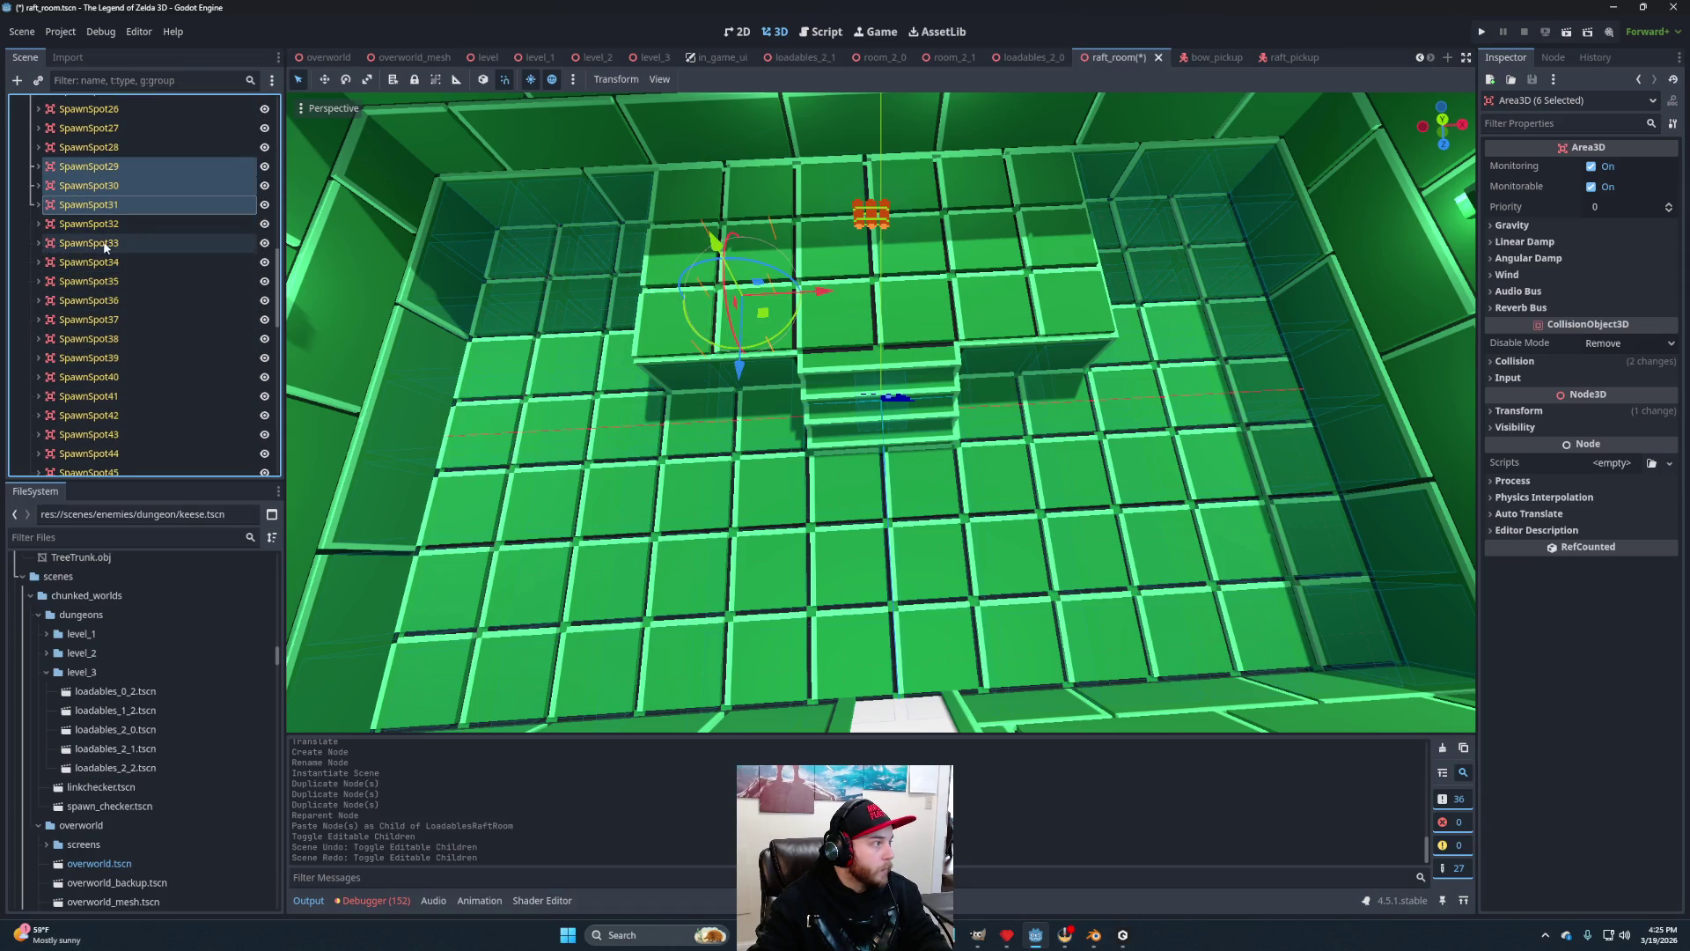
pyautogui.keyDown('ctrl'); pyautogui.click(97, 300); pyautogui.keyUp('ctrl')
pyautogui.keyDown('ctrl'); pyautogui.click(101, 320); pyautogui.keyUp('ctrl')
pyautogui.keyDown('ctrl'); pyautogui.click(110, 339); pyautogui.keyUp('ctrl')
pyautogui.scroll(-3, 128, 310)
pyautogui.scroll(-3, 116, 264)
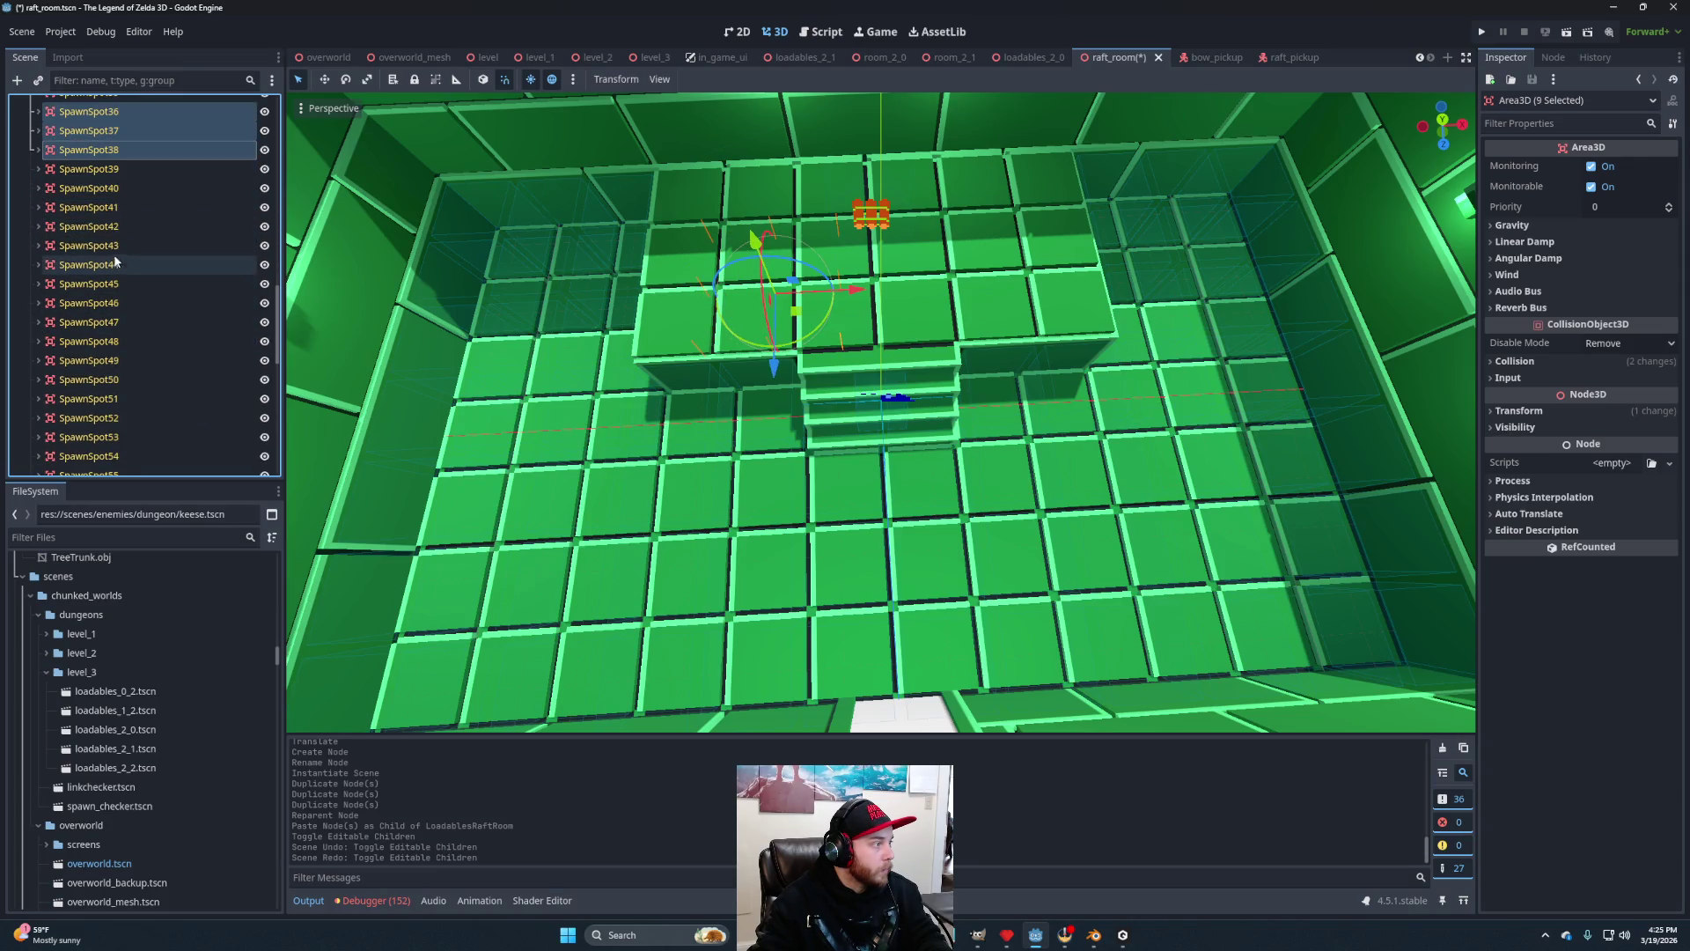
# Add SpawnSpot43–45, 50–52 and 57–59 to the selection, then view the room from the side.
pyautogui.keyDown('ctrl'); pyautogui.click(104, 245); pyautogui.keyUp('ctrl')
pyautogui.keyDown('ctrl'); pyautogui.click(104, 265); pyautogui.keyUp('ctrl')
pyautogui.keyDown('ctrl'); pyautogui.click(104, 284); pyautogui.keyUp('ctrl')
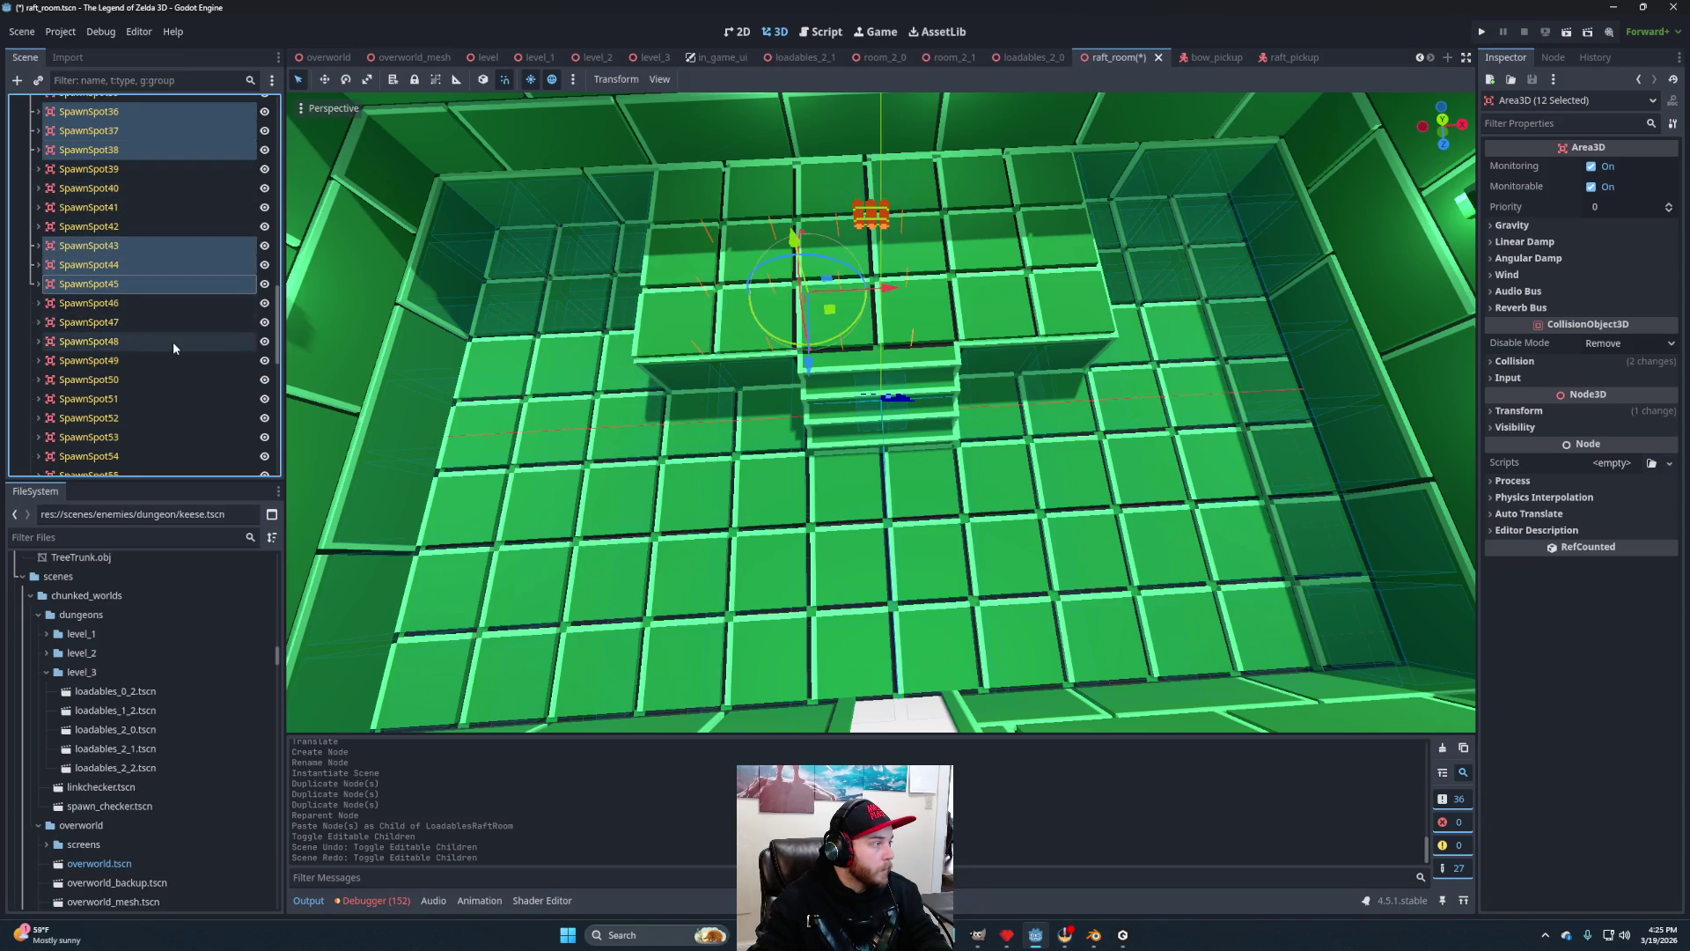
pyautogui.scroll(-4, 128, 258)
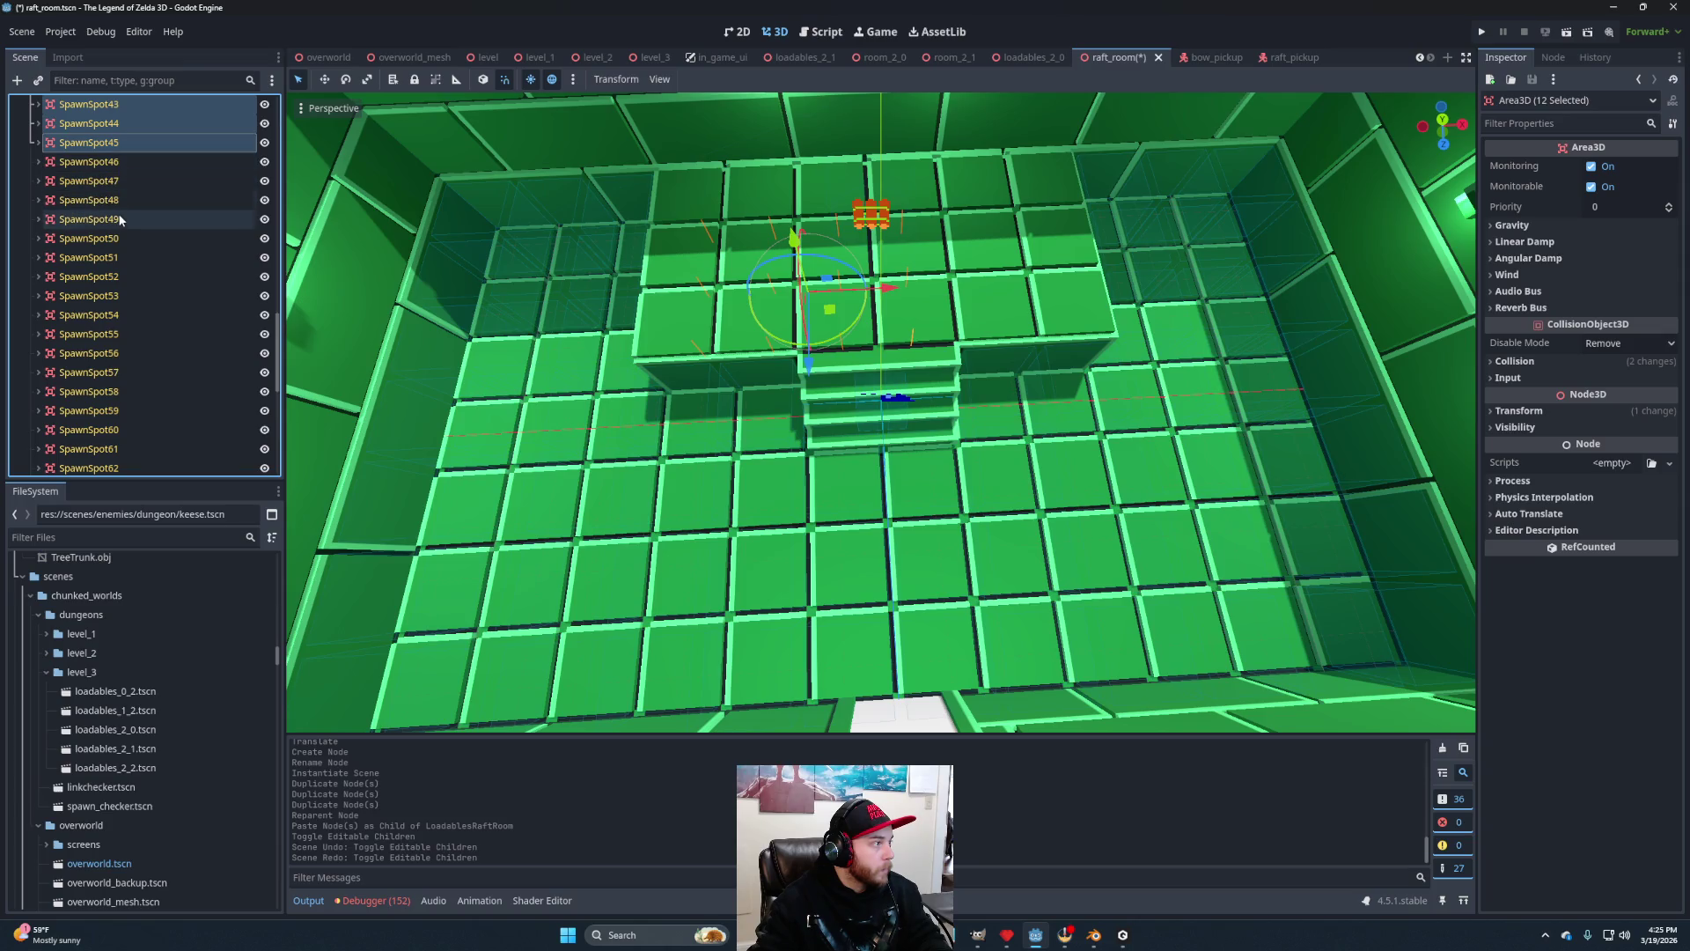
pyautogui.keyDown('ctrl'); pyautogui.click(125, 240); pyautogui.keyUp('ctrl')
pyautogui.keyDown('ctrl'); pyautogui.click(118, 255); pyautogui.keyUp('ctrl')
pyautogui.keyDown('ctrl'); pyautogui.click(118, 276); pyautogui.keyUp('ctrl')
pyautogui.scroll(-3, 118, 276)
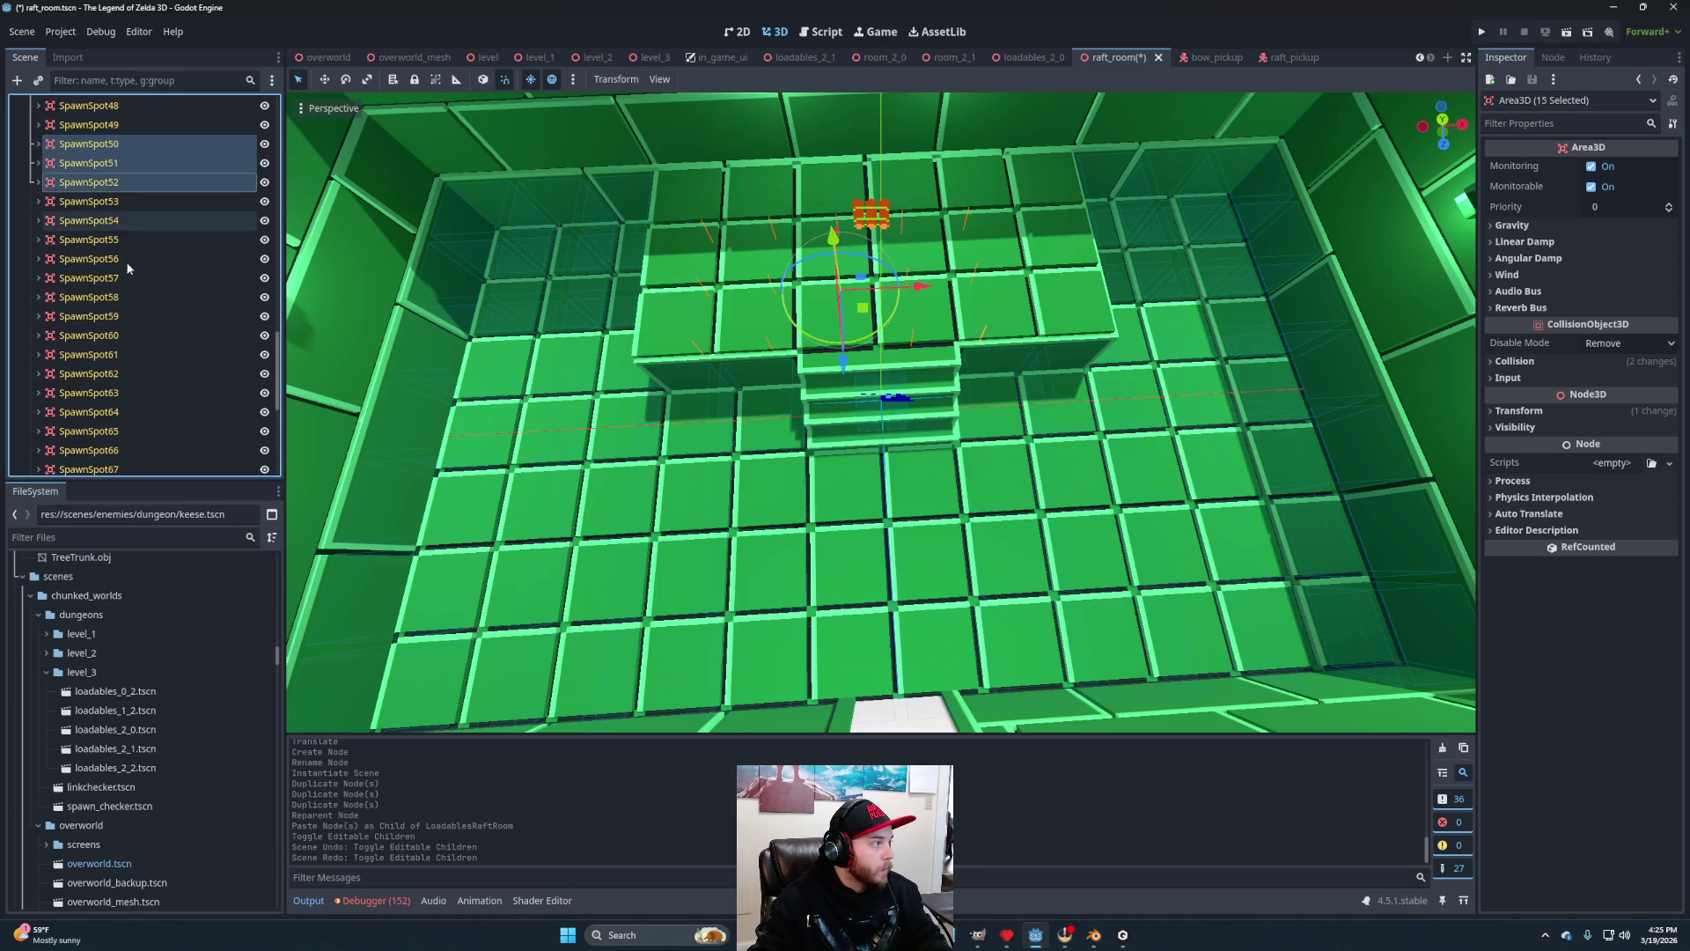
pyautogui.keyDown('ctrl'); pyautogui.click(119, 277); pyautogui.keyUp('ctrl')
pyautogui.keyDown('ctrl'); pyautogui.click(114, 297); pyautogui.keyUp('ctrl')
pyautogui.keyDown('ctrl'); pyautogui.click(113, 316); pyautogui.keyUp('ctrl')
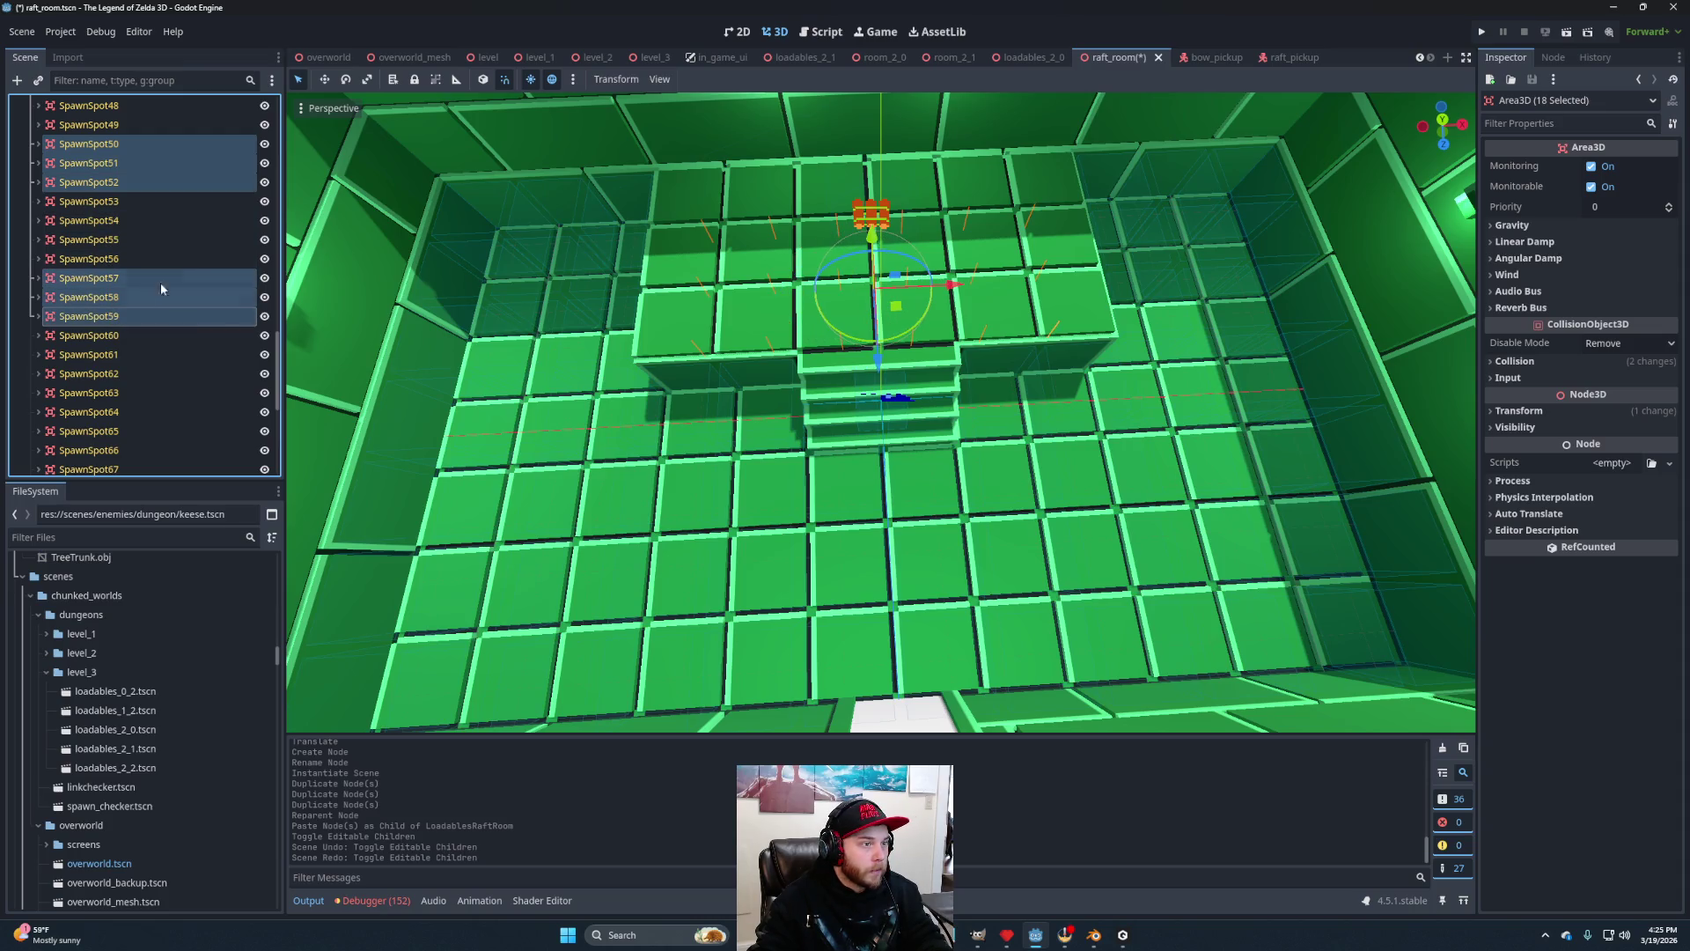
pyautogui.moveTo(967, 410); pyautogui.dragTo(1151, 287)
# Lift the eighteen selected spawn spots 1.6 m onto the raised platform.
pyautogui.scroll(5, 1171, 276)
pyautogui.scroll(-3, 1190, 271)
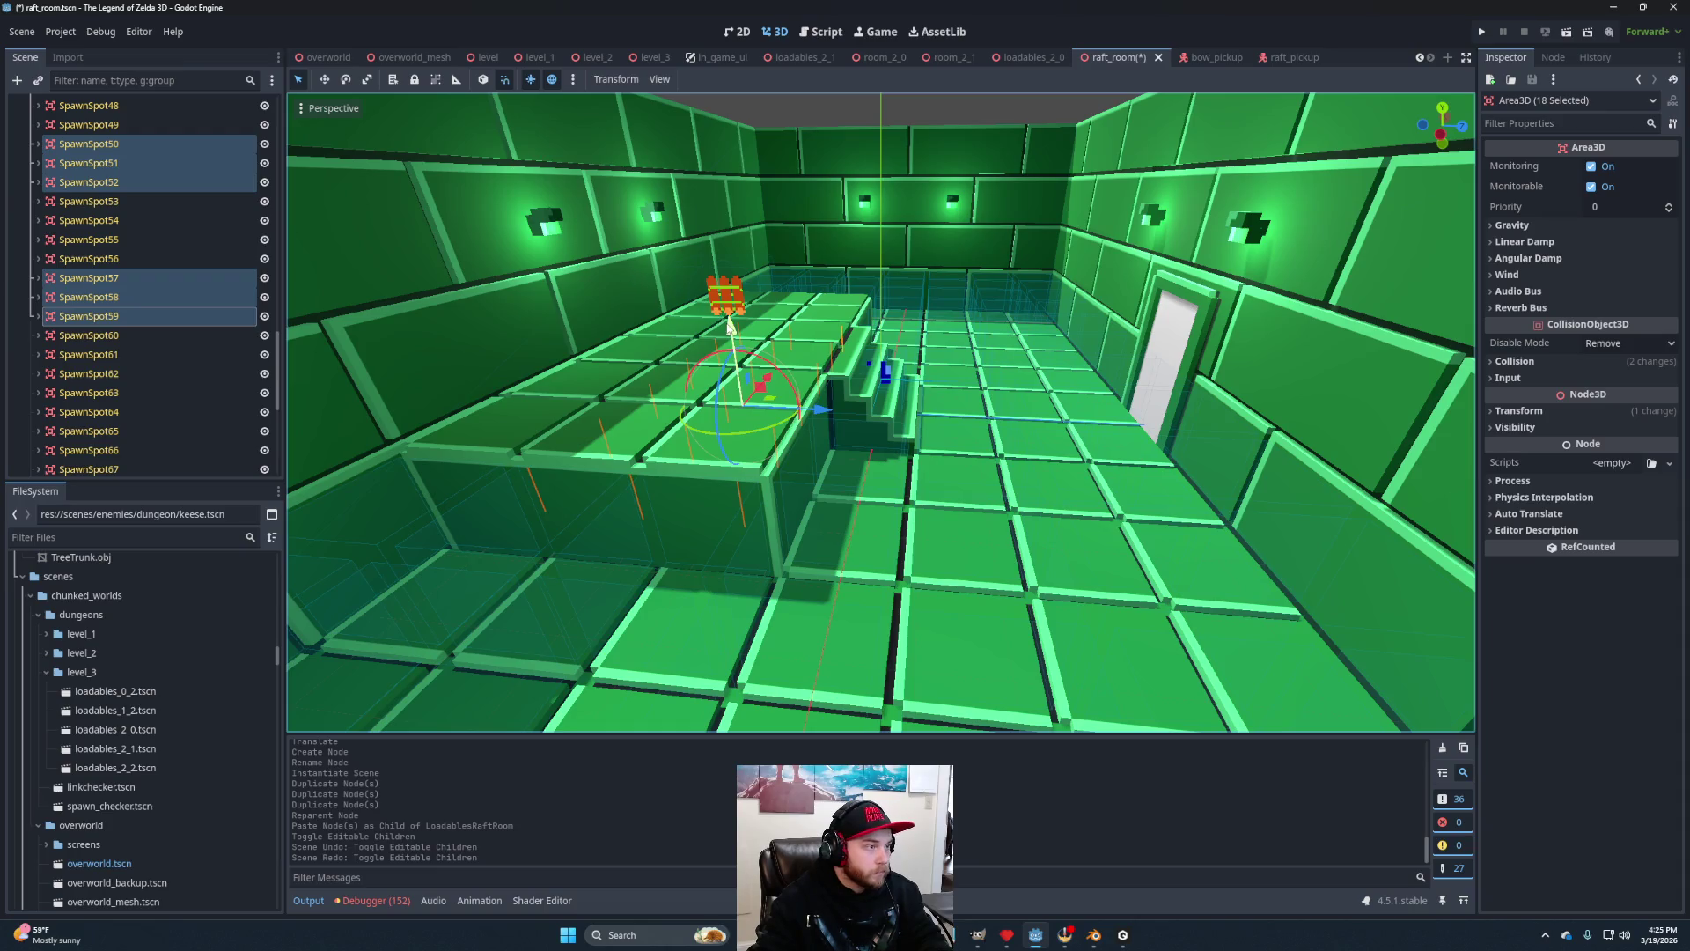
pyautogui.moveTo(730, 327); pyautogui.dragTo(734, 269)
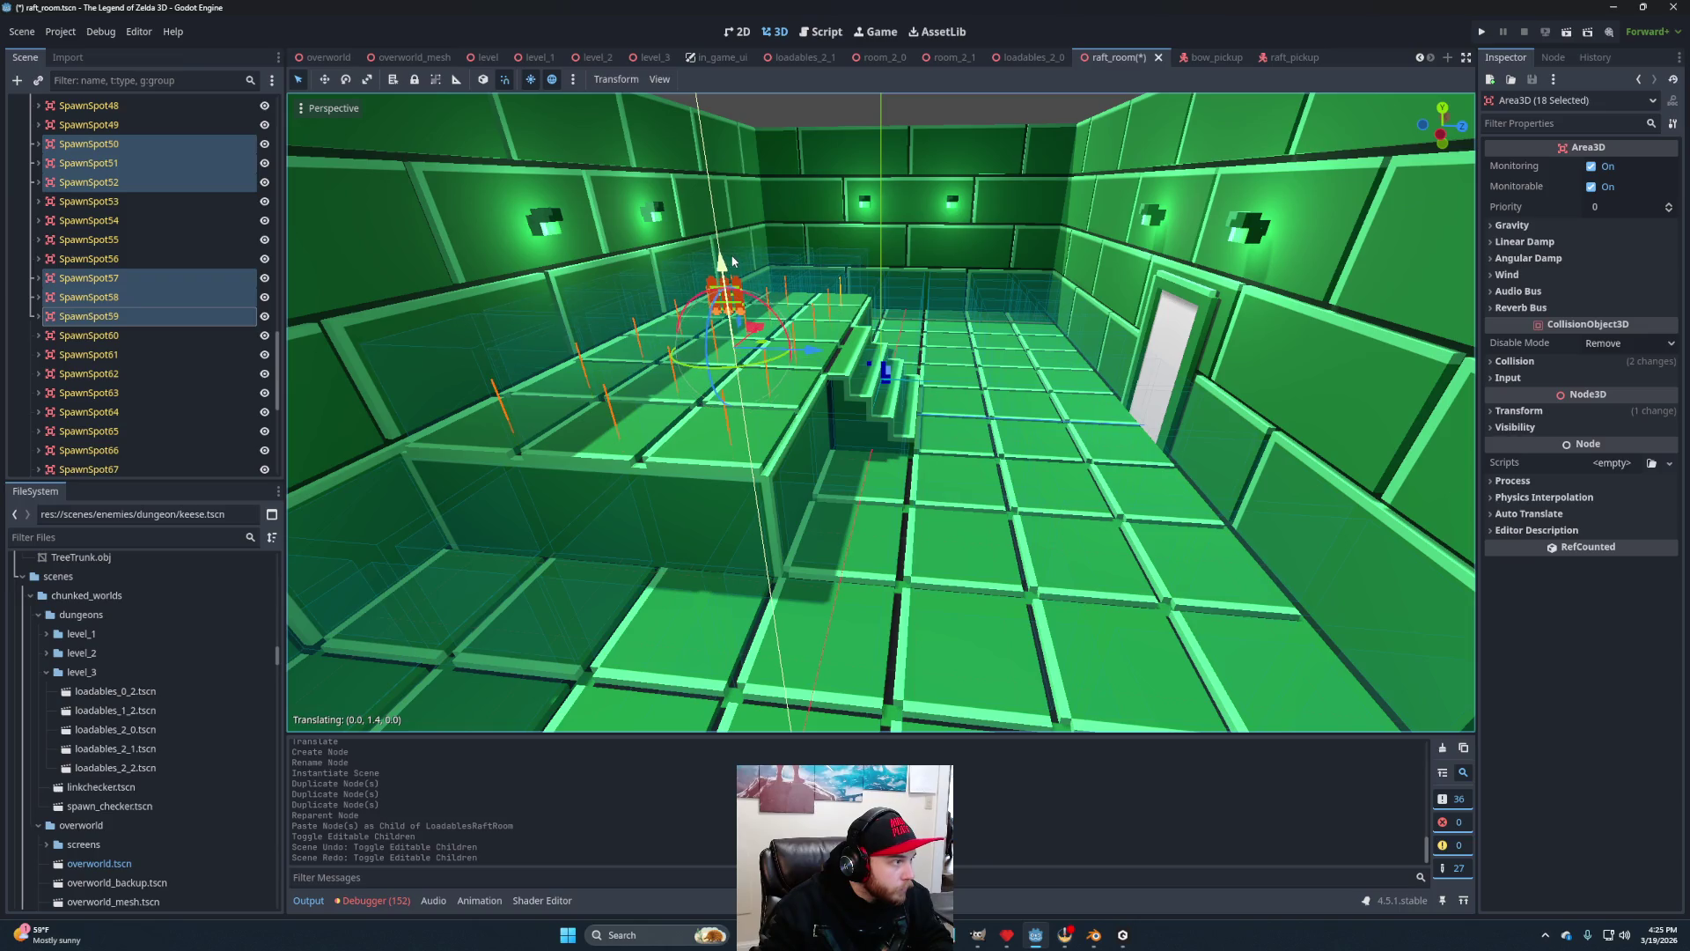
pyautogui.moveTo(730, 245); pyautogui.dragTo(730, 244)
# Orbit around the room to check the raised spots, then select SpawnSpot39 alone.
pyautogui.moveTo(851, 311); pyautogui.dragTo(616, 430)
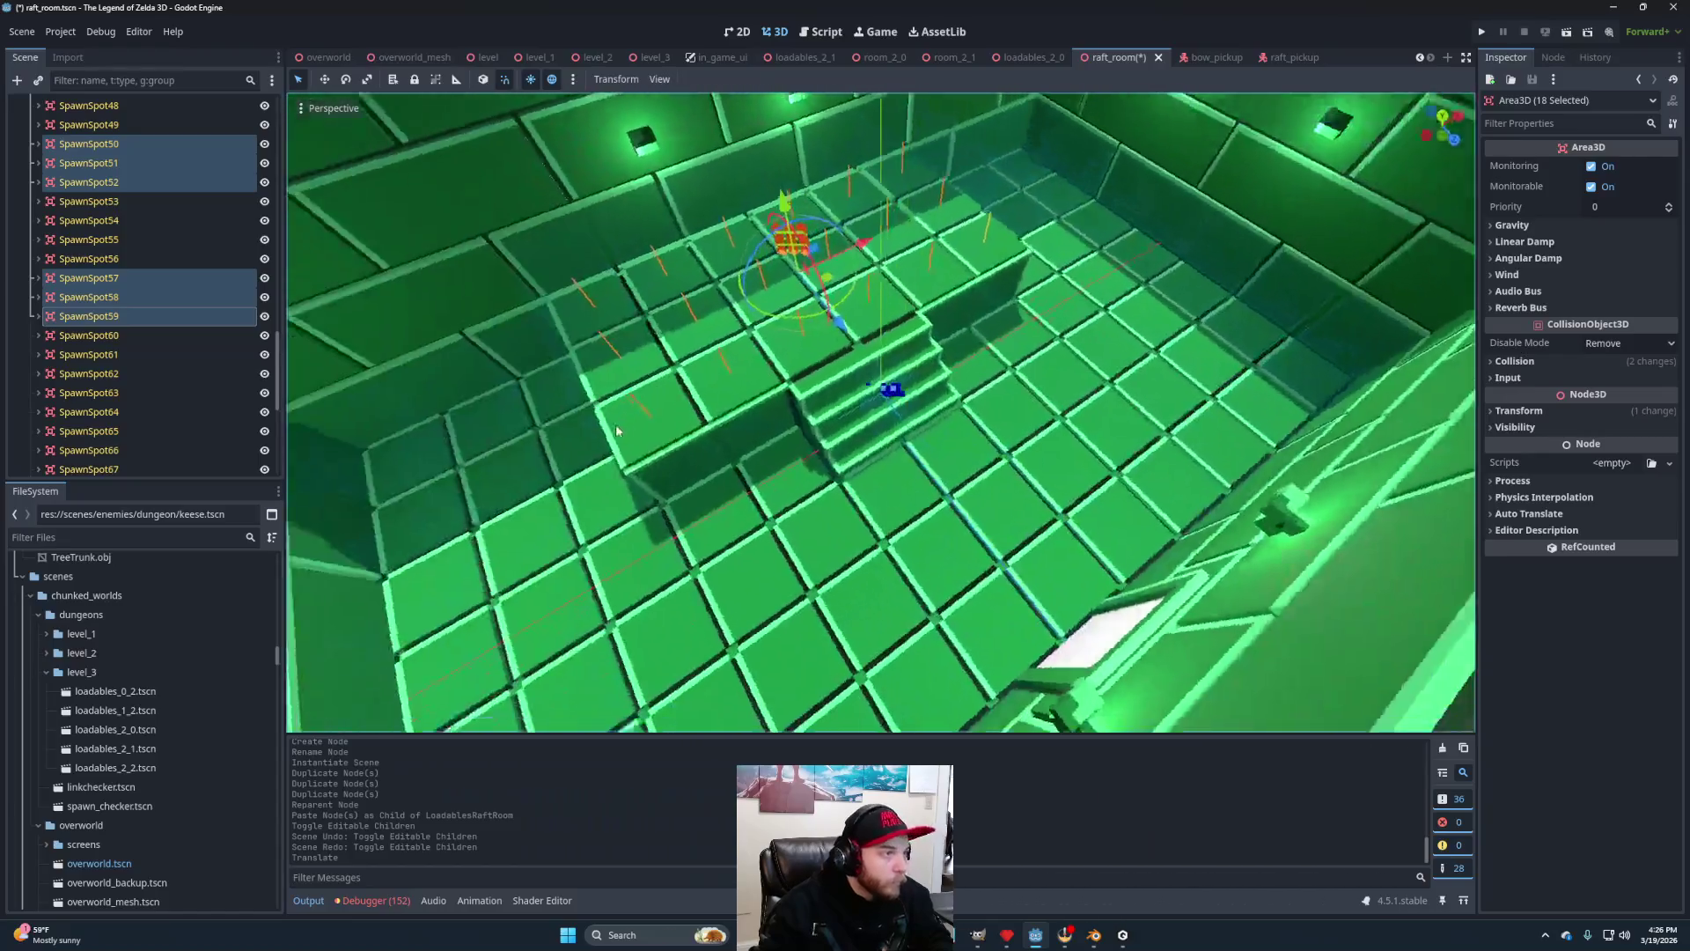
pyautogui.scroll(-5, 617, 430)
pyautogui.scroll(5, 894, 408)
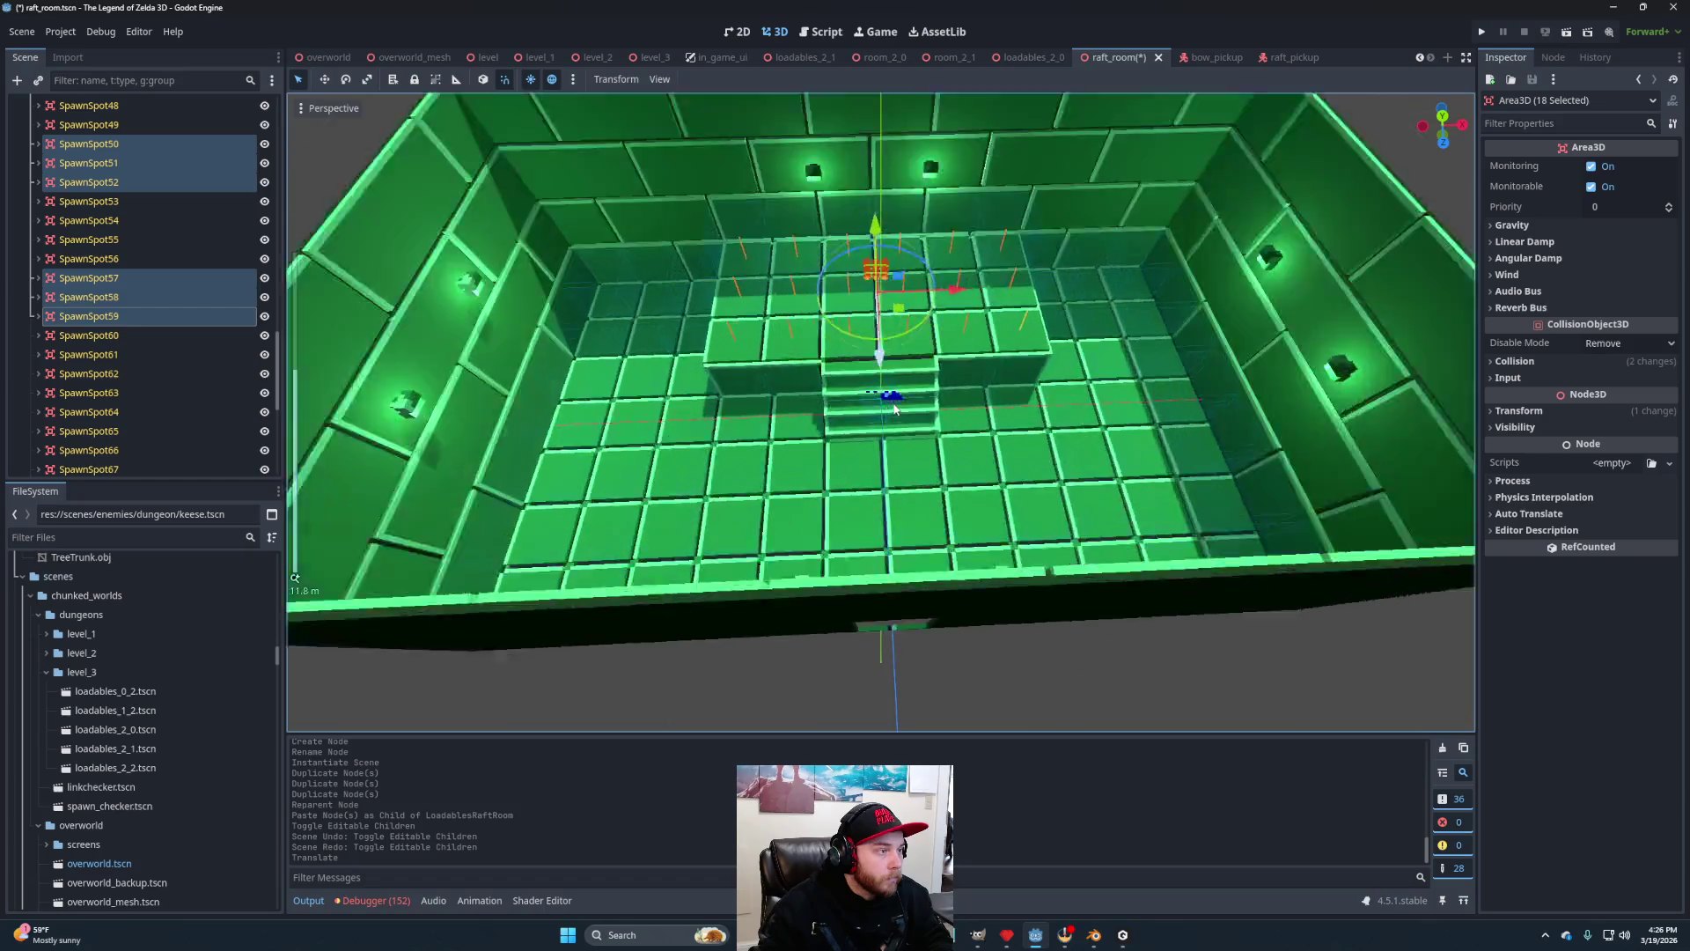
pyautogui.scroll(3, 894, 407)
pyautogui.moveTo(895, 407); pyautogui.dragTo(953, 416)
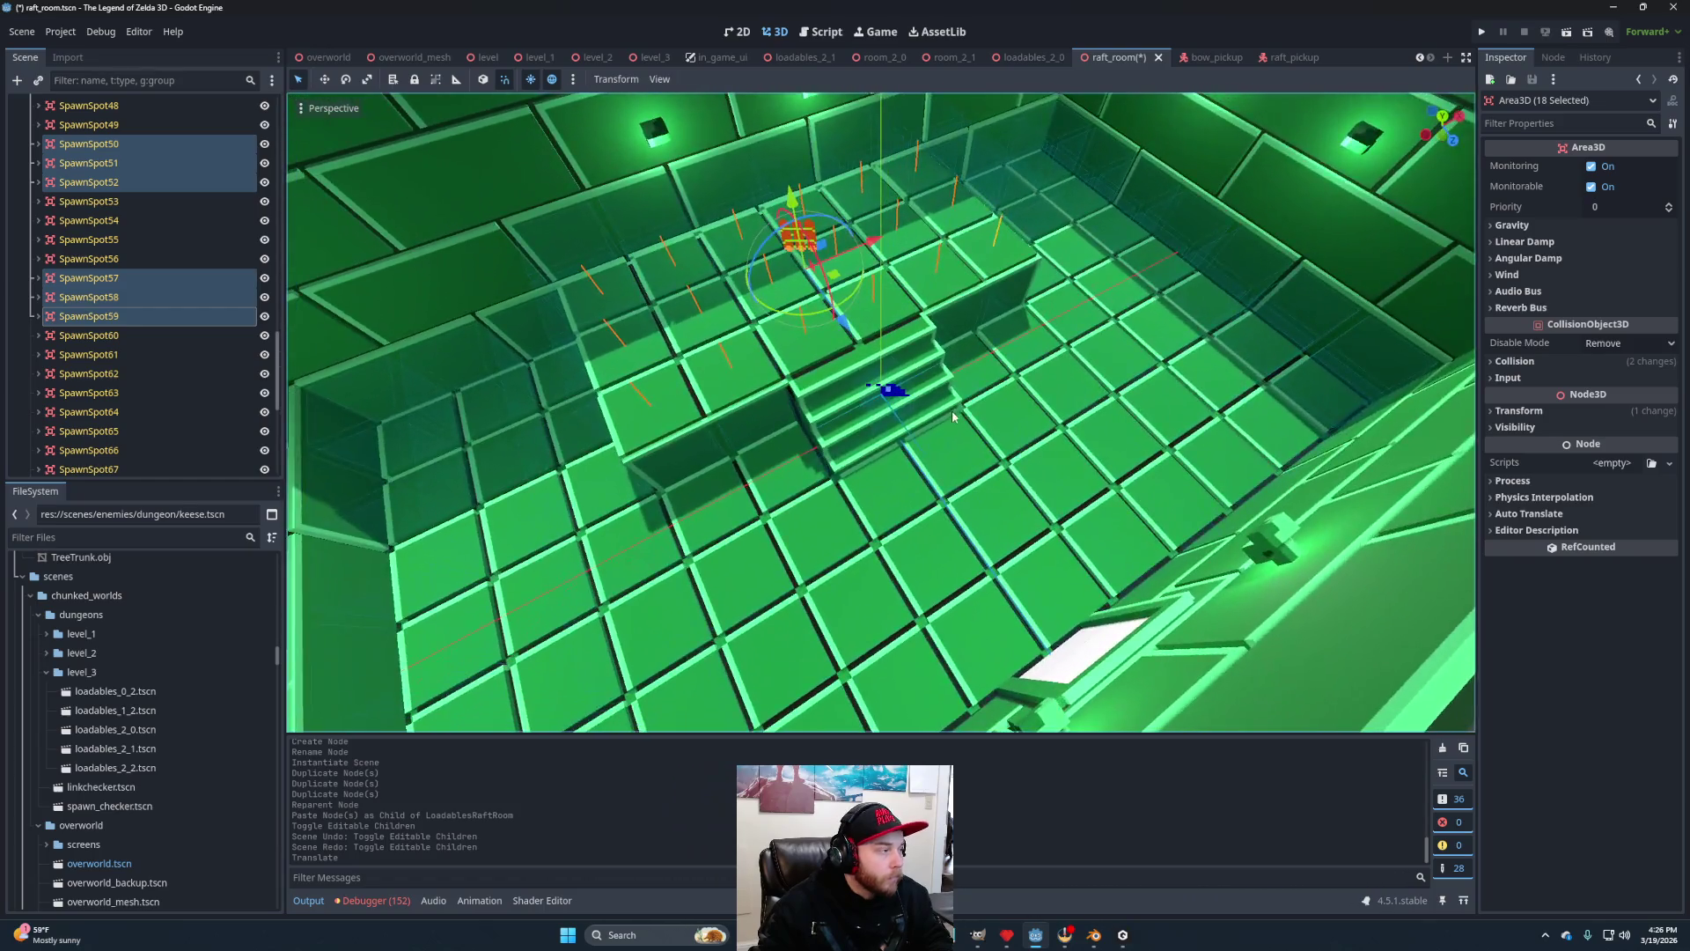
pyautogui.scroll(8, 157, 315)
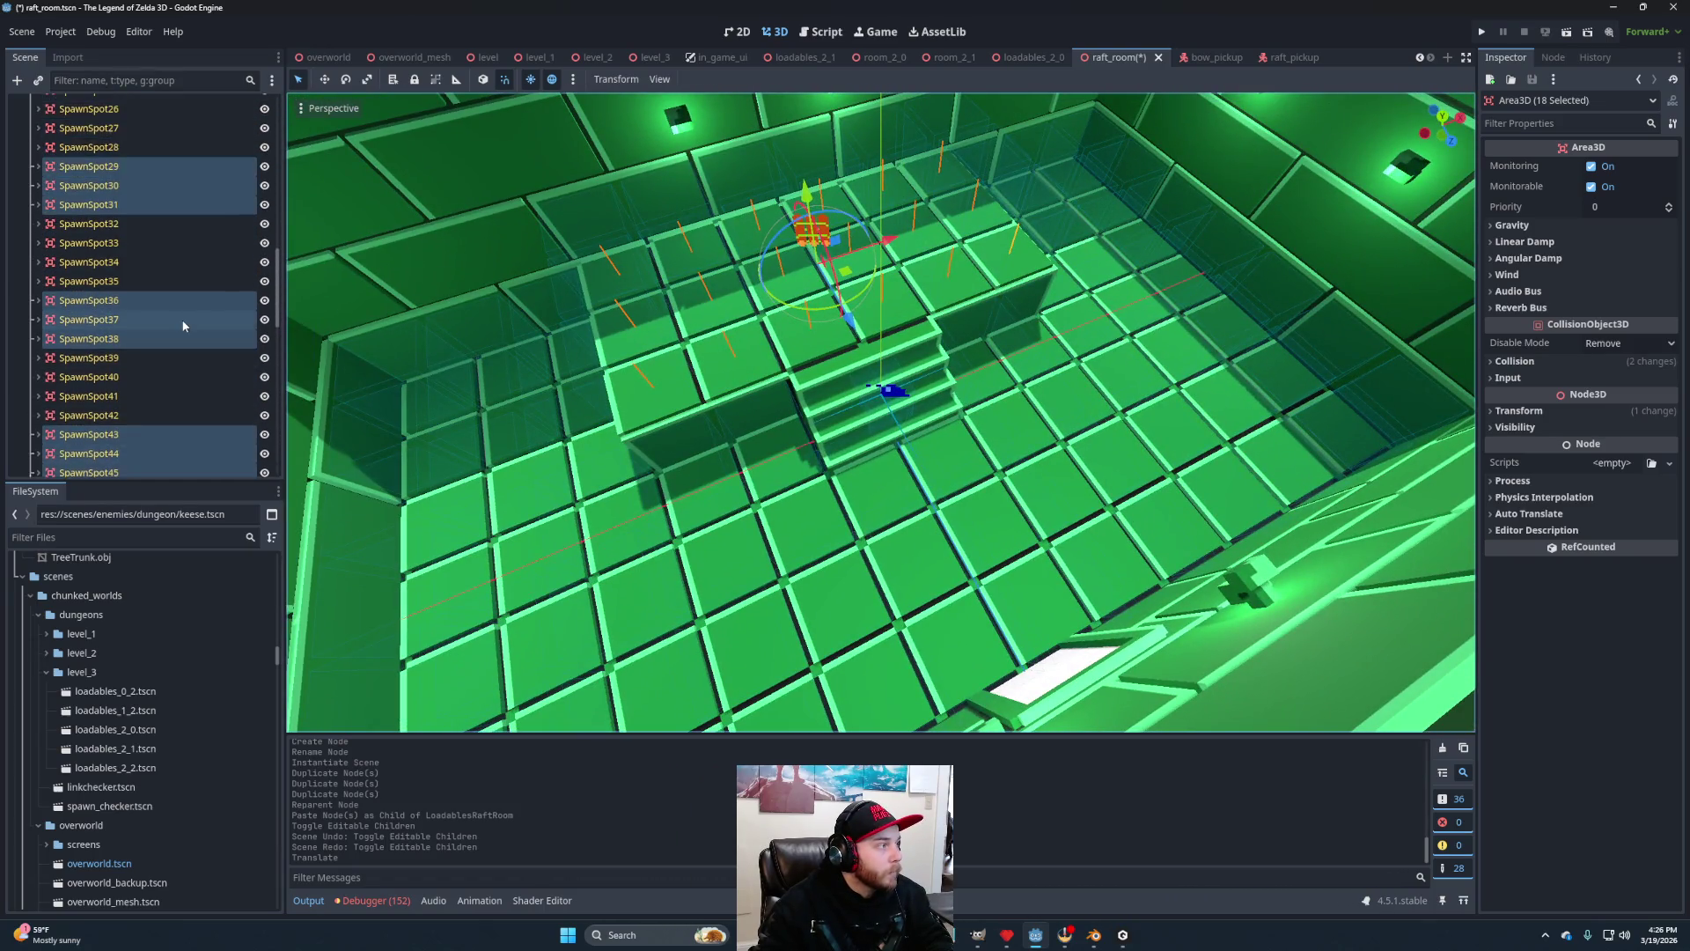
pyautogui.scroll(4, 183, 326)
pyautogui.scroll(-6, 172, 313)
pyautogui.click(129, 262)
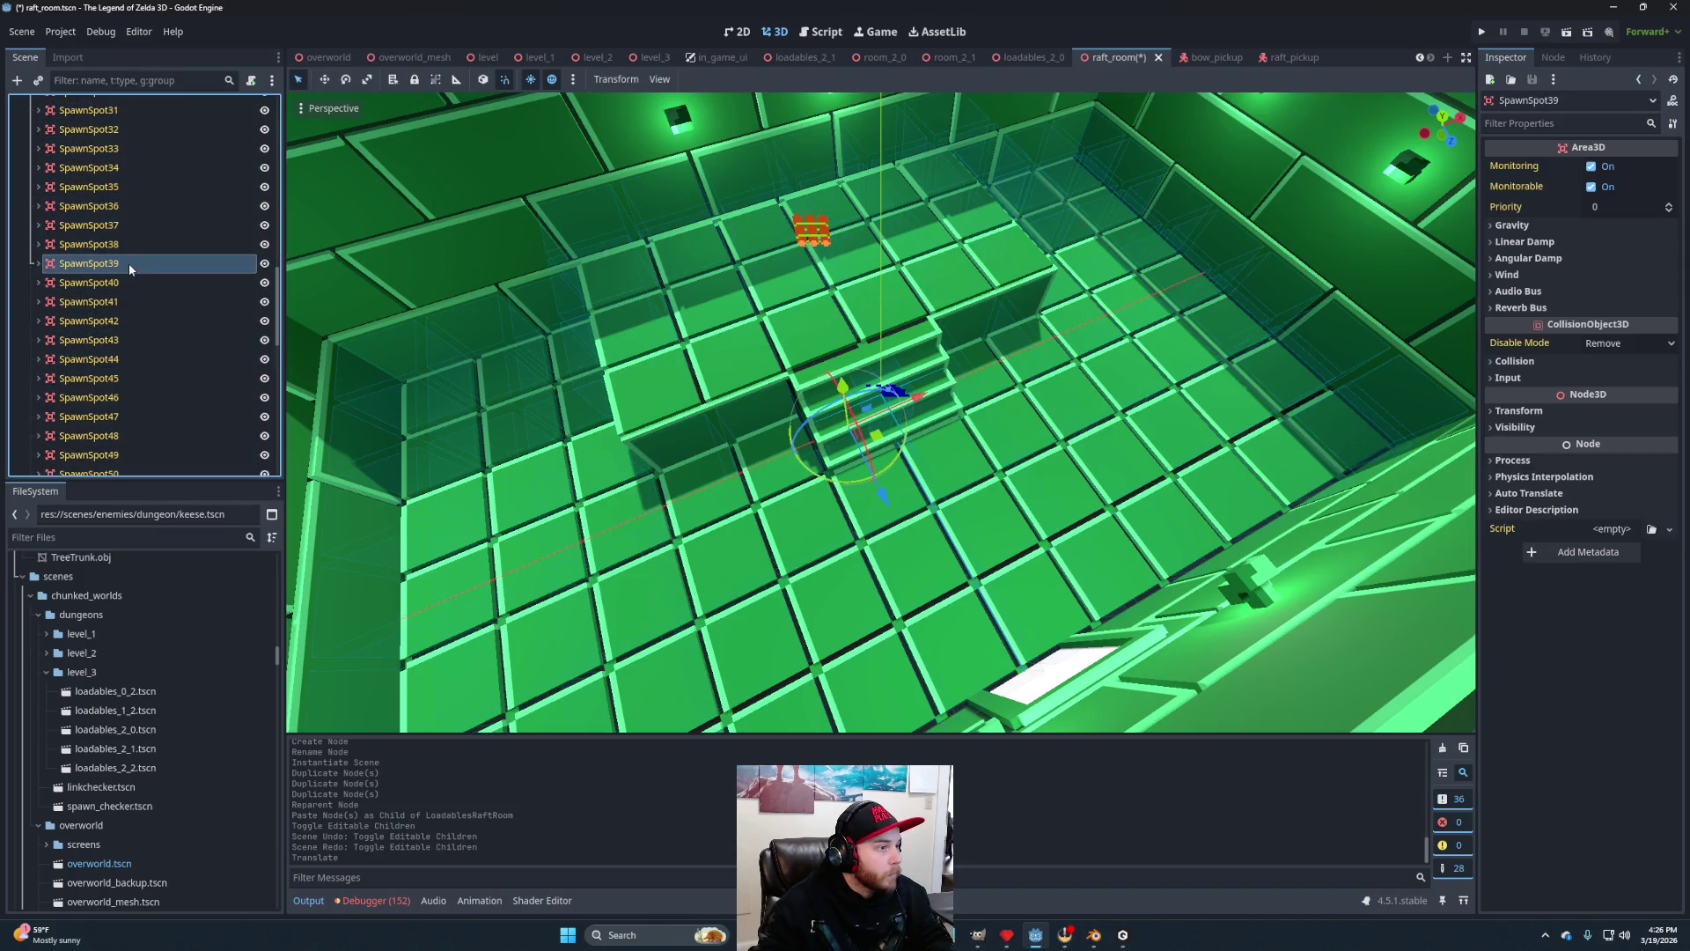
pyautogui.keyDown('ctrl'); pyautogui.click(114, 404); pyautogui.keyUp('ctrl')
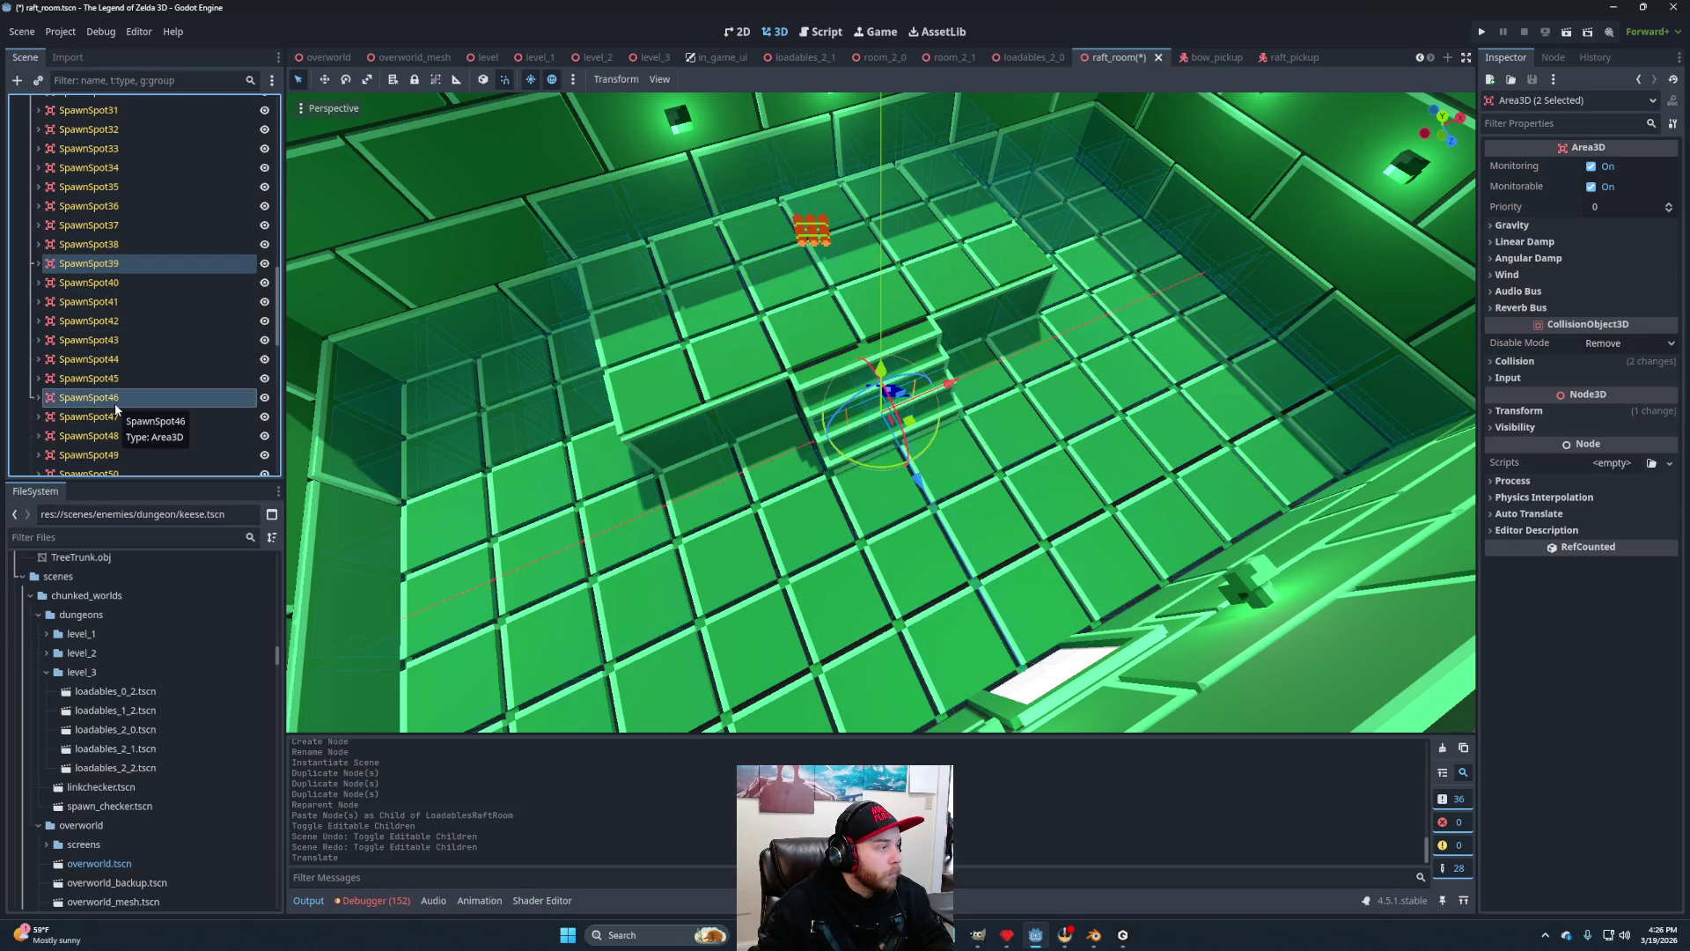
pyautogui.moveTo(719, 487)
pyautogui.mouseDown()
pyautogui.moveTo(887, 337)
pyautogui.moveTo(884, 297)
pyautogui.moveTo(895, 321)
pyautogui.mouseUp()
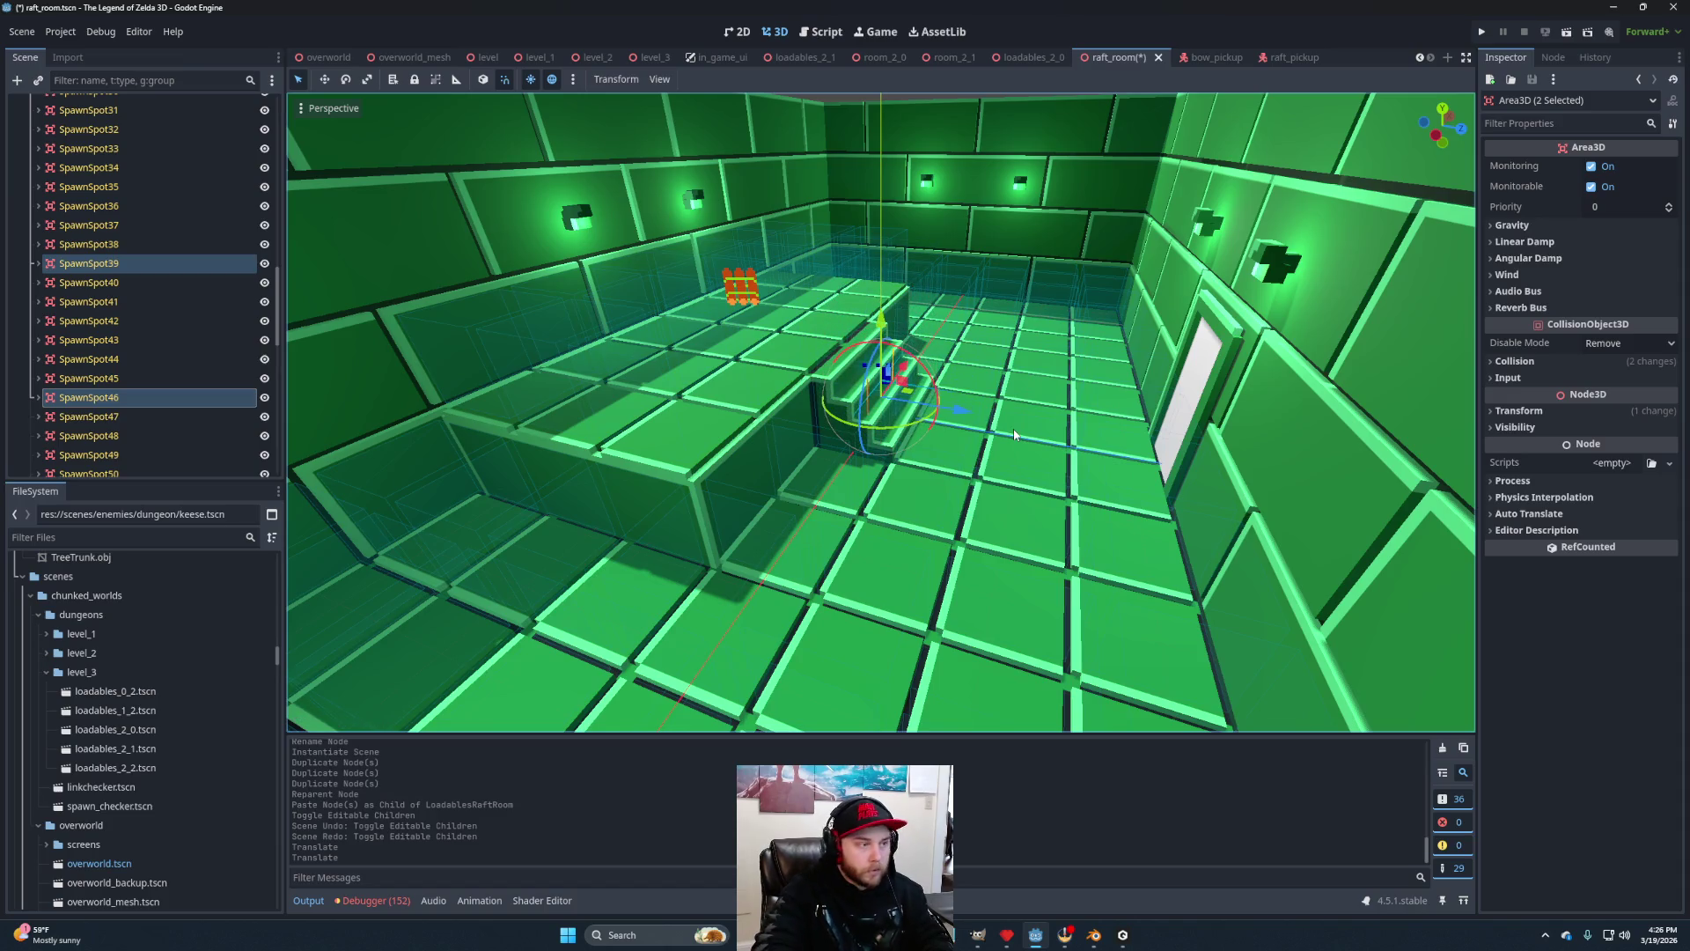
pyautogui.hotkey('ctrl', 'd')
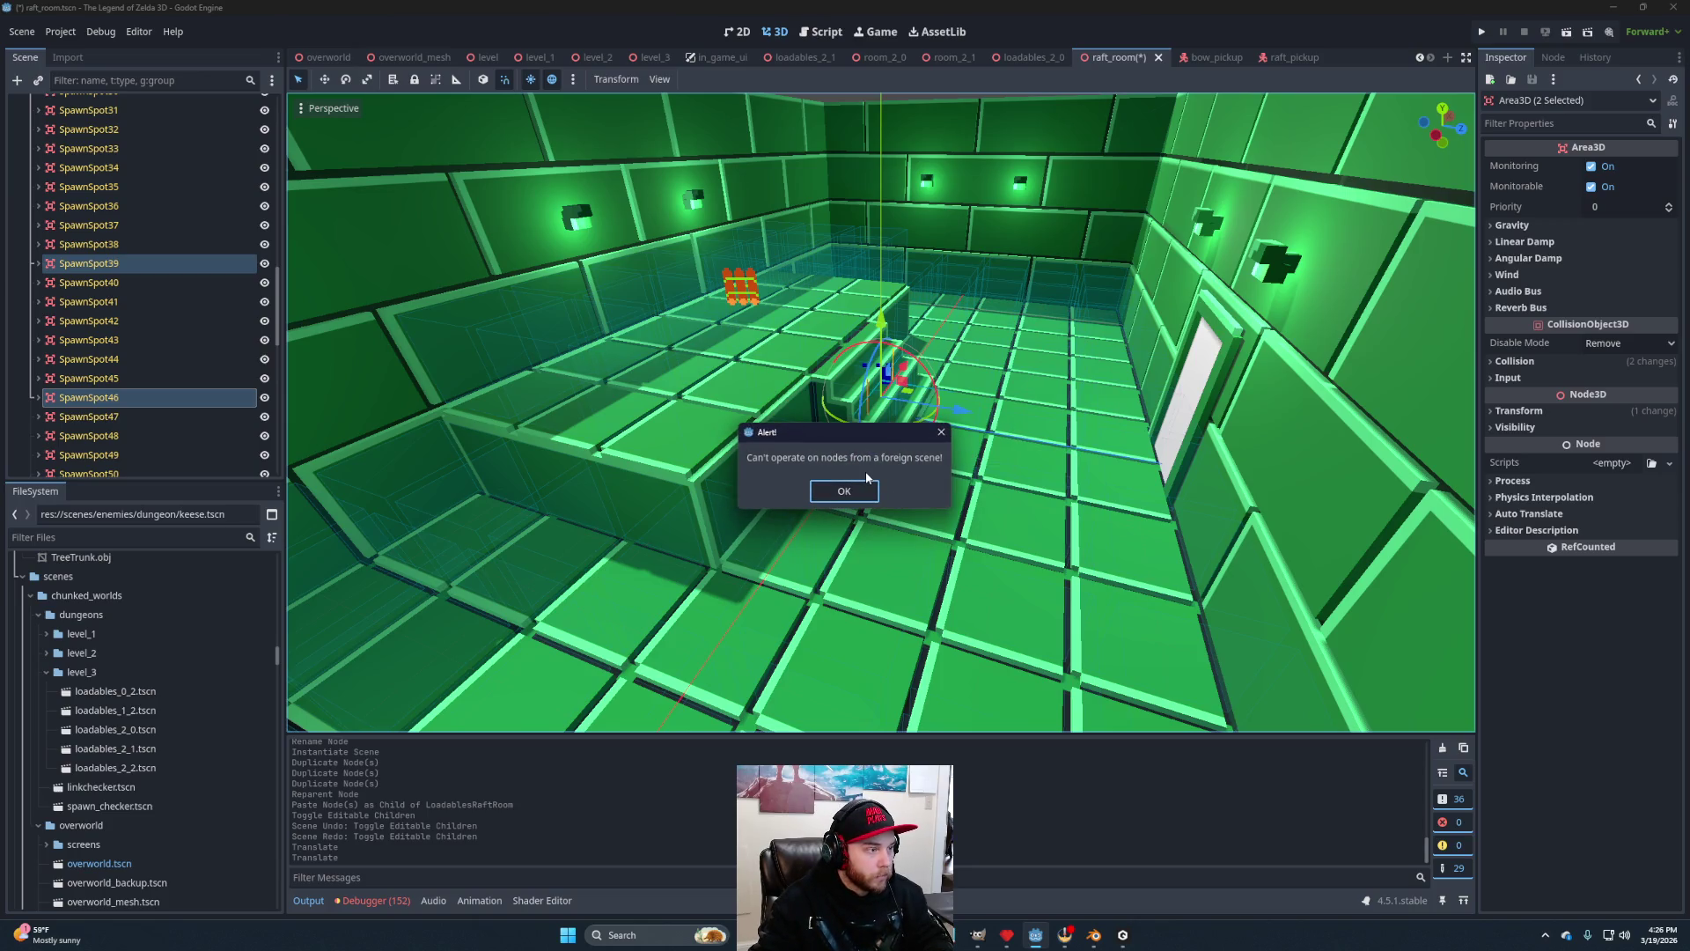
pyautogui.click(867, 490)
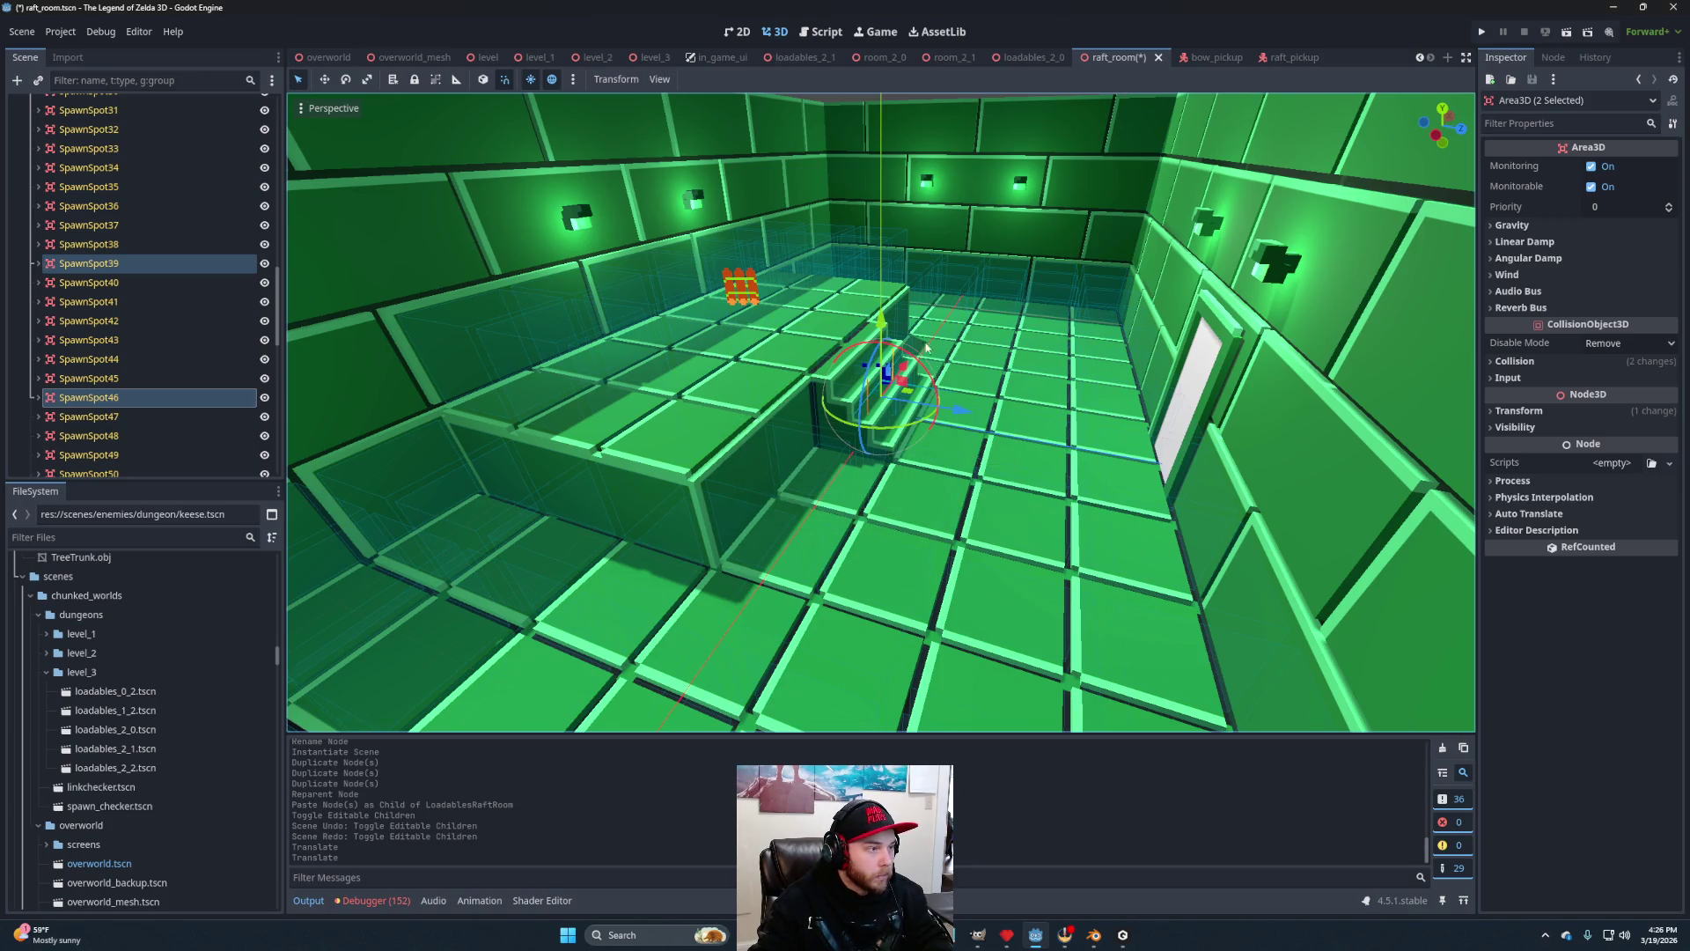
pyautogui.moveTo(889, 321); pyautogui.dragTo(885, 248)
pyautogui.hotkey('ctrl', 'z')
pyautogui.scroll(-10, 955, 293)
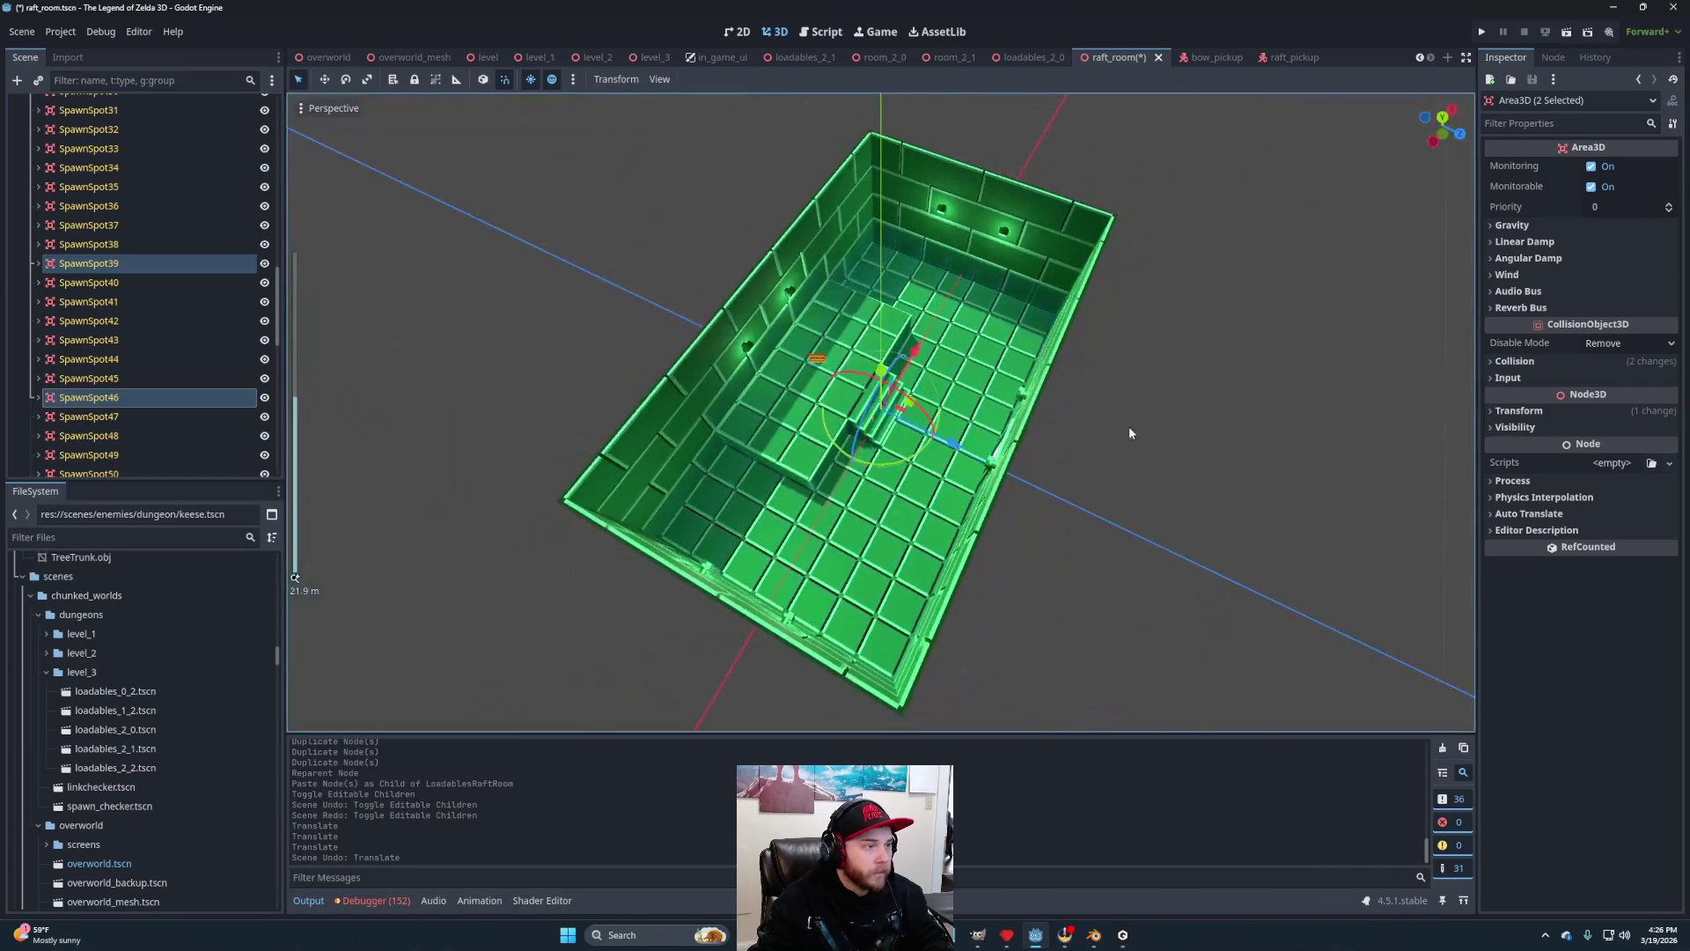
# Clear the spawn spot selection and save the raft_room scene.
pyautogui.click(1130, 432)
pyautogui.scroll(8, 1008, 473)
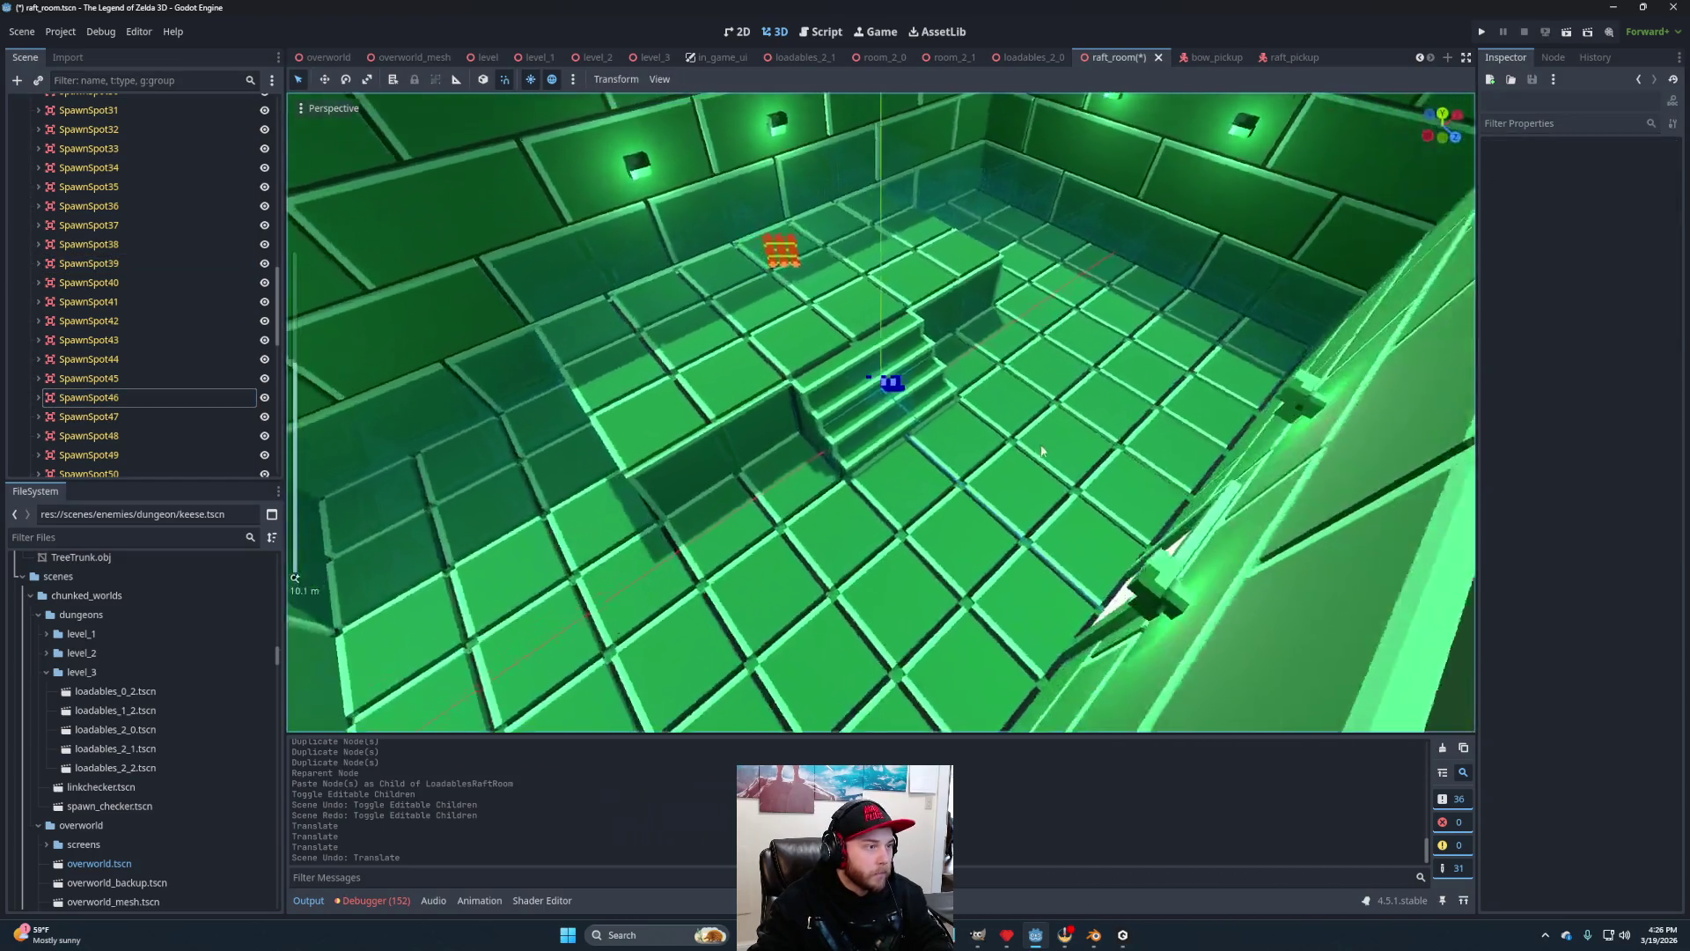
pyautogui.moveTo(1042, 451)
pyautogui.mouseDown()
pyautogui.moveTo(1014, 474)
pyautogui.moveTo(850, 433)
pyautogui.moveTo(932, 434)
pyautogui.moveTo(807, 423)
pyautogui.moveTo(896, 444)
pyautogui.mouseUp()
pyautogui.scroll(-5, 850, 433)
pyautogui.hotkey('ctrl', 's')
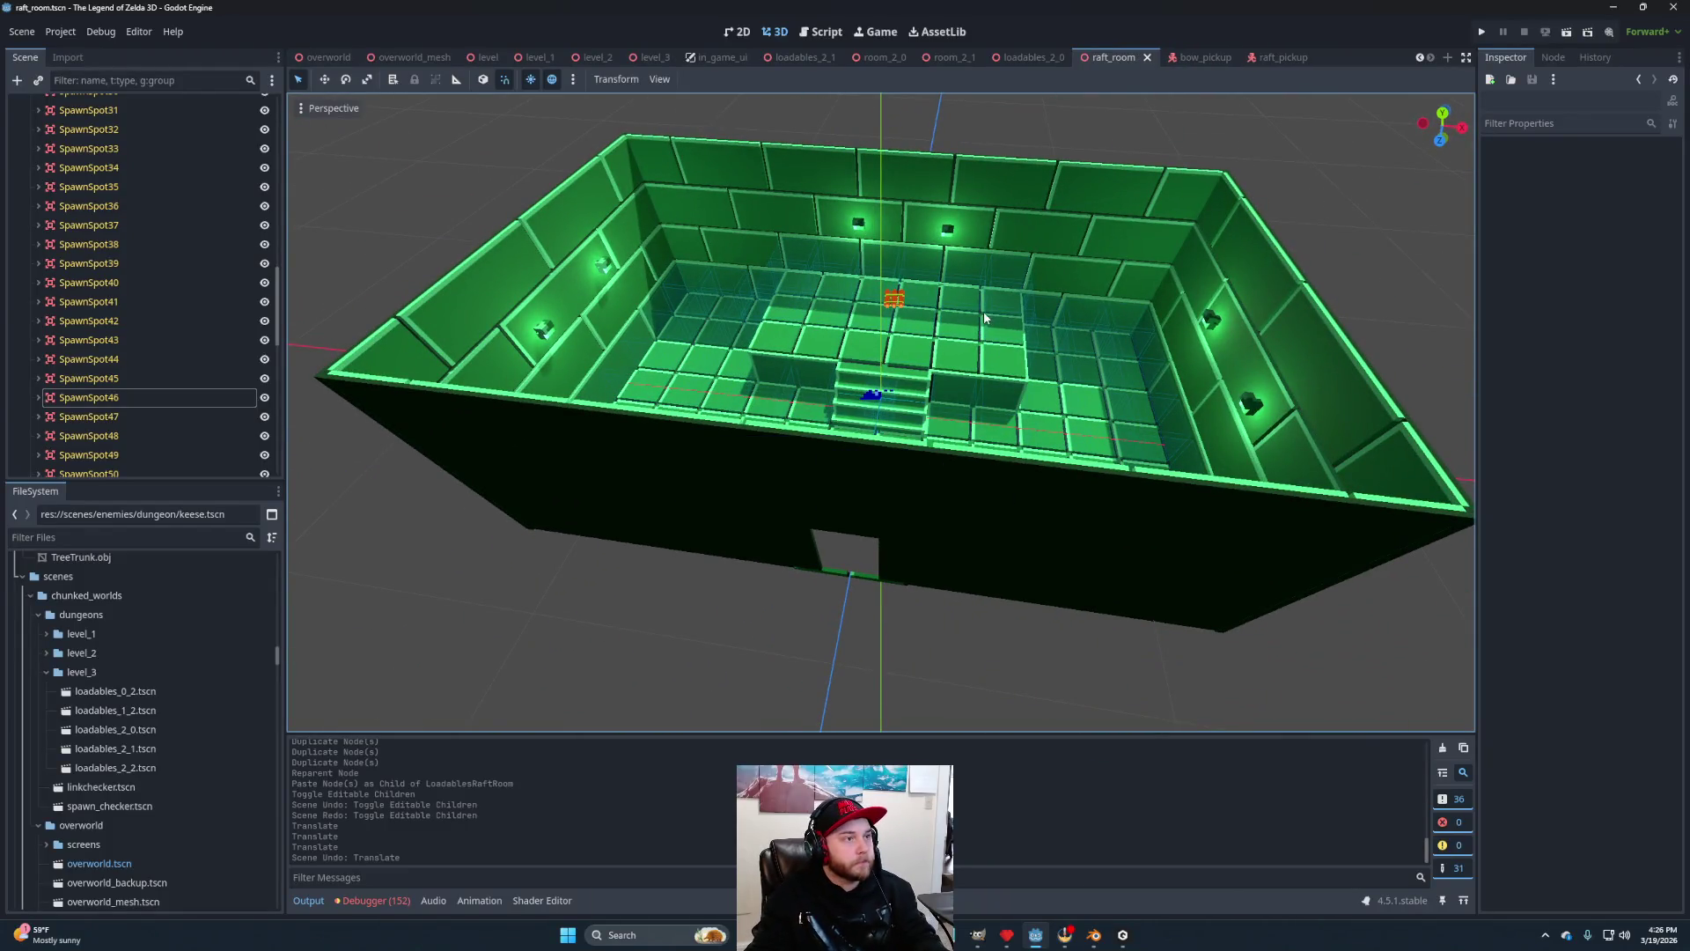
# In level_3, move Link into the lower-left raft room.
pyautogui.click(655, 61)
pyautogui.scroll(-4, 868, 416)
pyautogui.moveTo(916, 328)
pyautogui.mouseDown()
pyautogui.moveTo(1000, 329)
pyautogui.moveTo(1067, 282)
pyautogui.mouseUp()
pyautogui.scroll(-3, 140, 320)
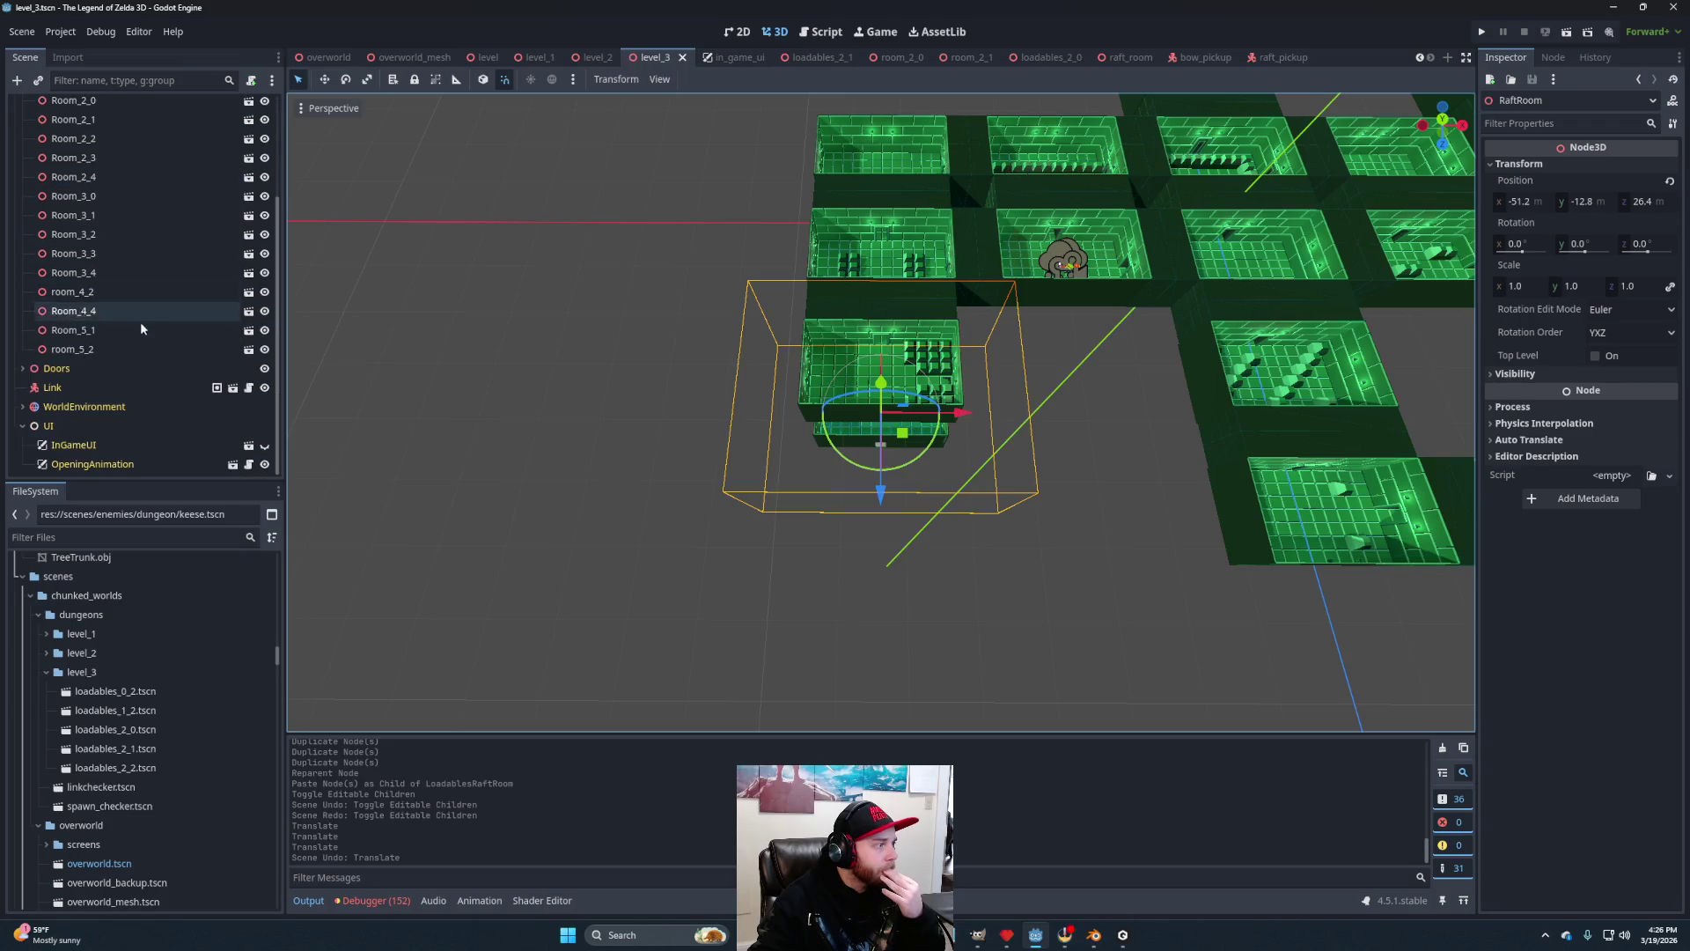
pyautogui.click(71, 386)
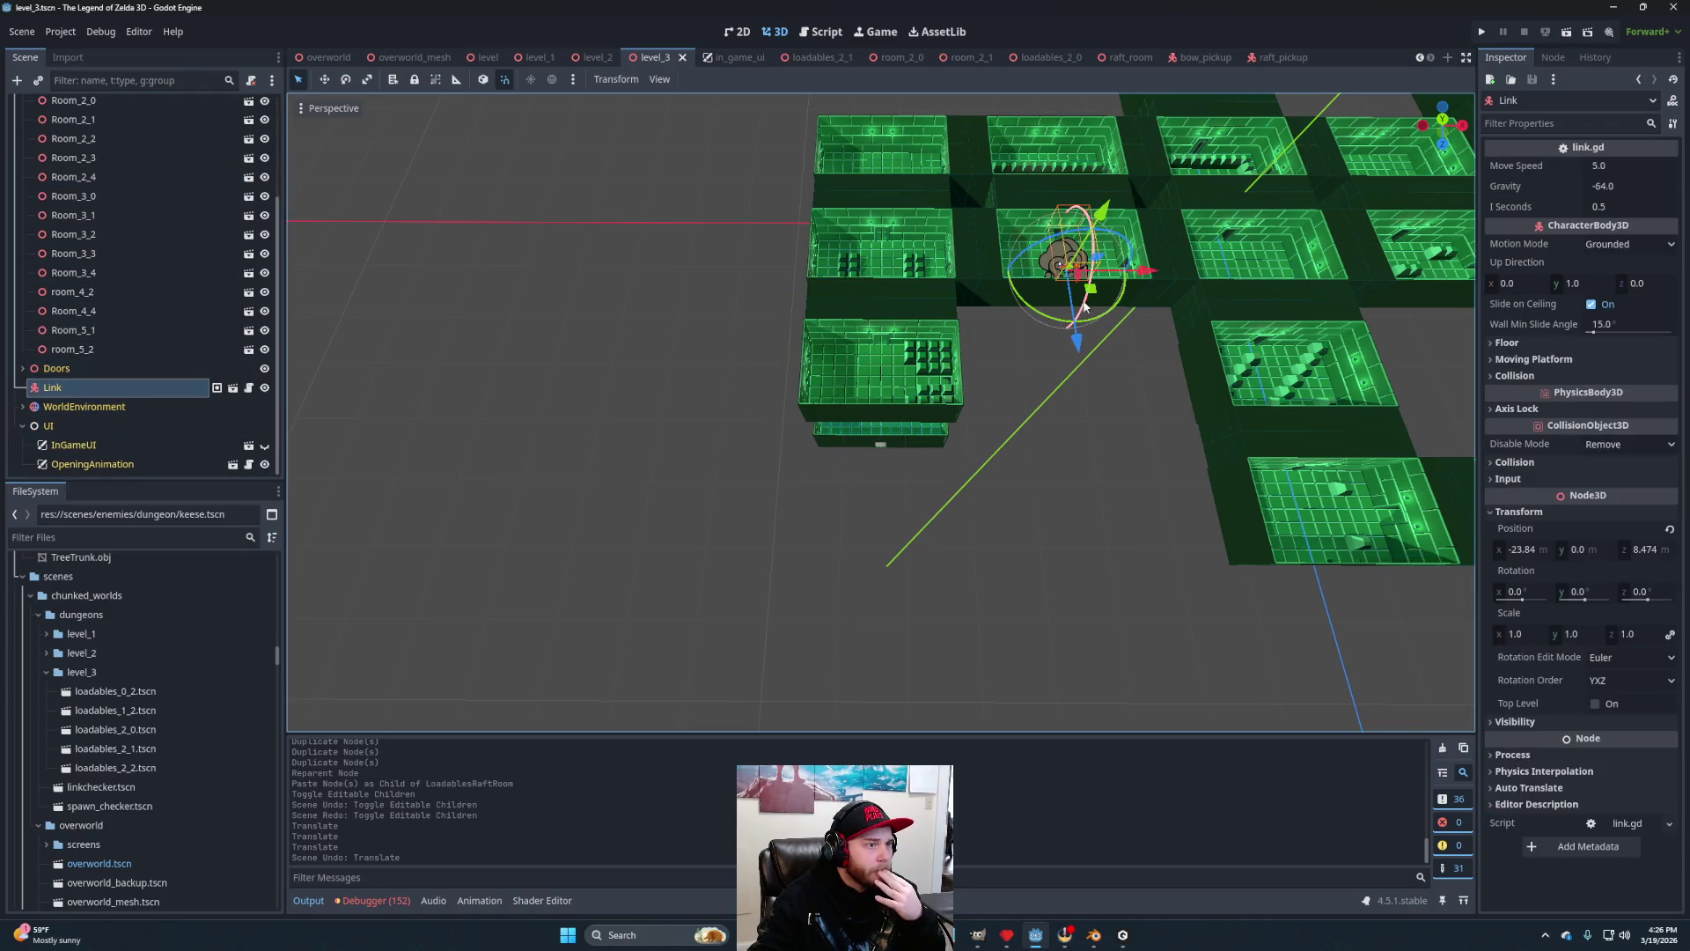
pyautogui.moveTo(1082, 308)
pyautogui.mouseDown()
pyautogui.moveTo(881, 413)
pyautogui.moveTo(895, 417)
pyautogui.mouseUp()
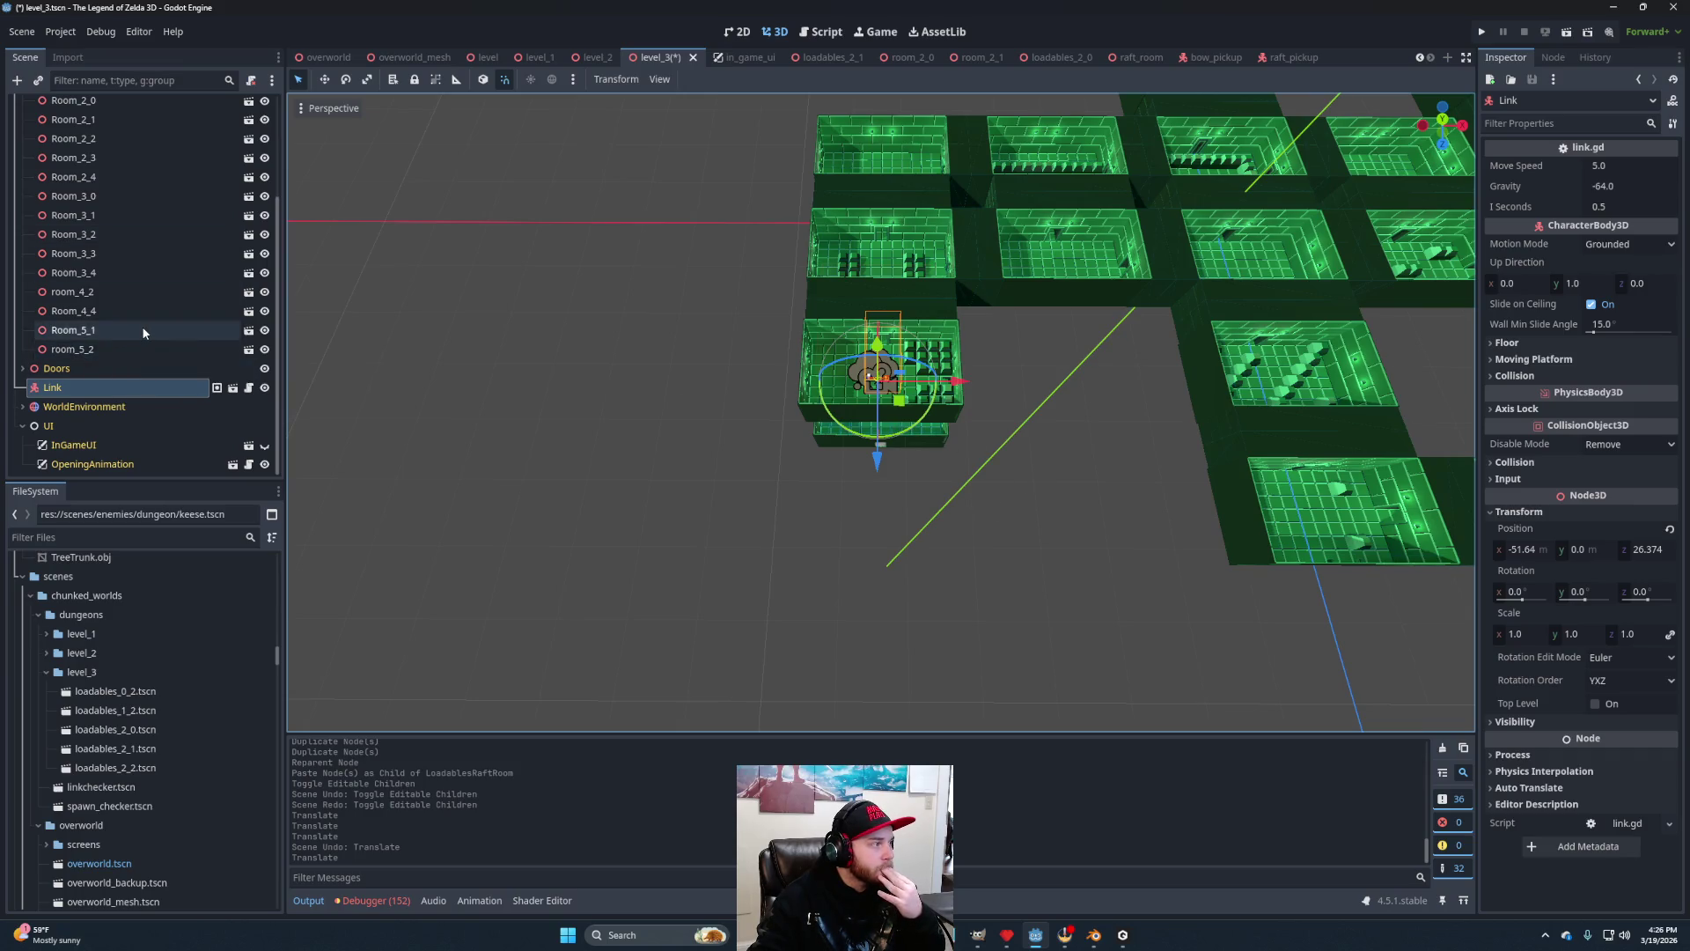
# Return to the raft_room scene and collapse SpawnChecker's spawn spot children.
pyautogui.scroll(3, 141, 328)
pyautogui.click(249, 201)
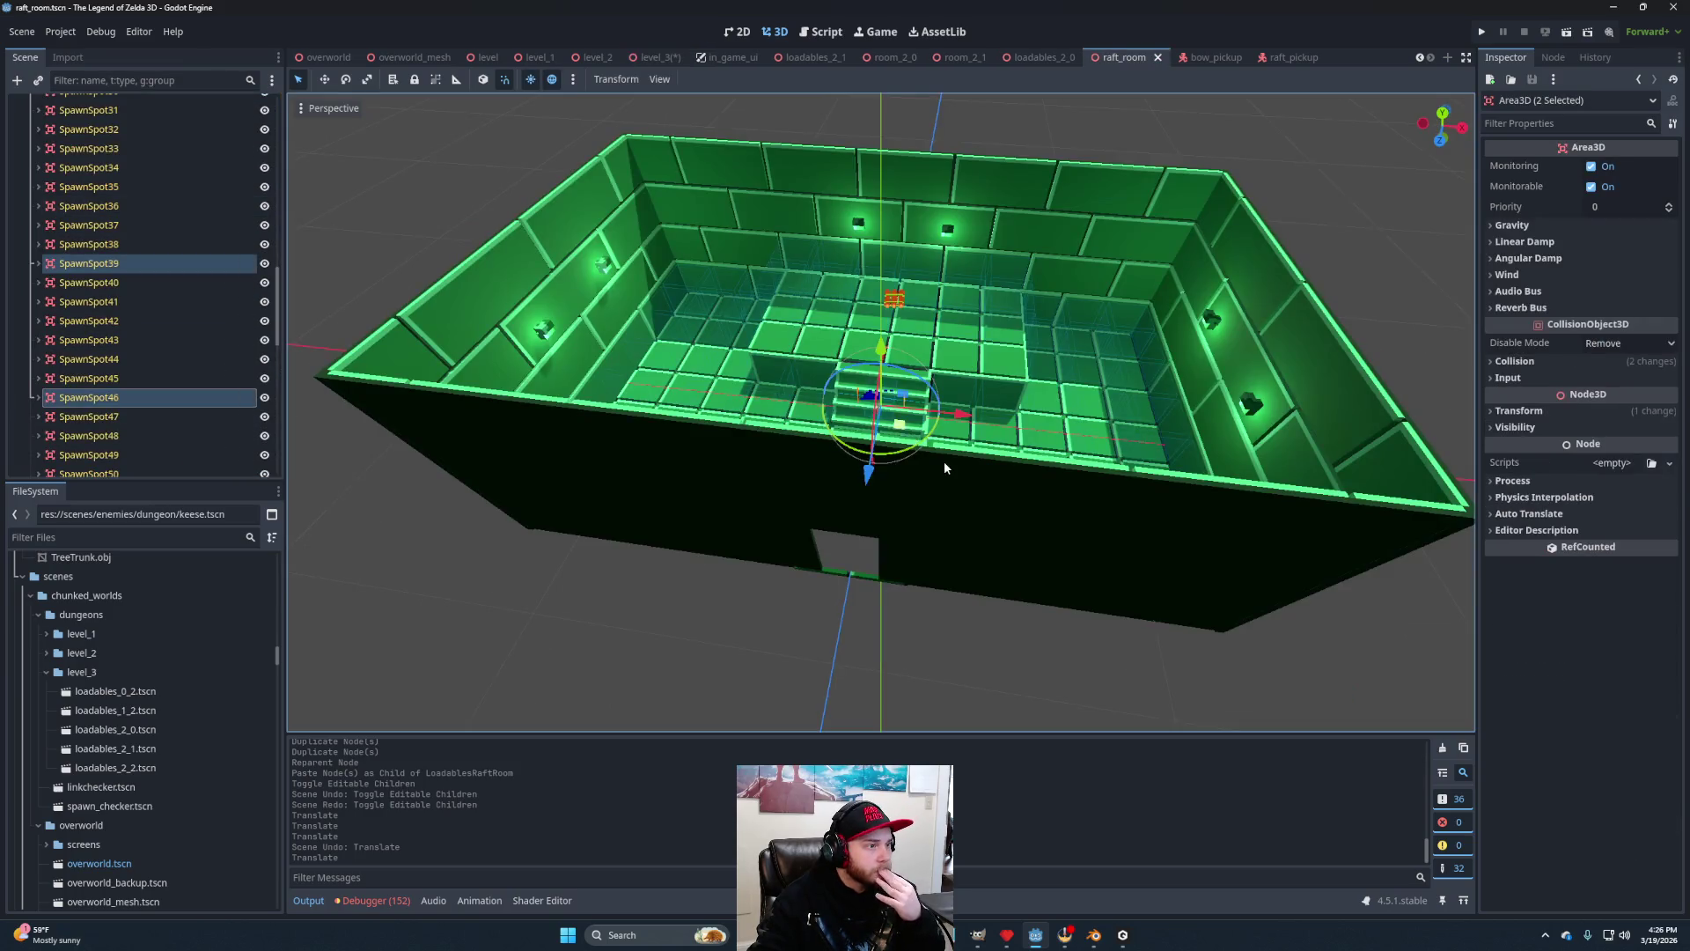
pyautogui.scroll(3, 944, 461)
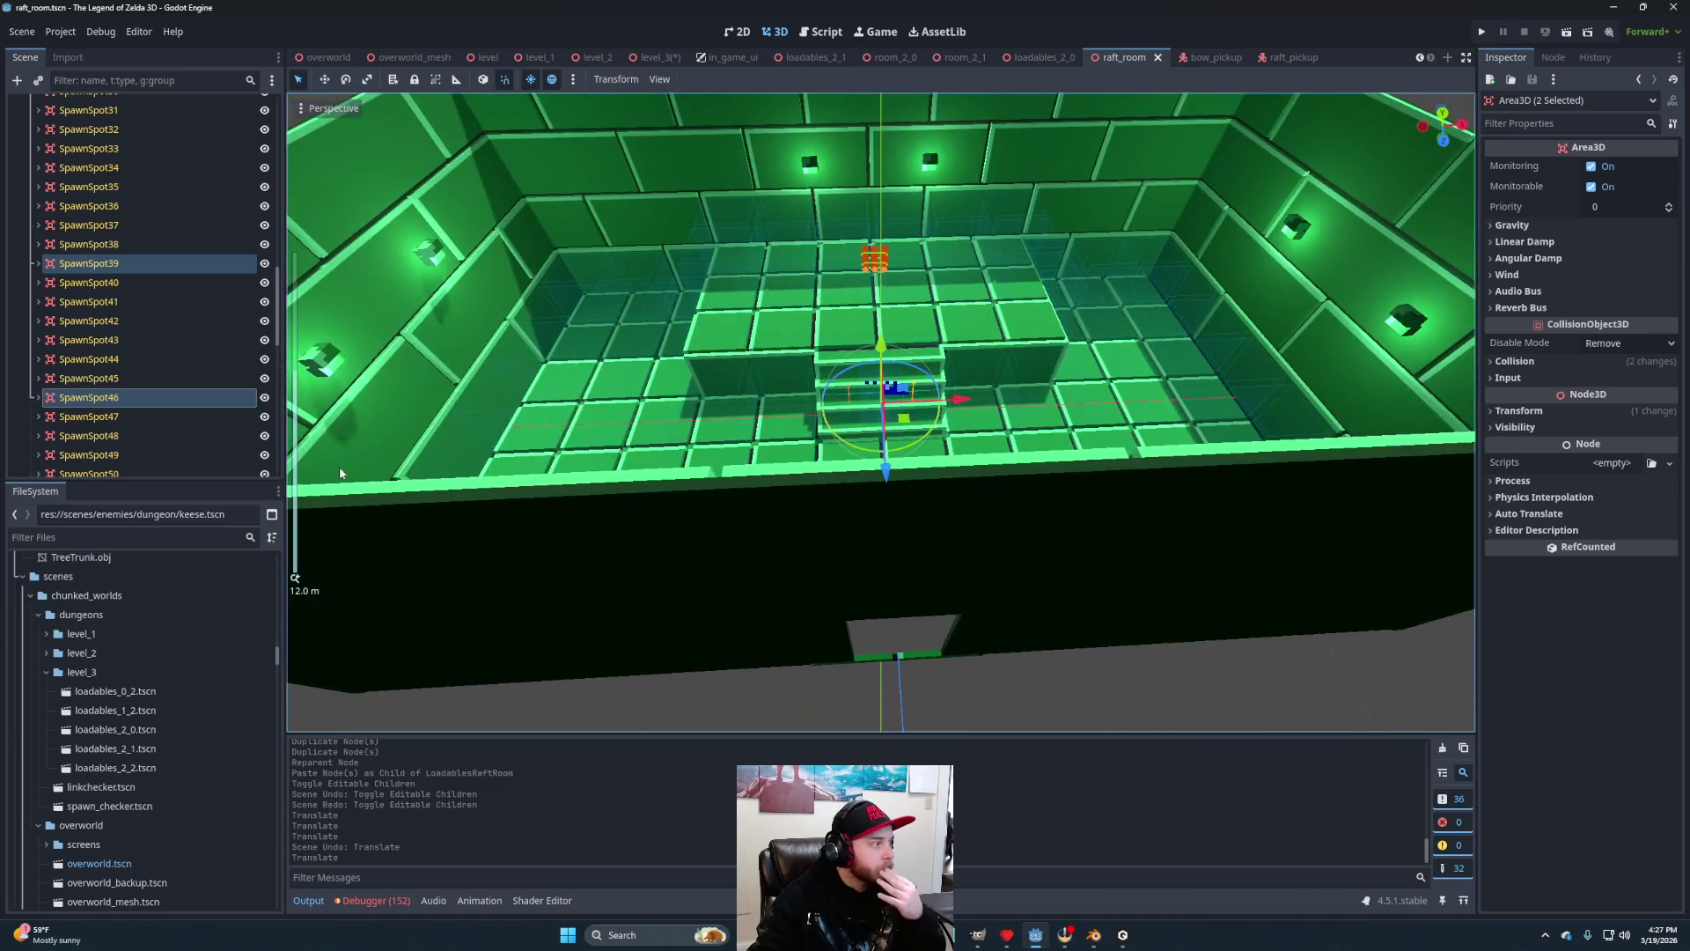
pyautogui.scroll(2, 118, 340)
pyautogui.scroll(10, 118, 340)
pyautogui.click(30, 392)
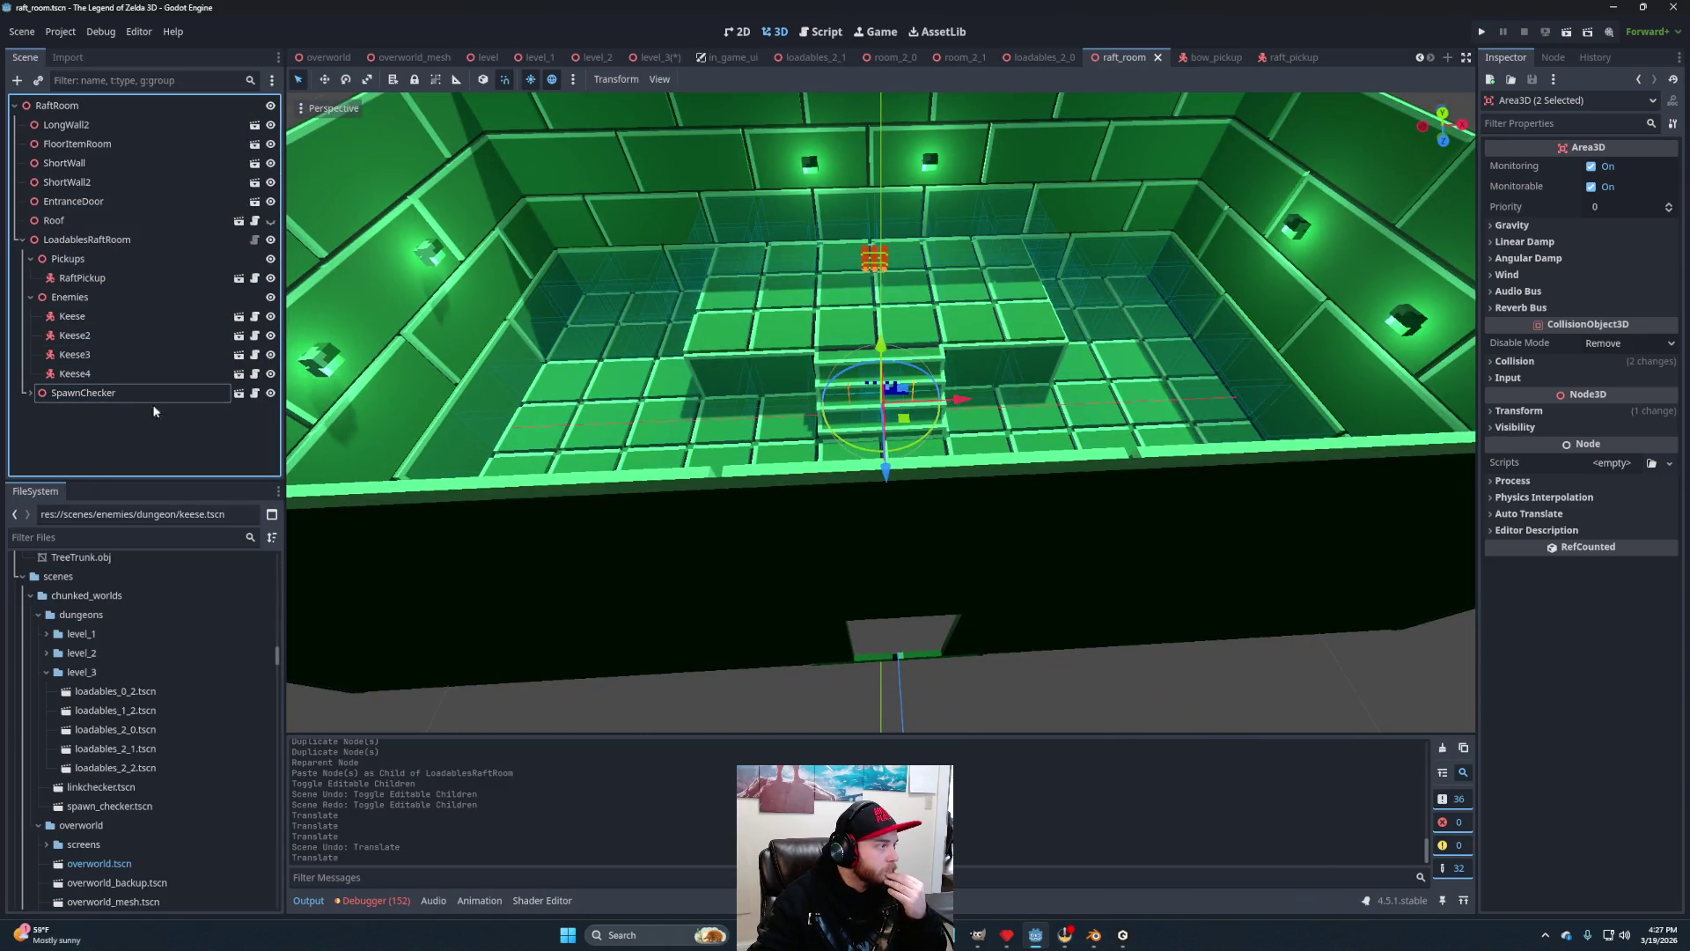
# Save the LoadablesRaftRoom node as a branch scene, loadables_raft_room.tscn, under scenes/chunked_worlds/dungeons/level_3.
pyautogui.click(123, 245)
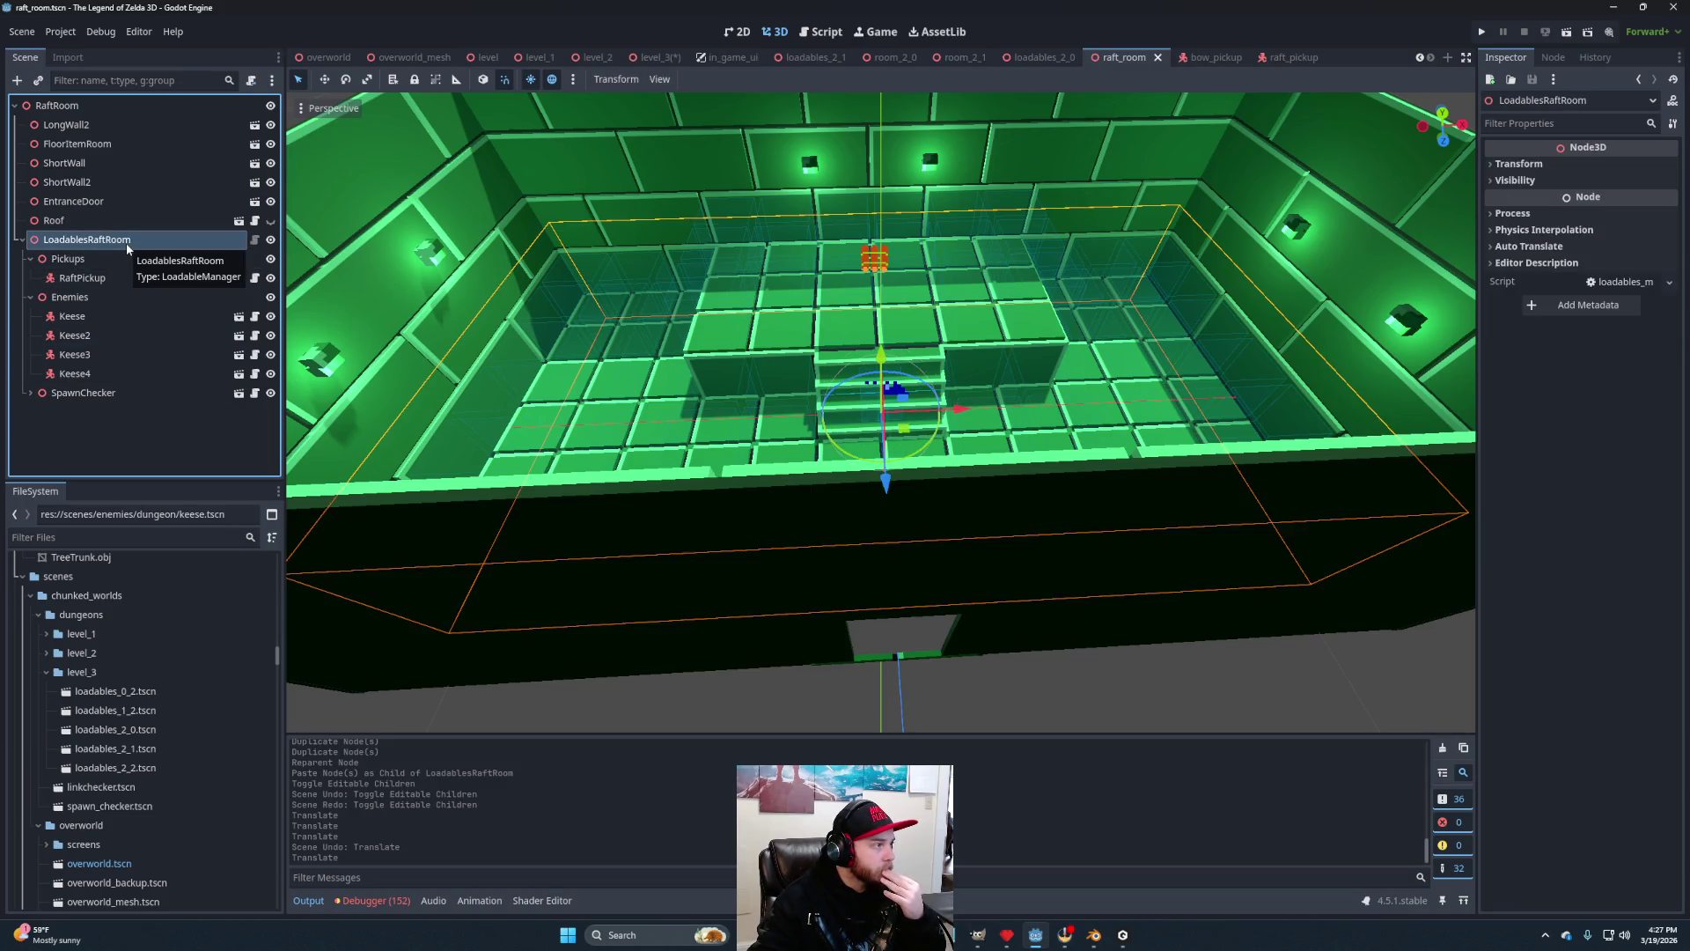
pyautogui.rightClick(103, 242)
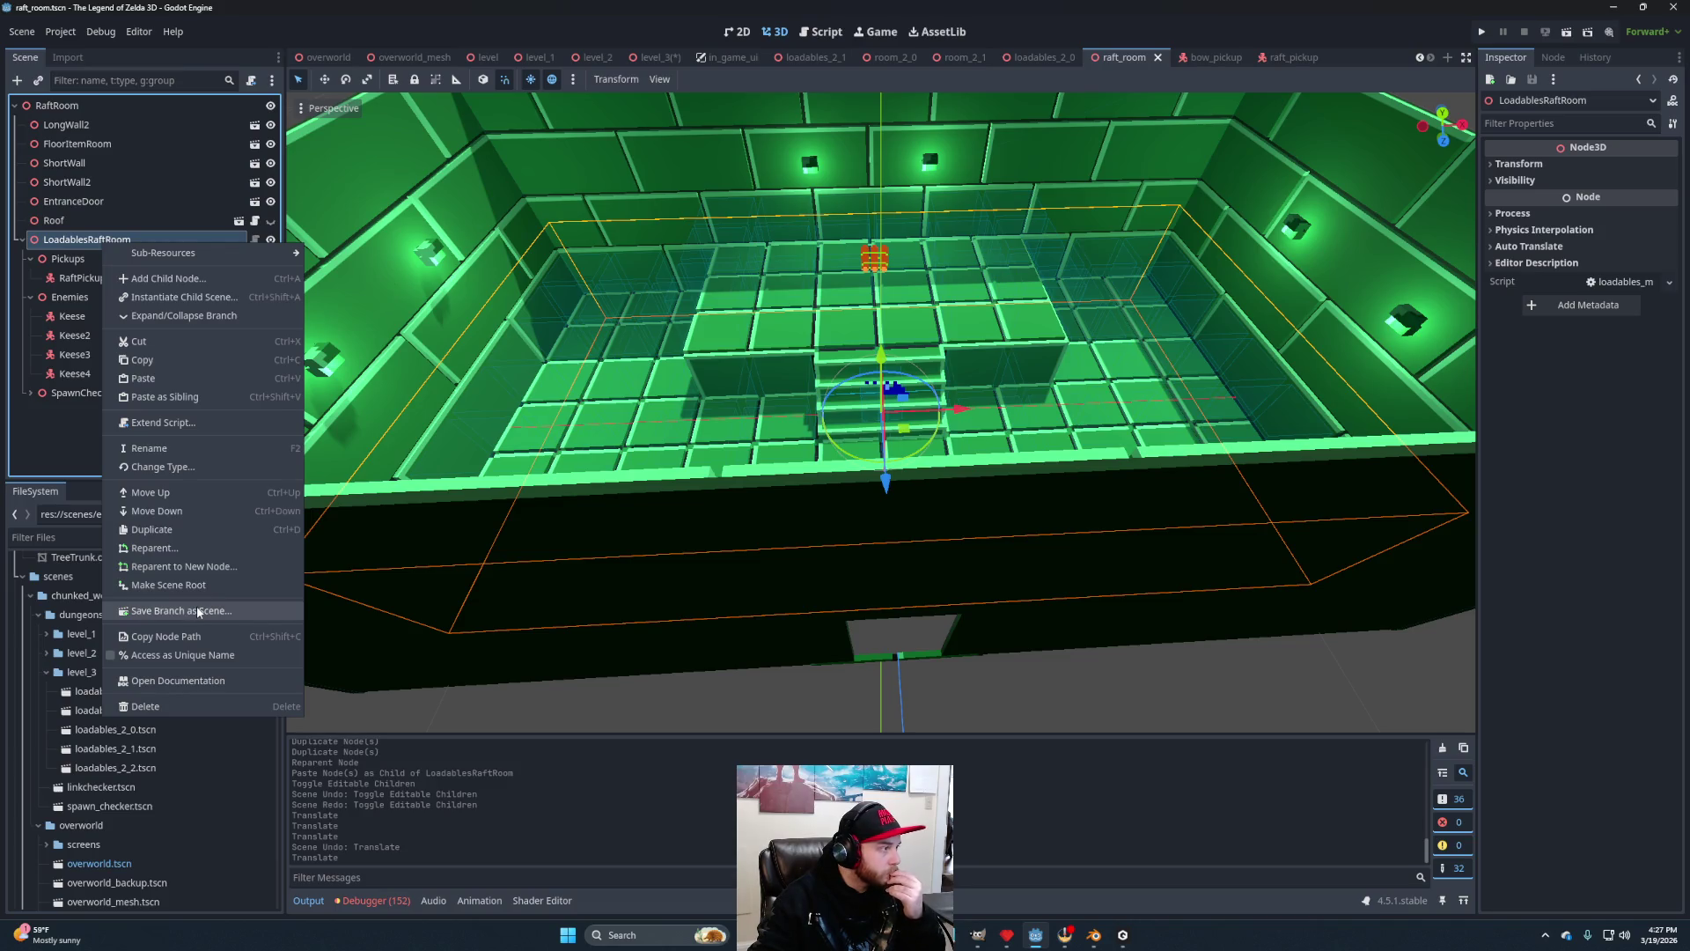
pyautogui.click(199, 612)
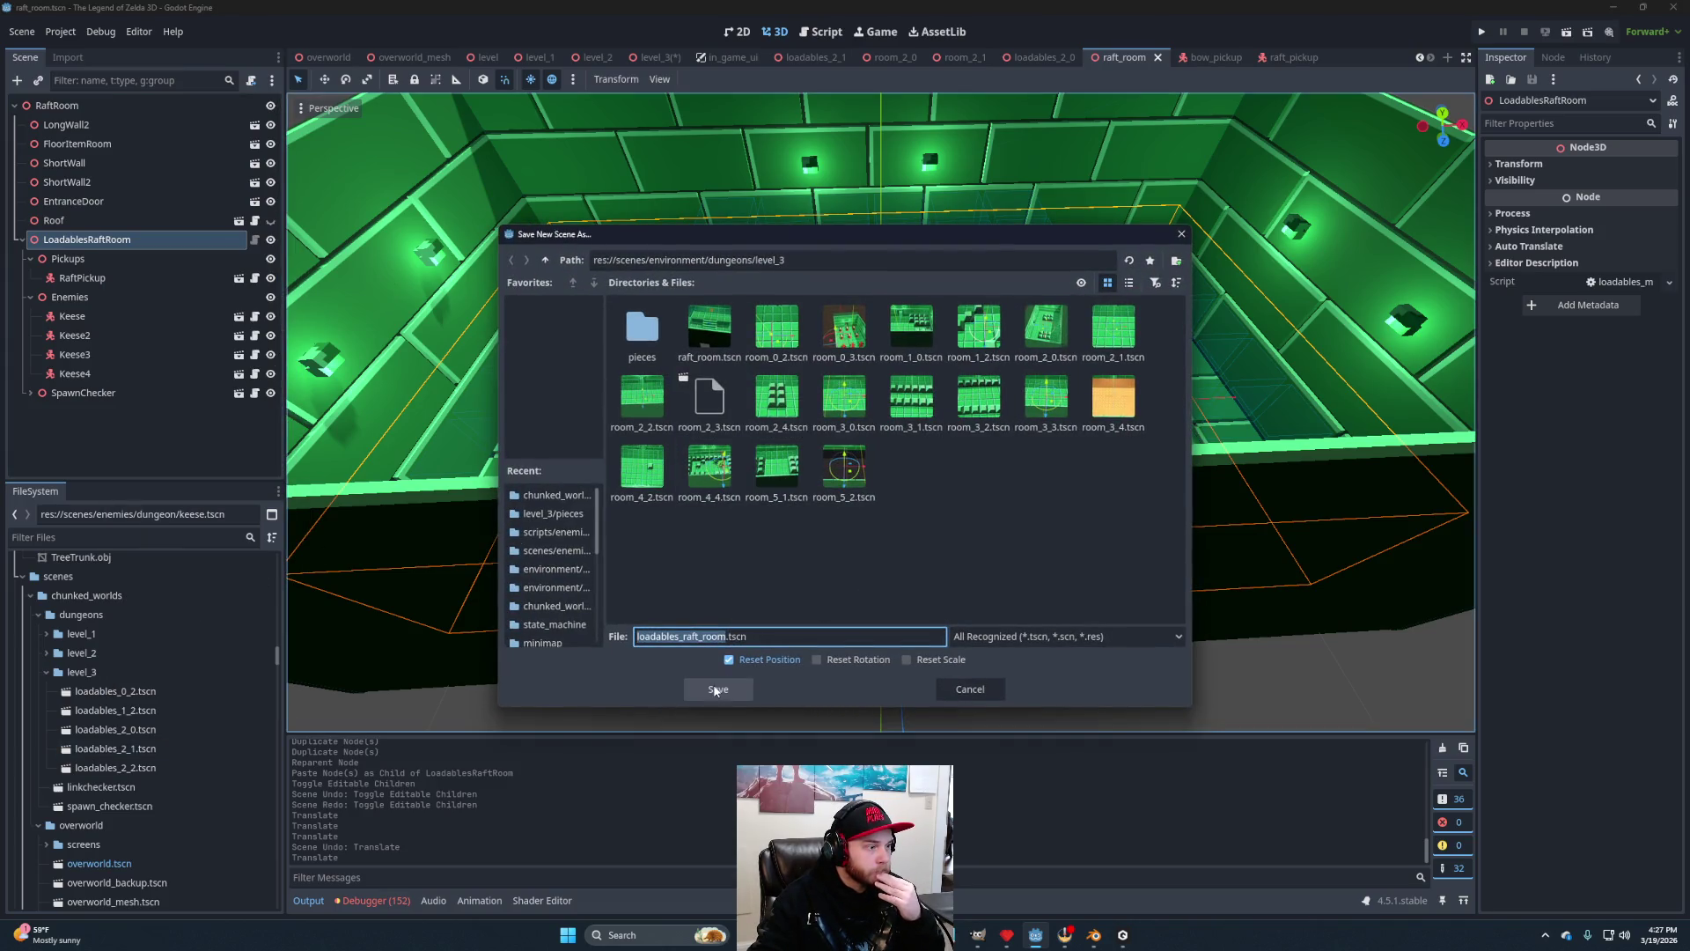
pyautogui.tripleClick(545, 260)
pyautogui.doubleClick(642, 330)
pyautogui.doubleClick(642, 330)
pyautogui.doubleClick(781, 331)
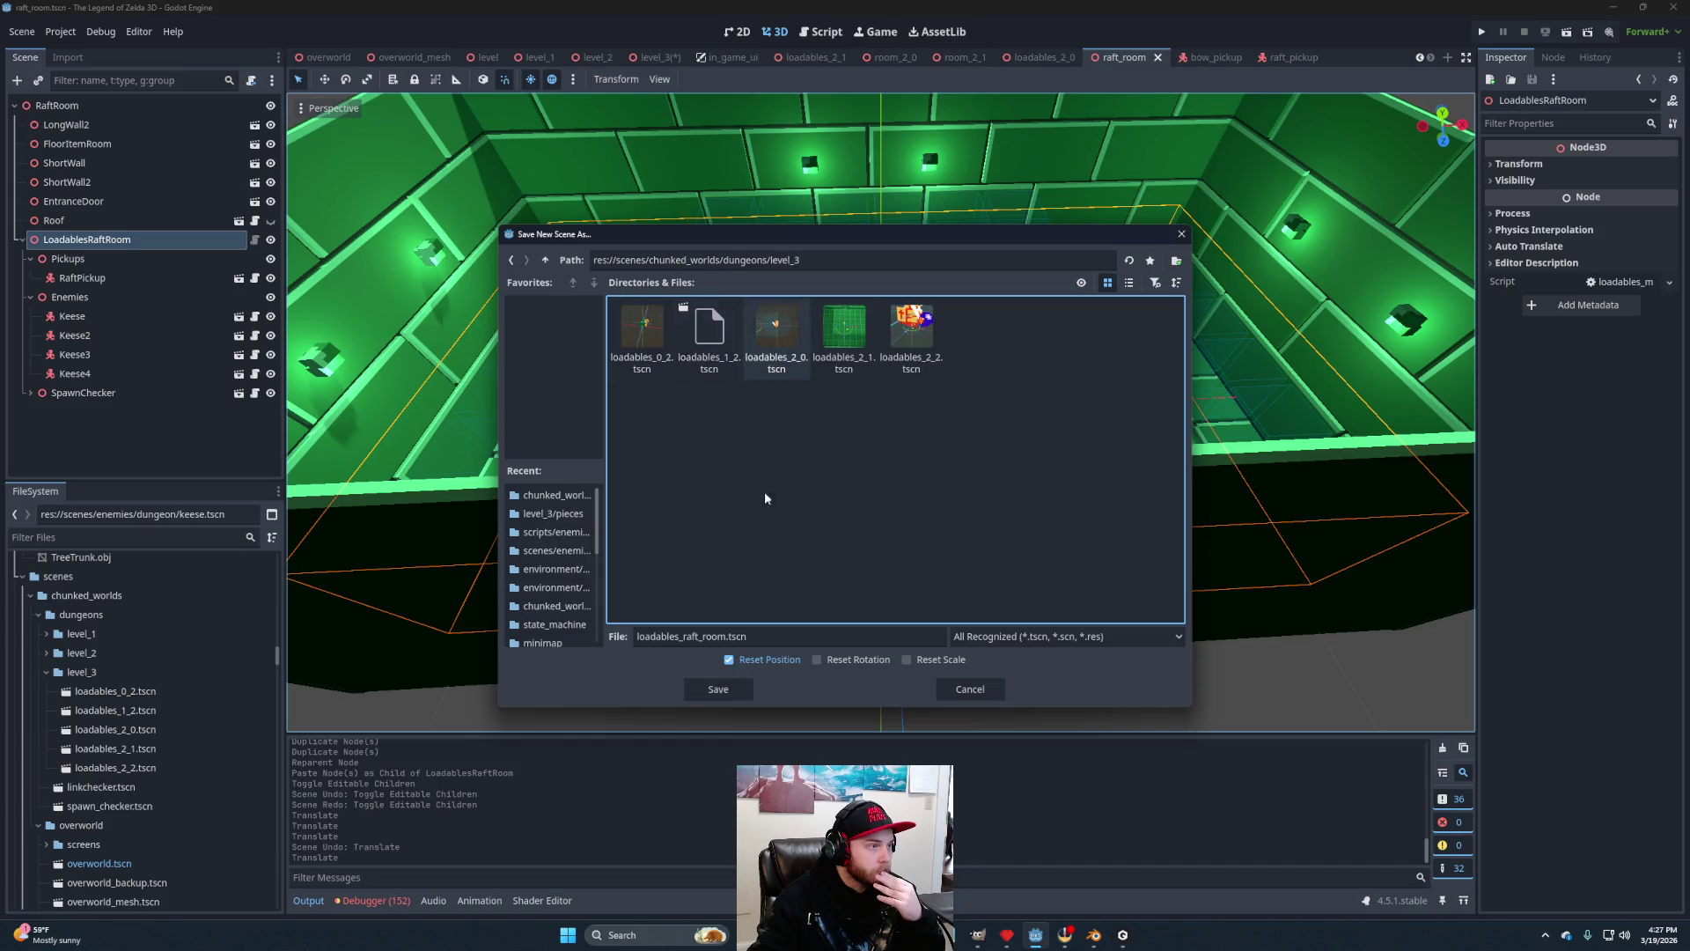
pyautogui.click(715, 689)
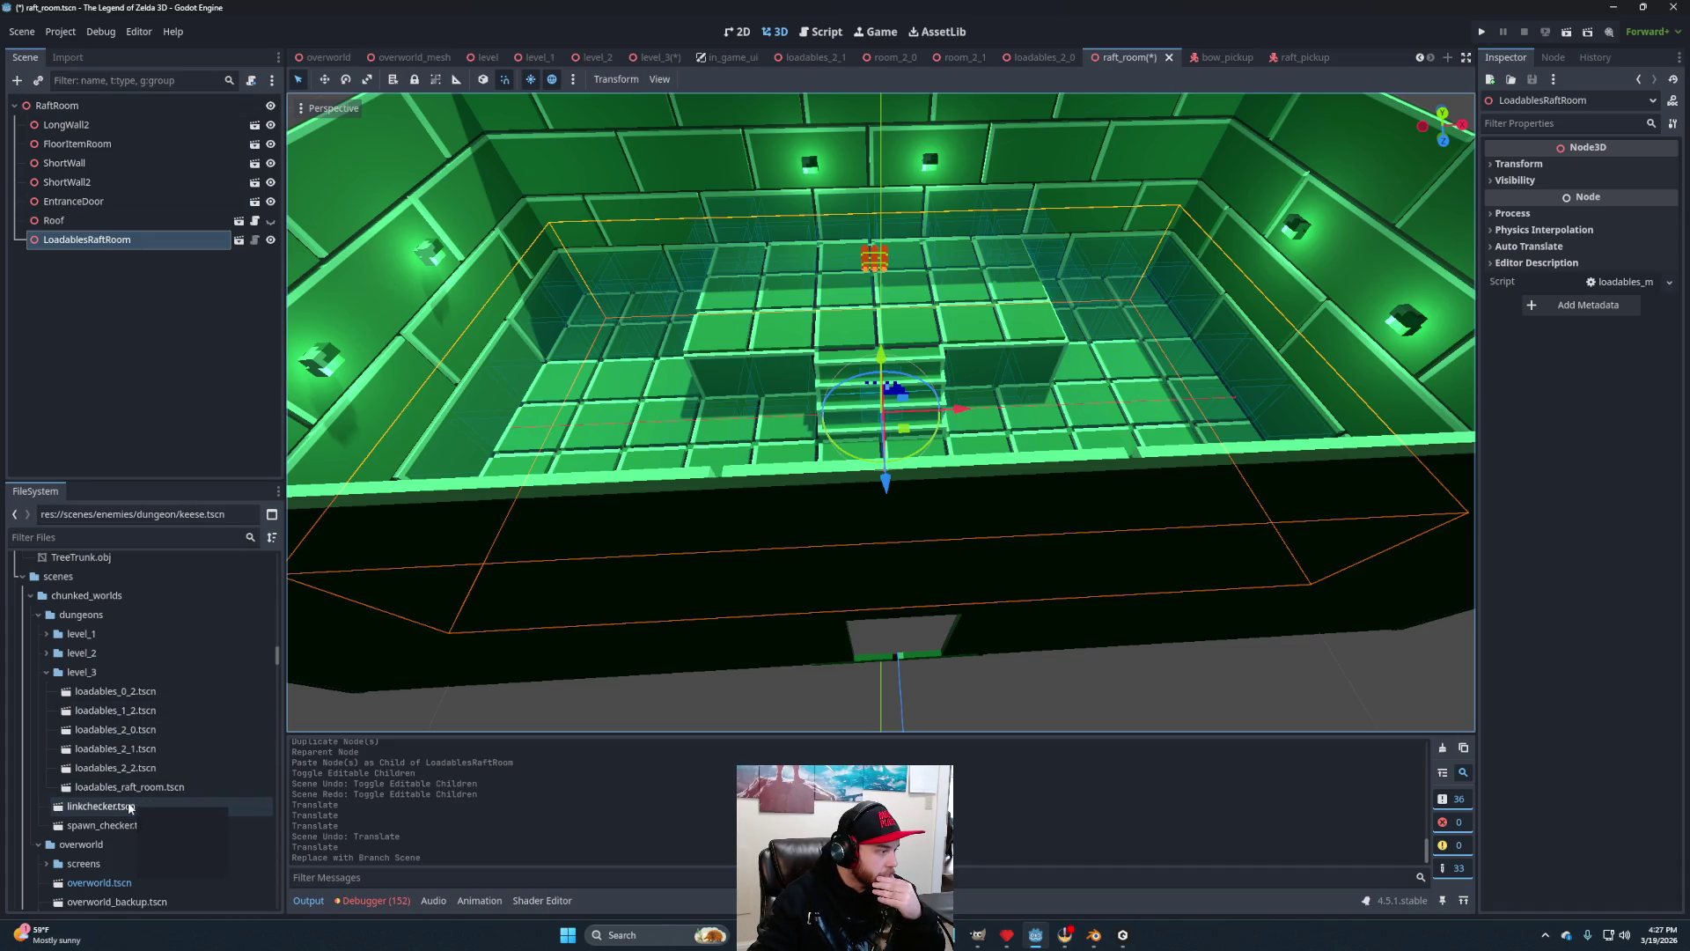
# Add a linkchecker instance whose Loadable Path is level_3's loadables_raft_room.tscn.
pyautogui.moveTo(129, 804); pyautogui.dragTo(92, 109)
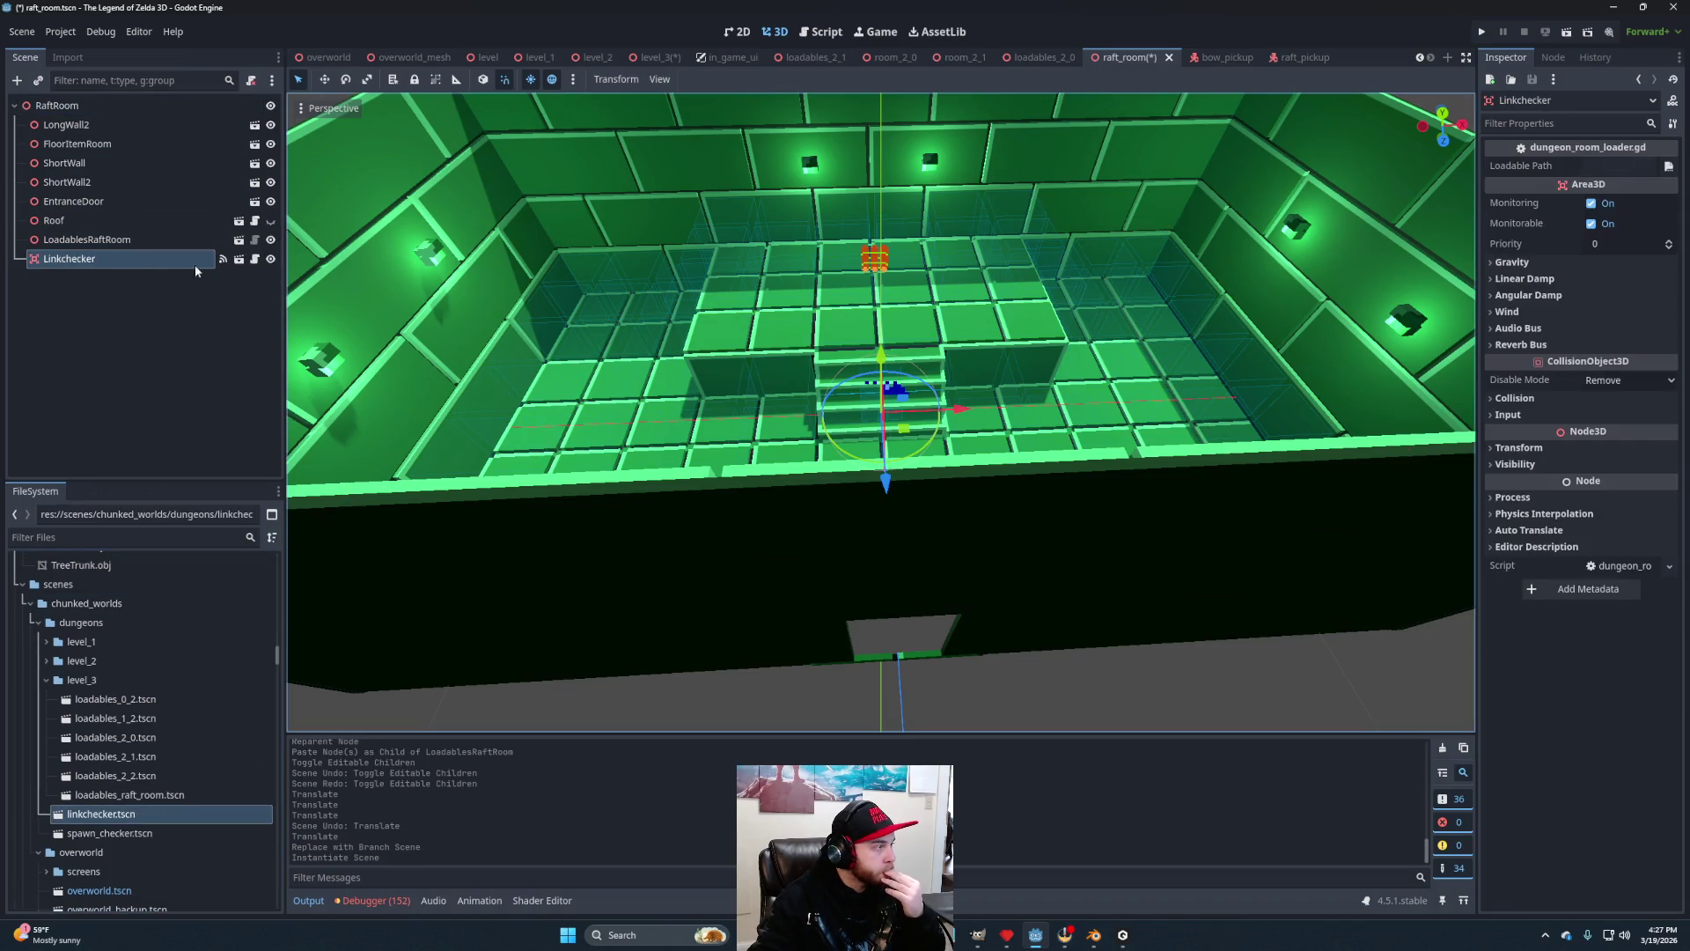
pyautogui.click(1669, 167)
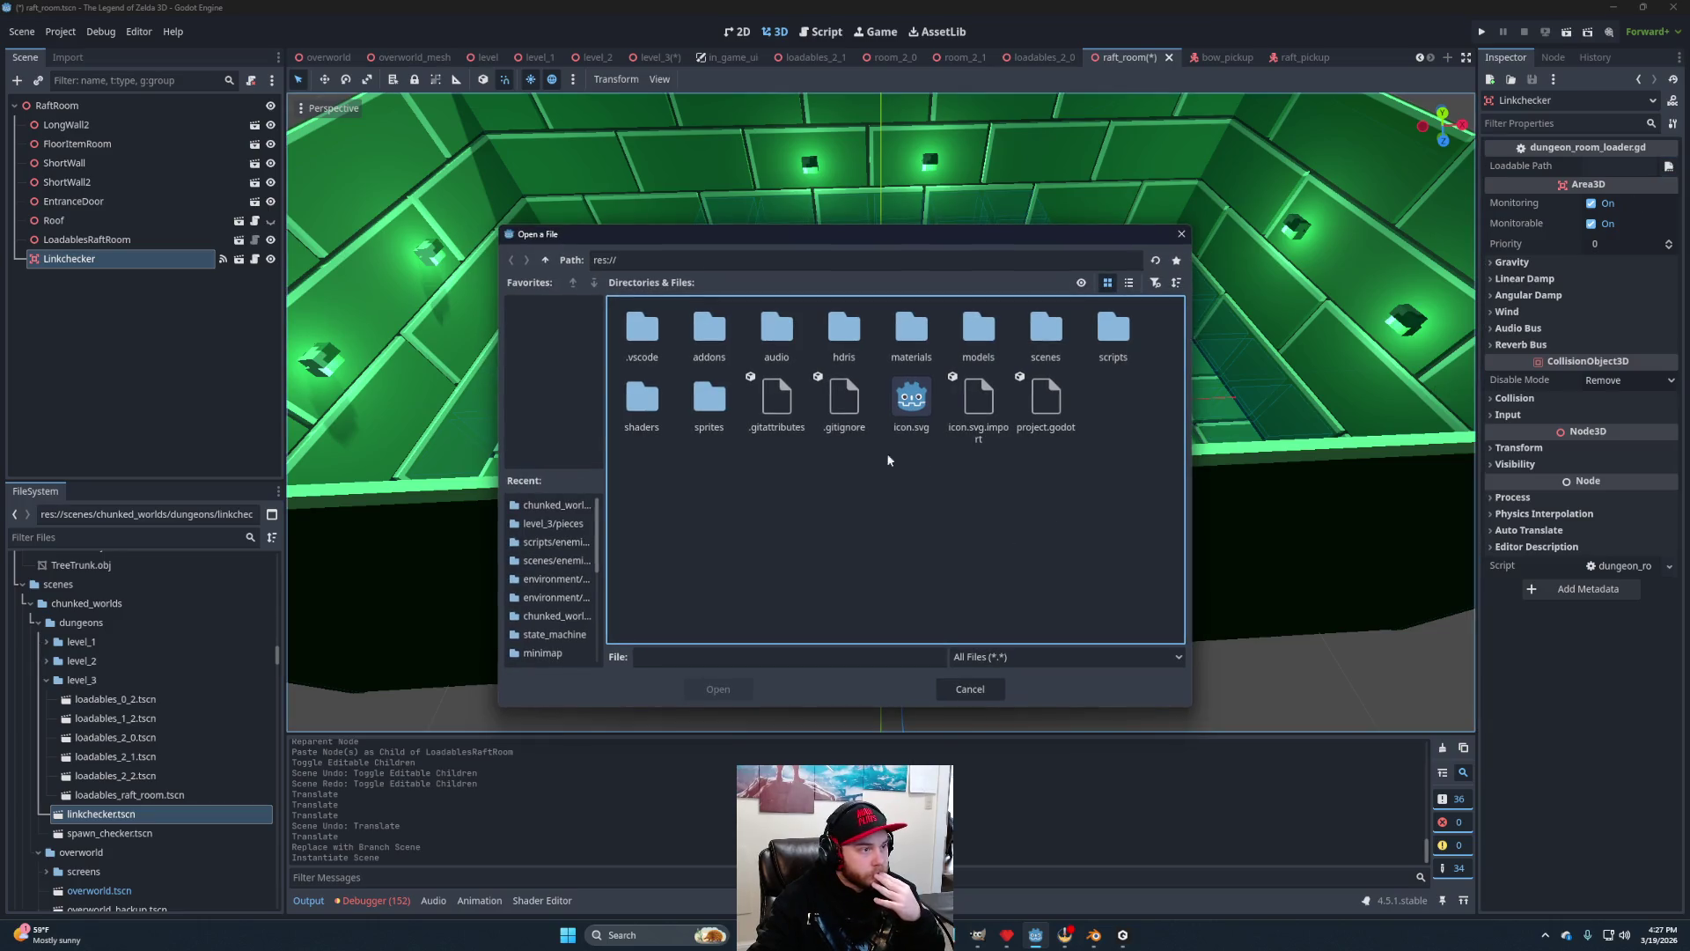
pyautogui.doubleClick(1052, 332)
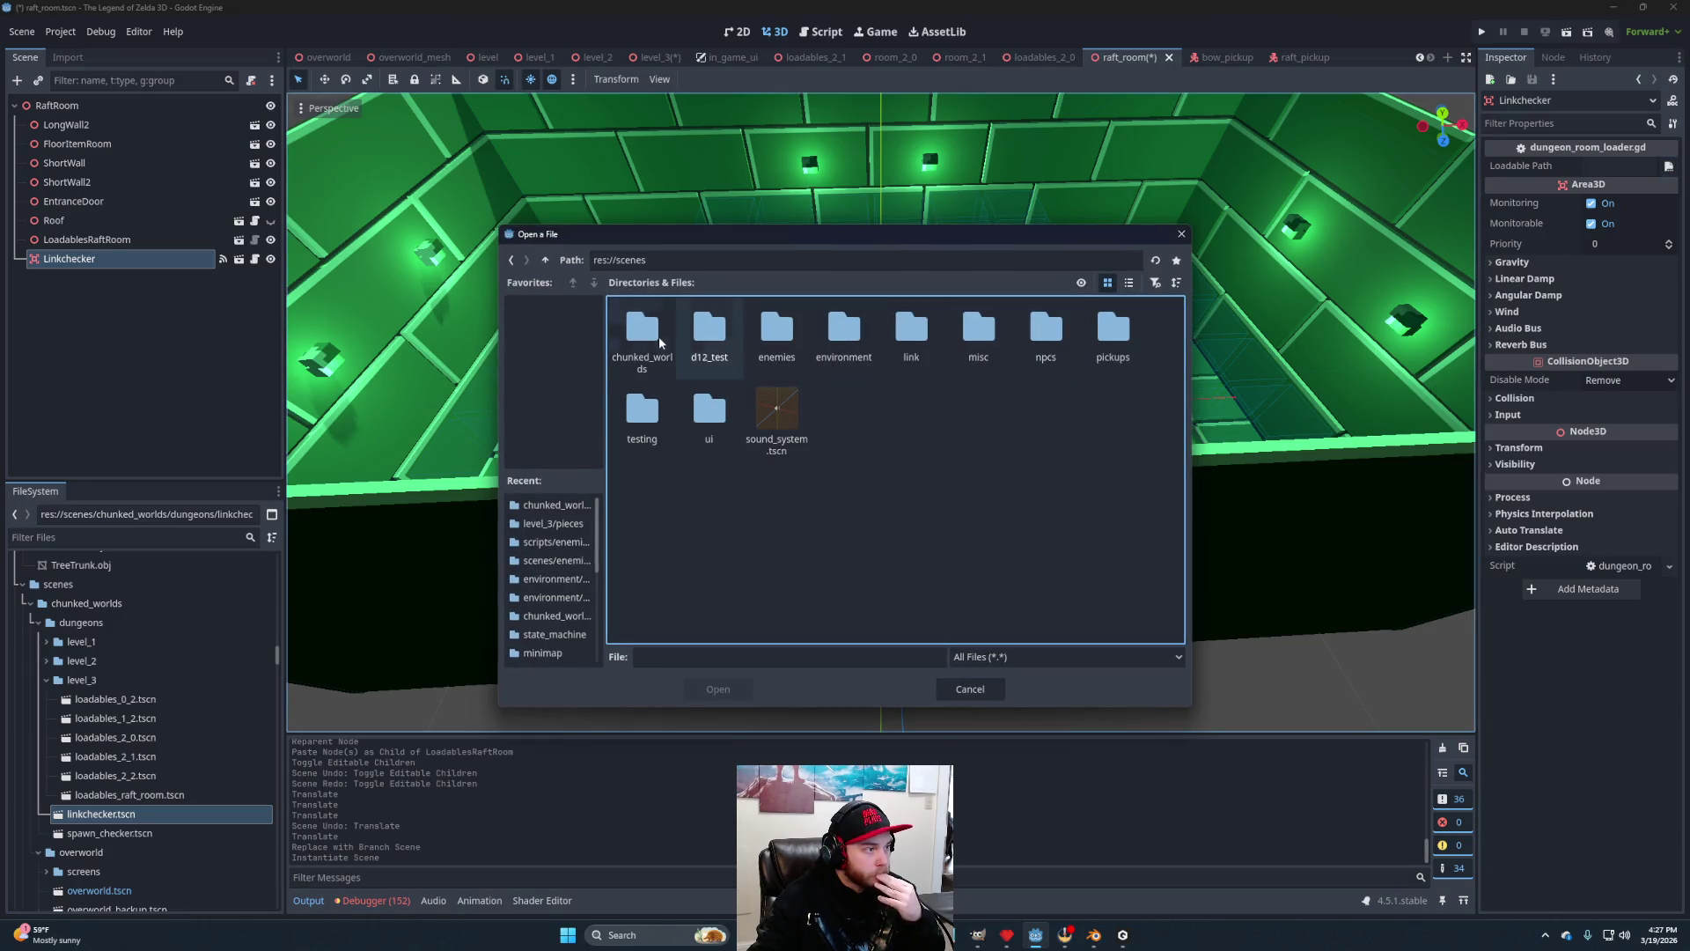
pyautogui.doubleClick(659, 342)
pyautogui.doubleClick(651, 339)
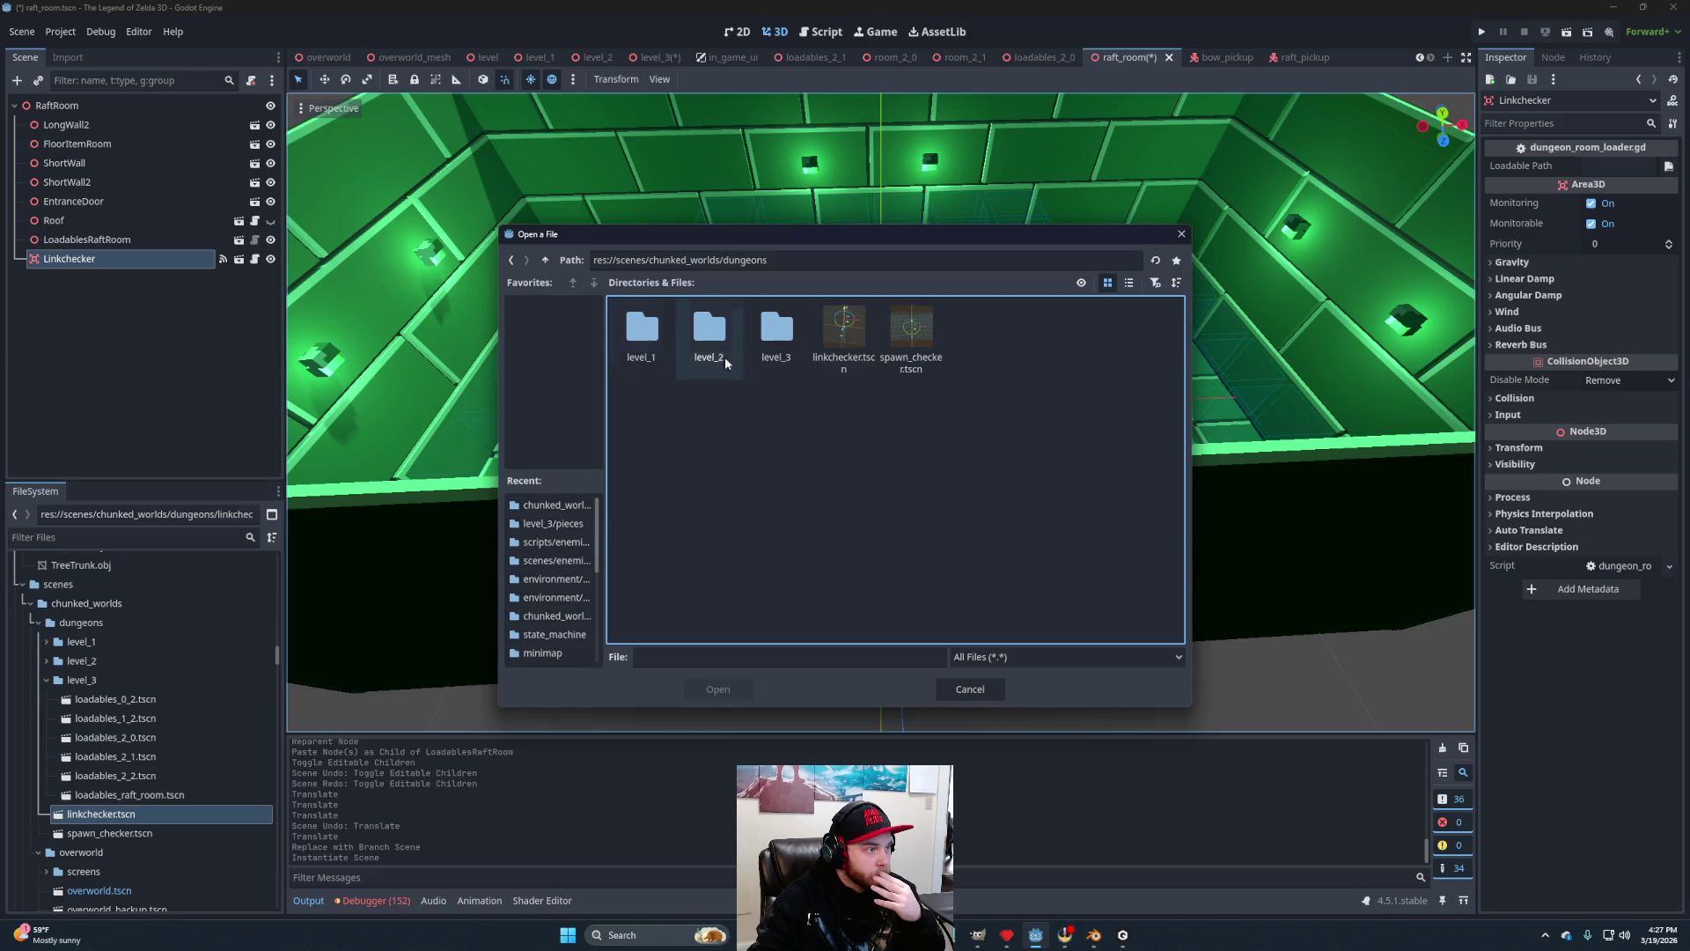
pyautogui.doubleClick(755, 346)
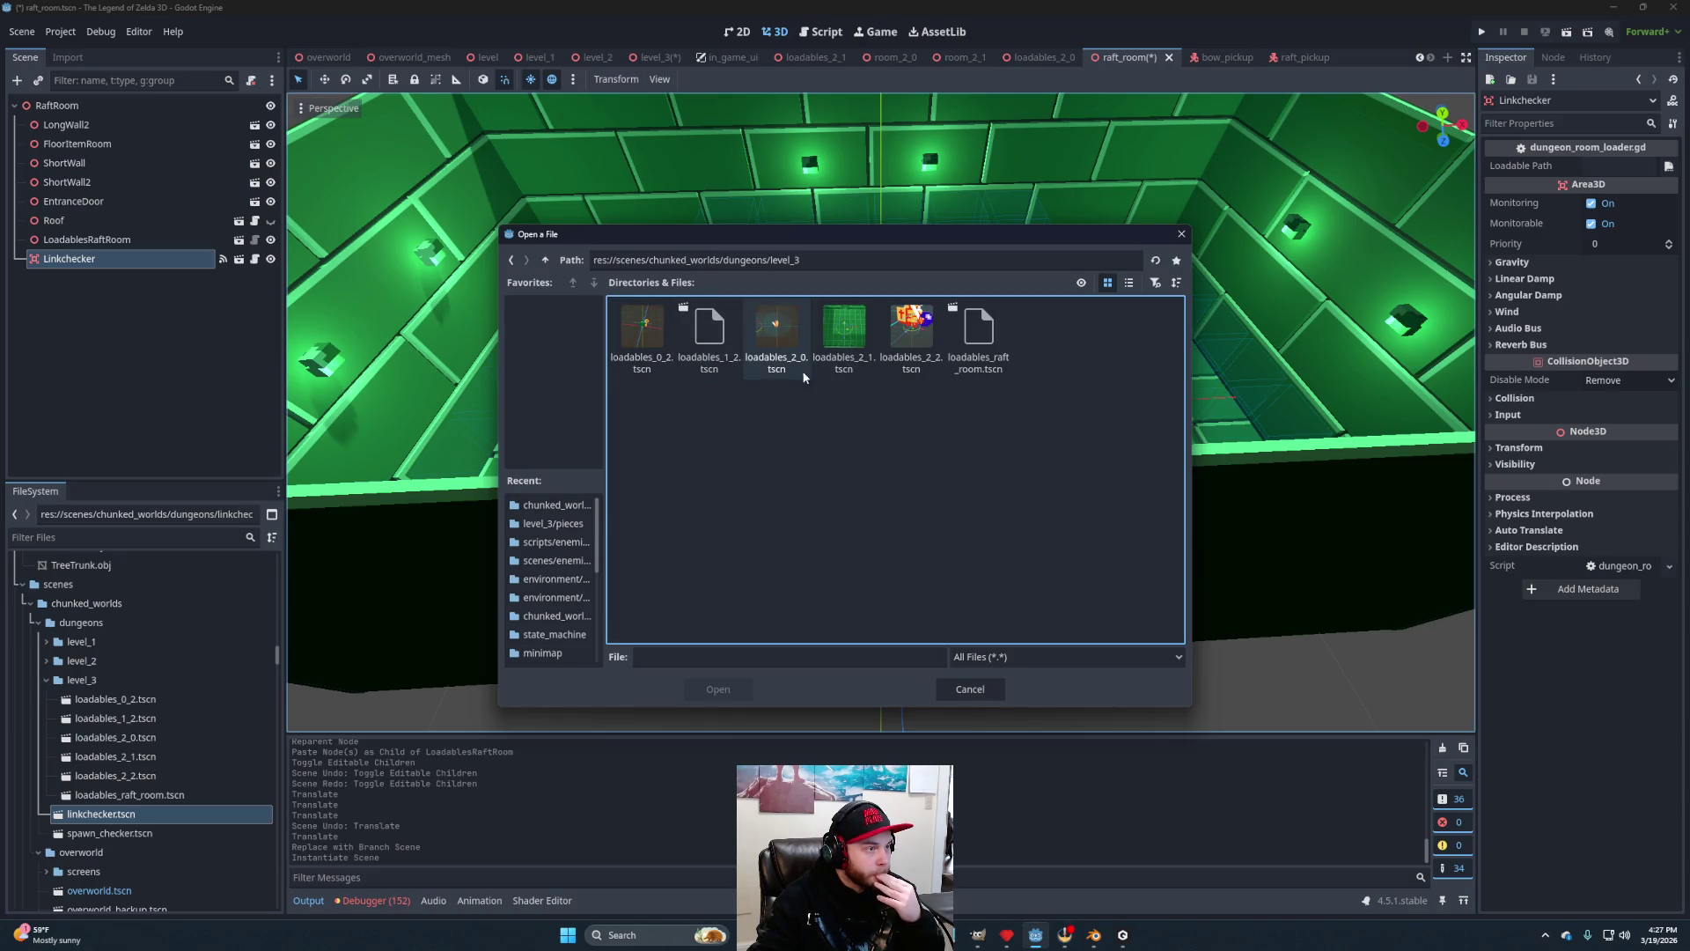
pyautogui.click(979, 339)
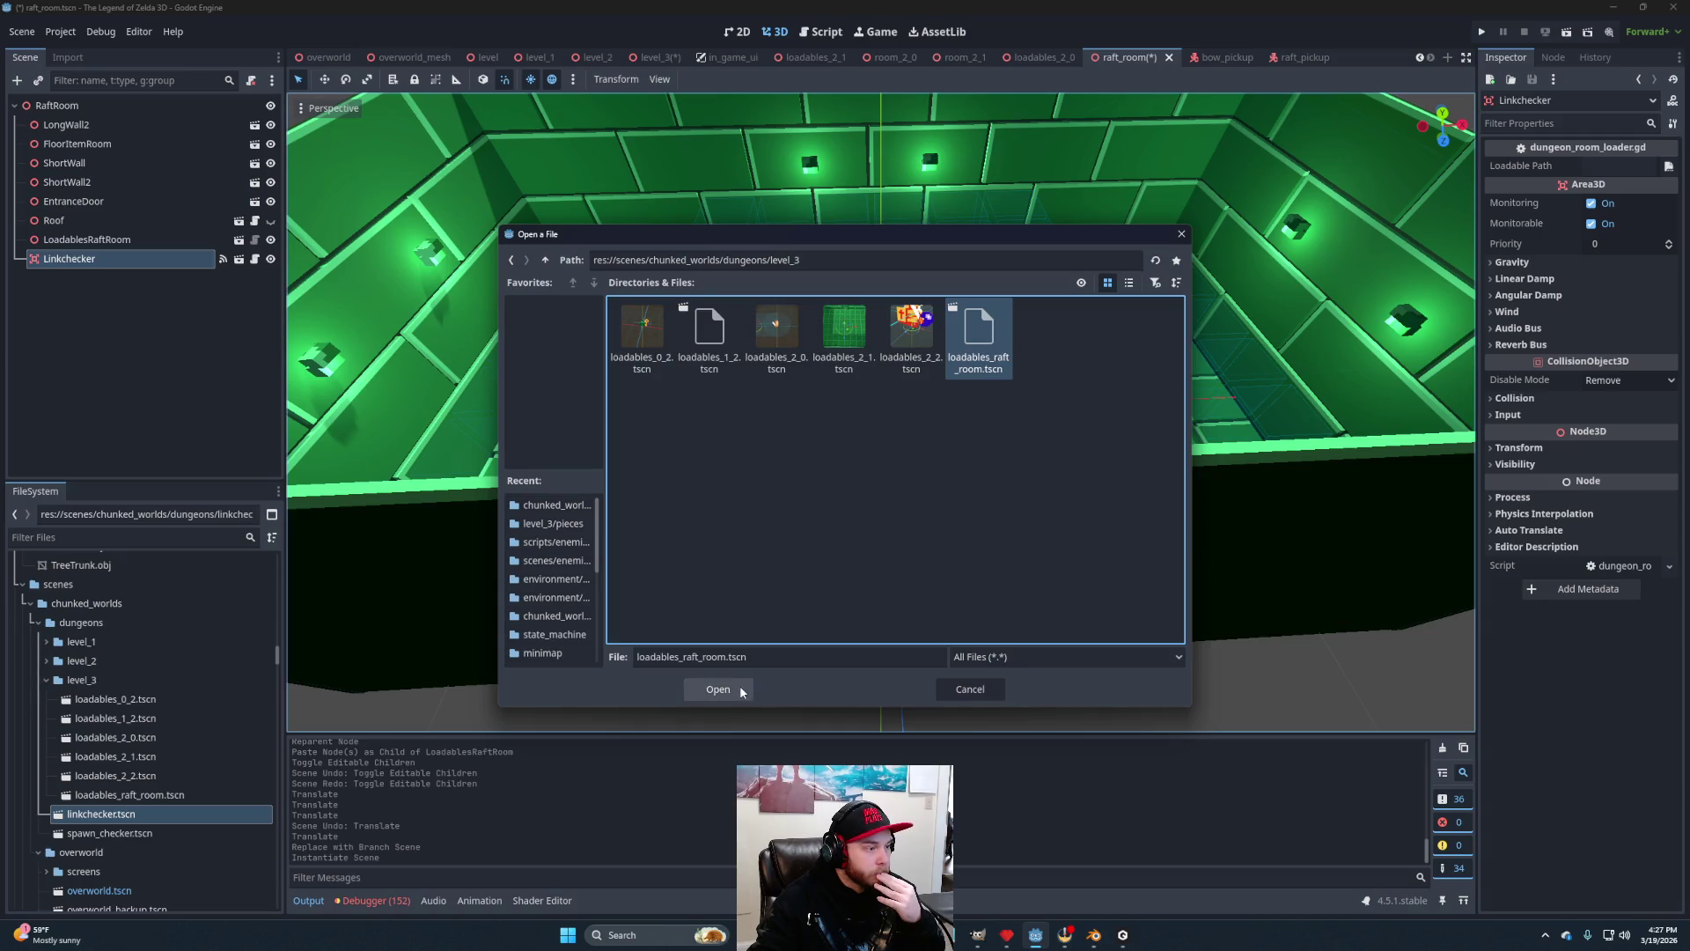
pyautogui.click(740, 690)
# Delete the LoadablesRaftRoom node and save the raft room scene.
pyautogui.click(81, 242)
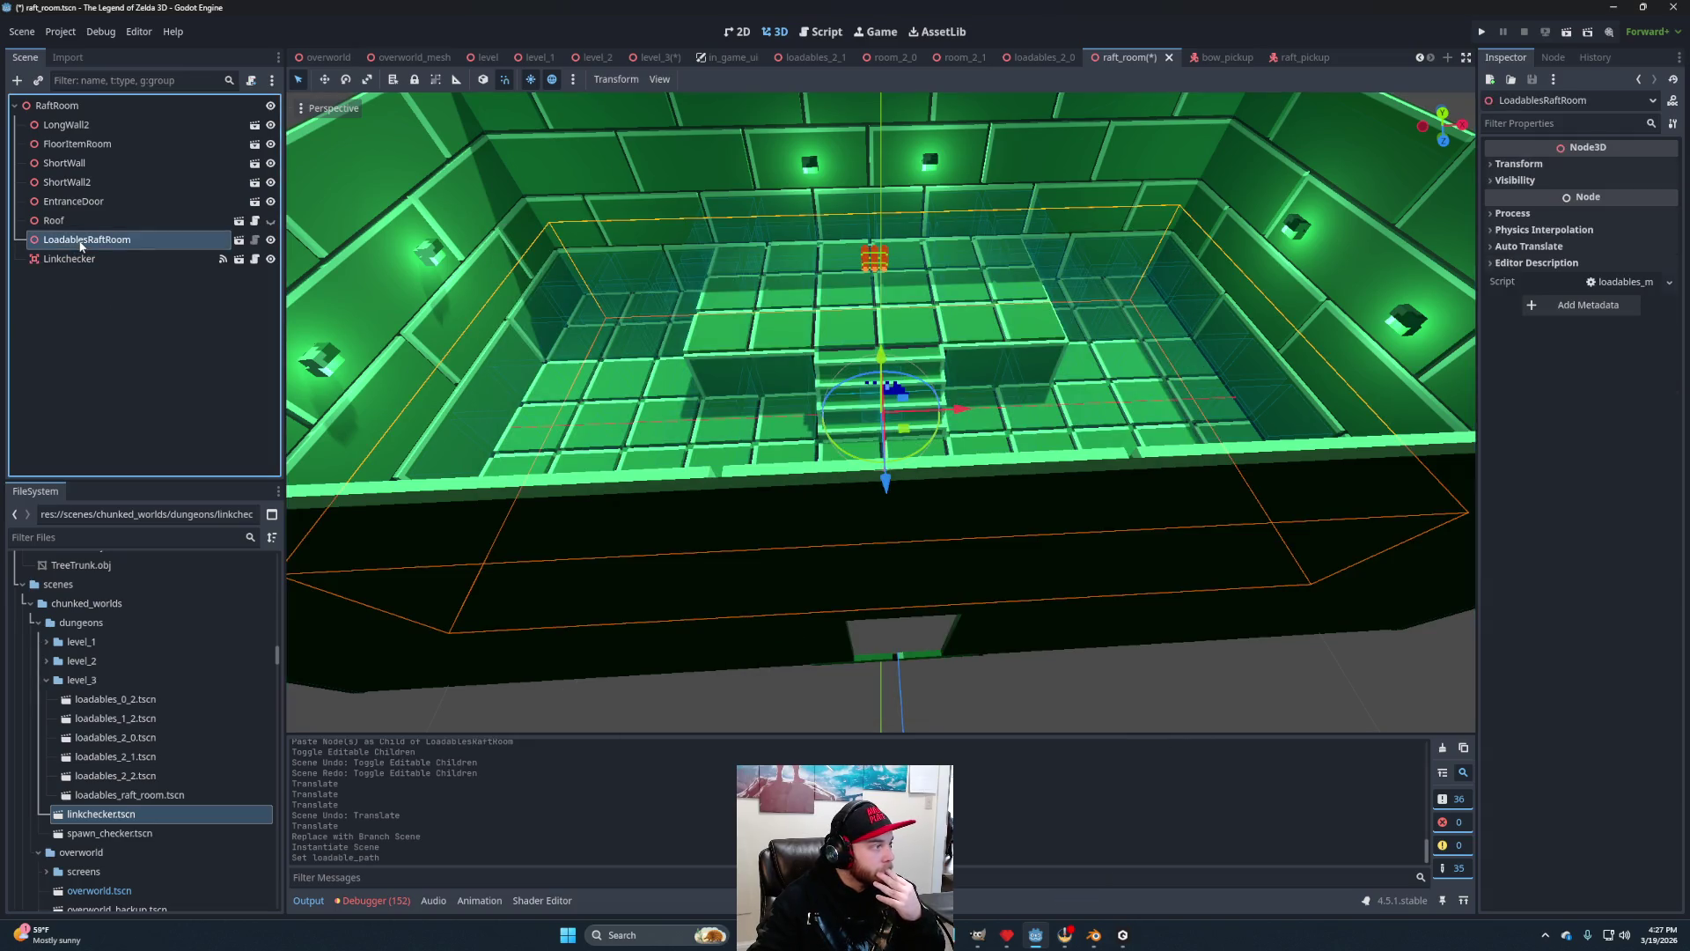
pyautogui.press('Delete')
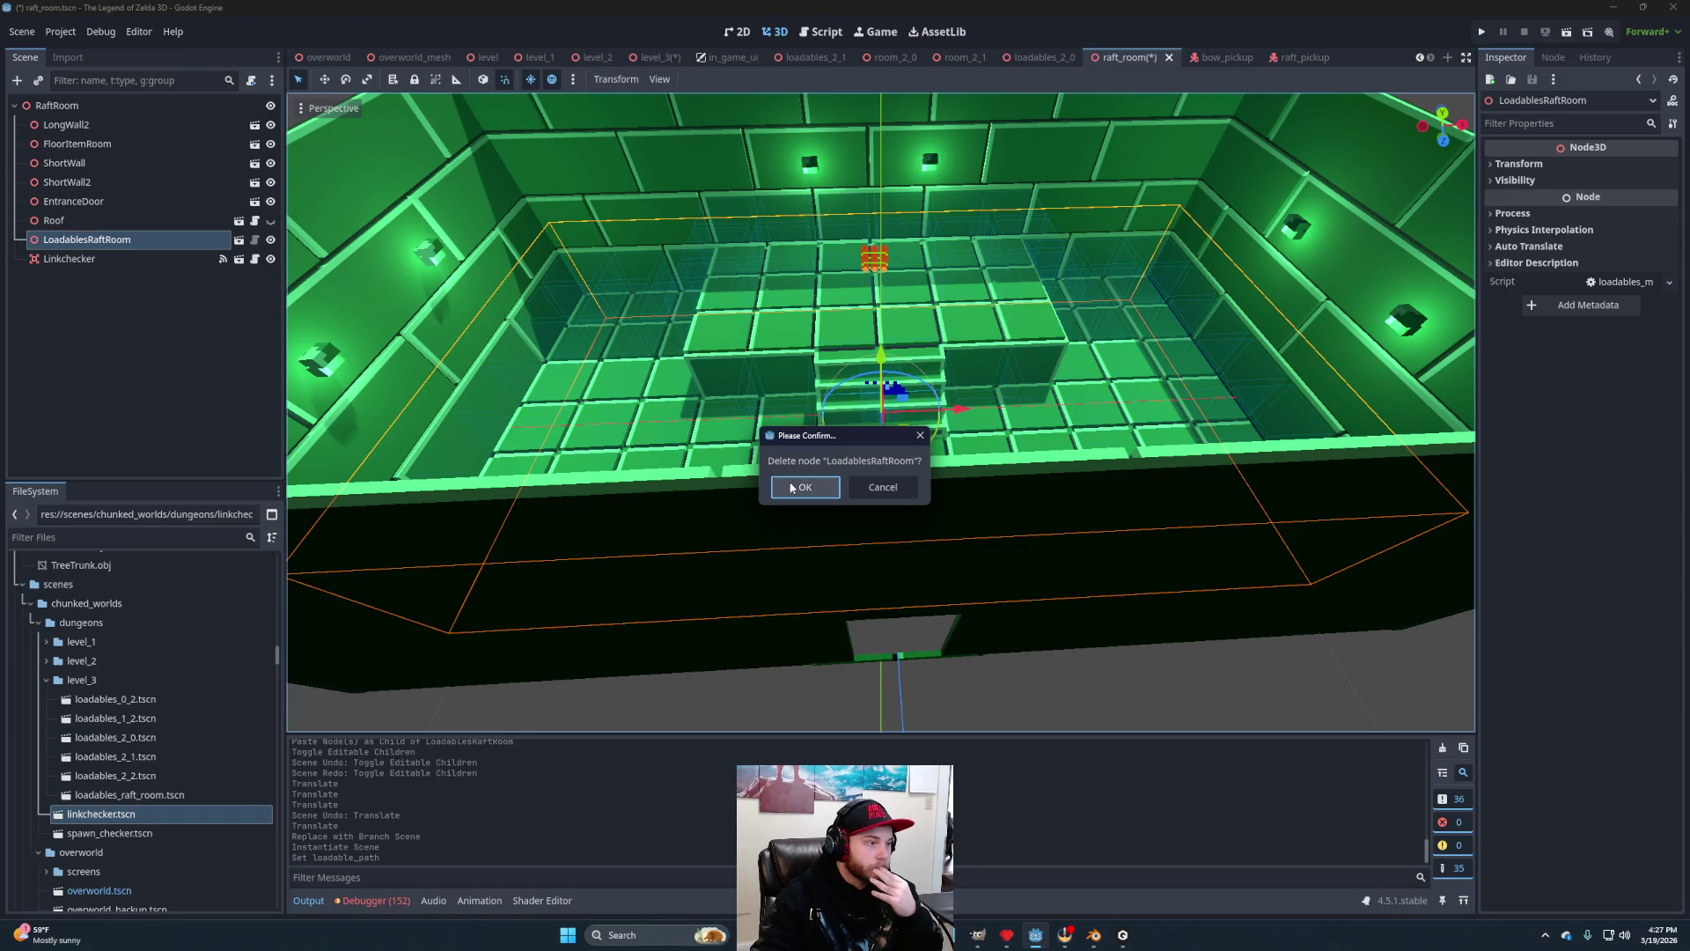
pyautogui.click(792, 488)
pyautogui.hotkey('ctrl', 's')
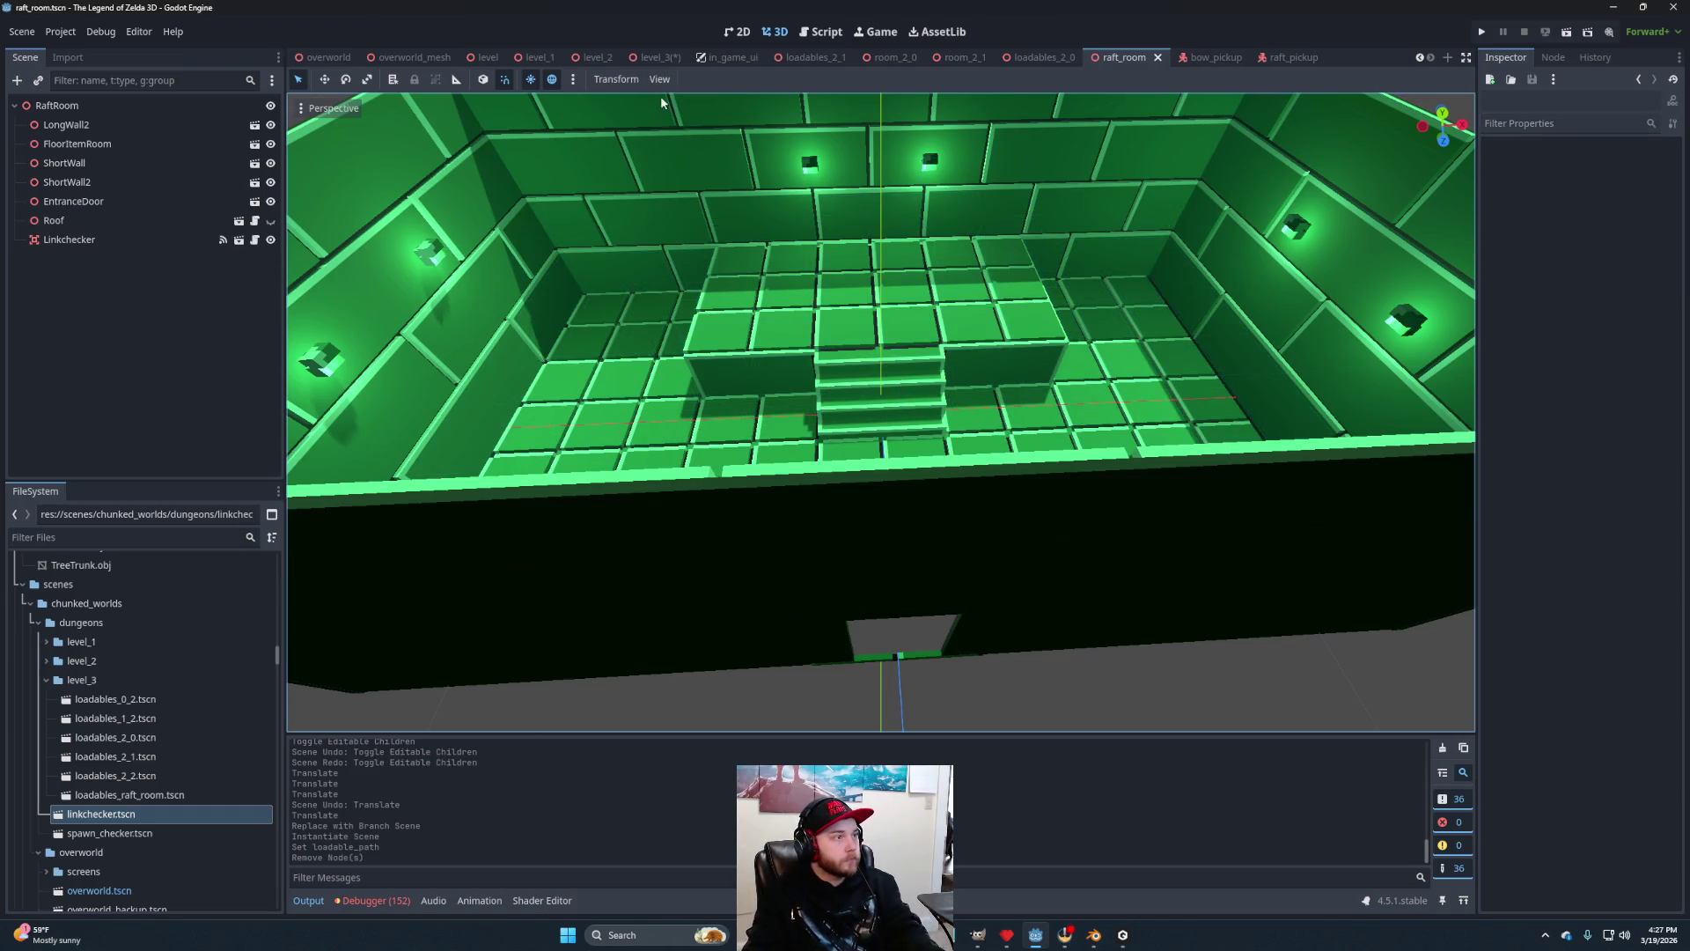
pyautogui.click(660, 56)
# Start a level_3 test run, walk Link briefly, then quit it with Escape.
pyautogui.click(1567, 31)
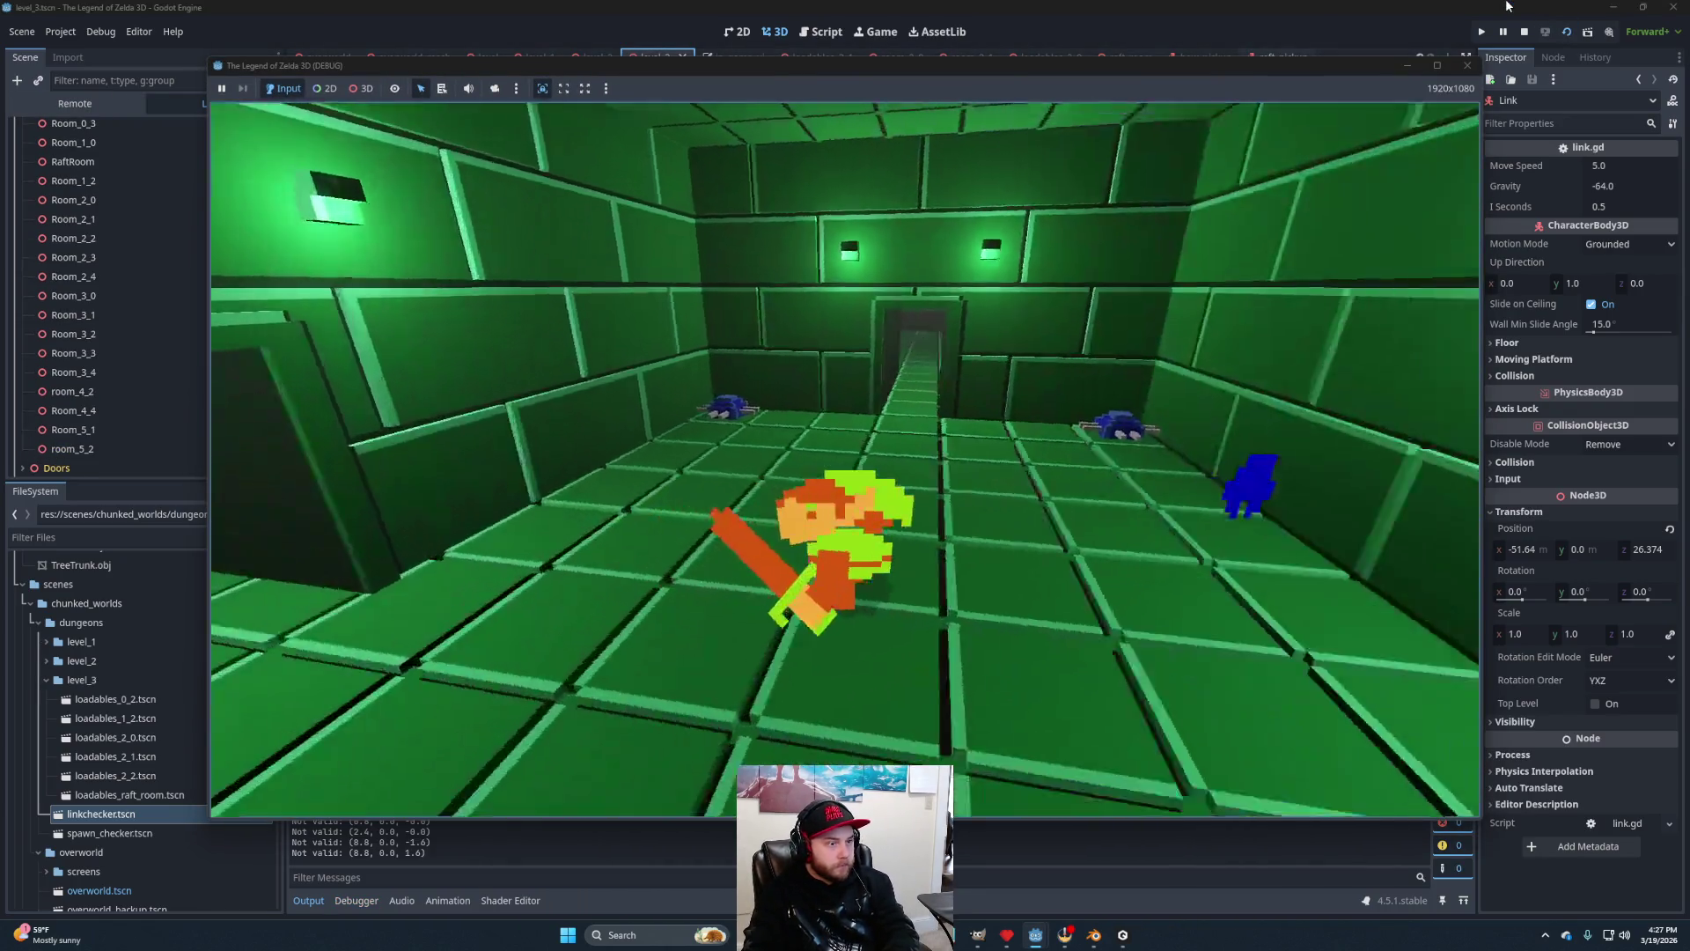
pyautogui.press('w')
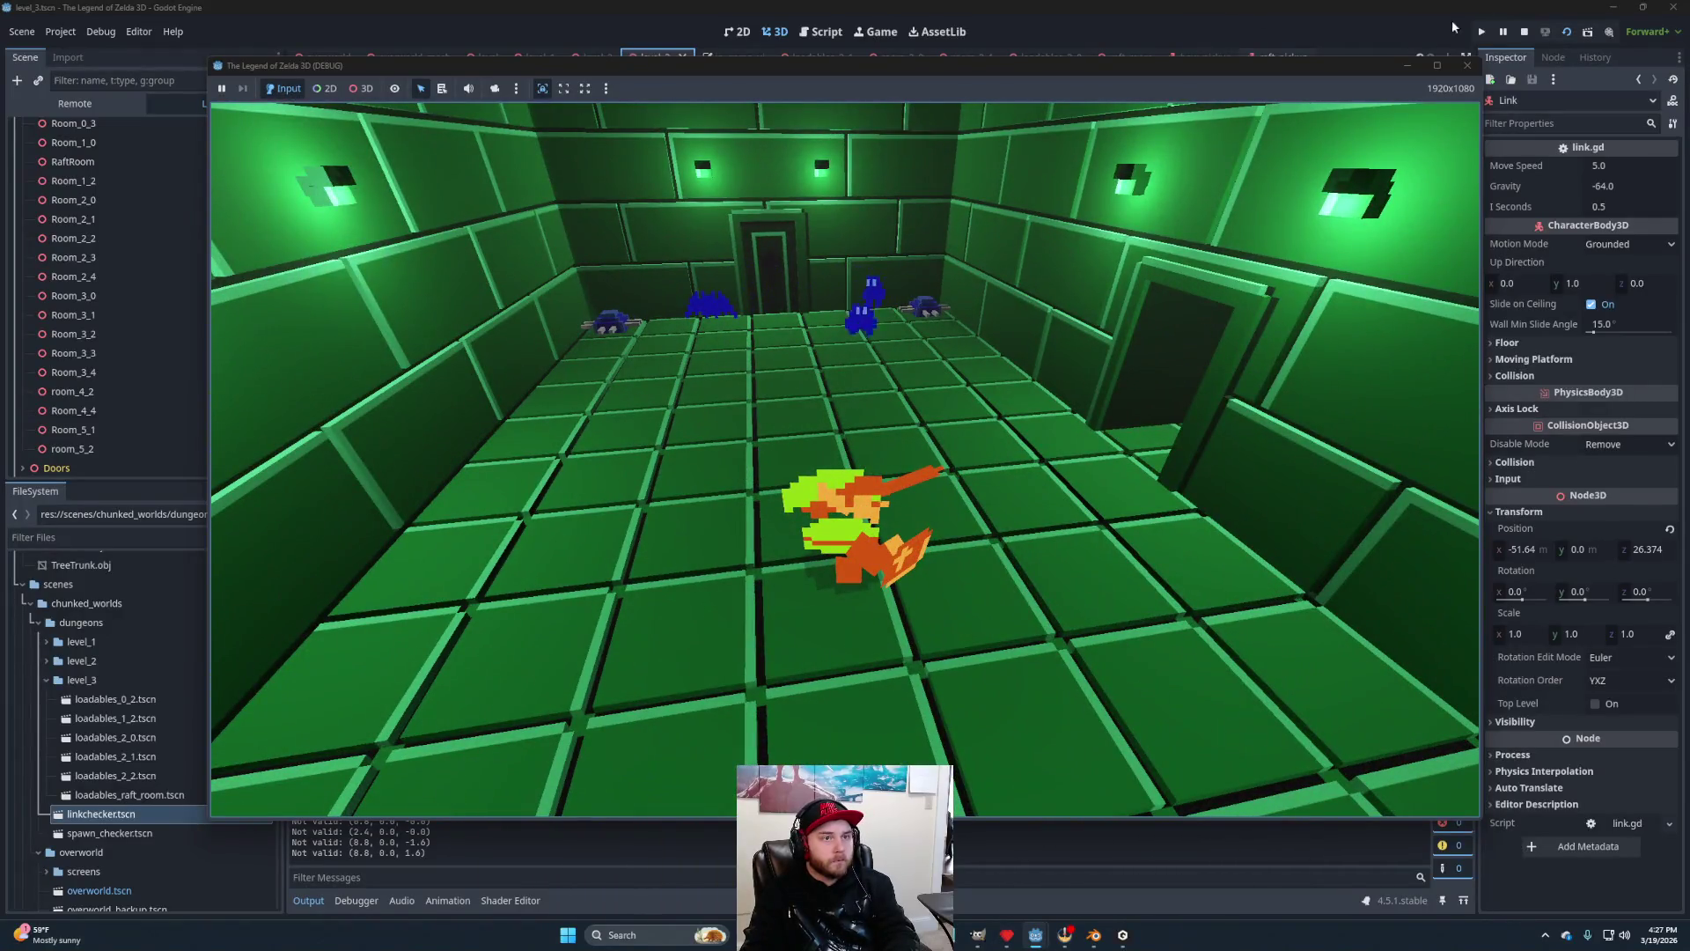
pyautogui.press('Escape')
pyautogui.scroll(2, 940, 374)
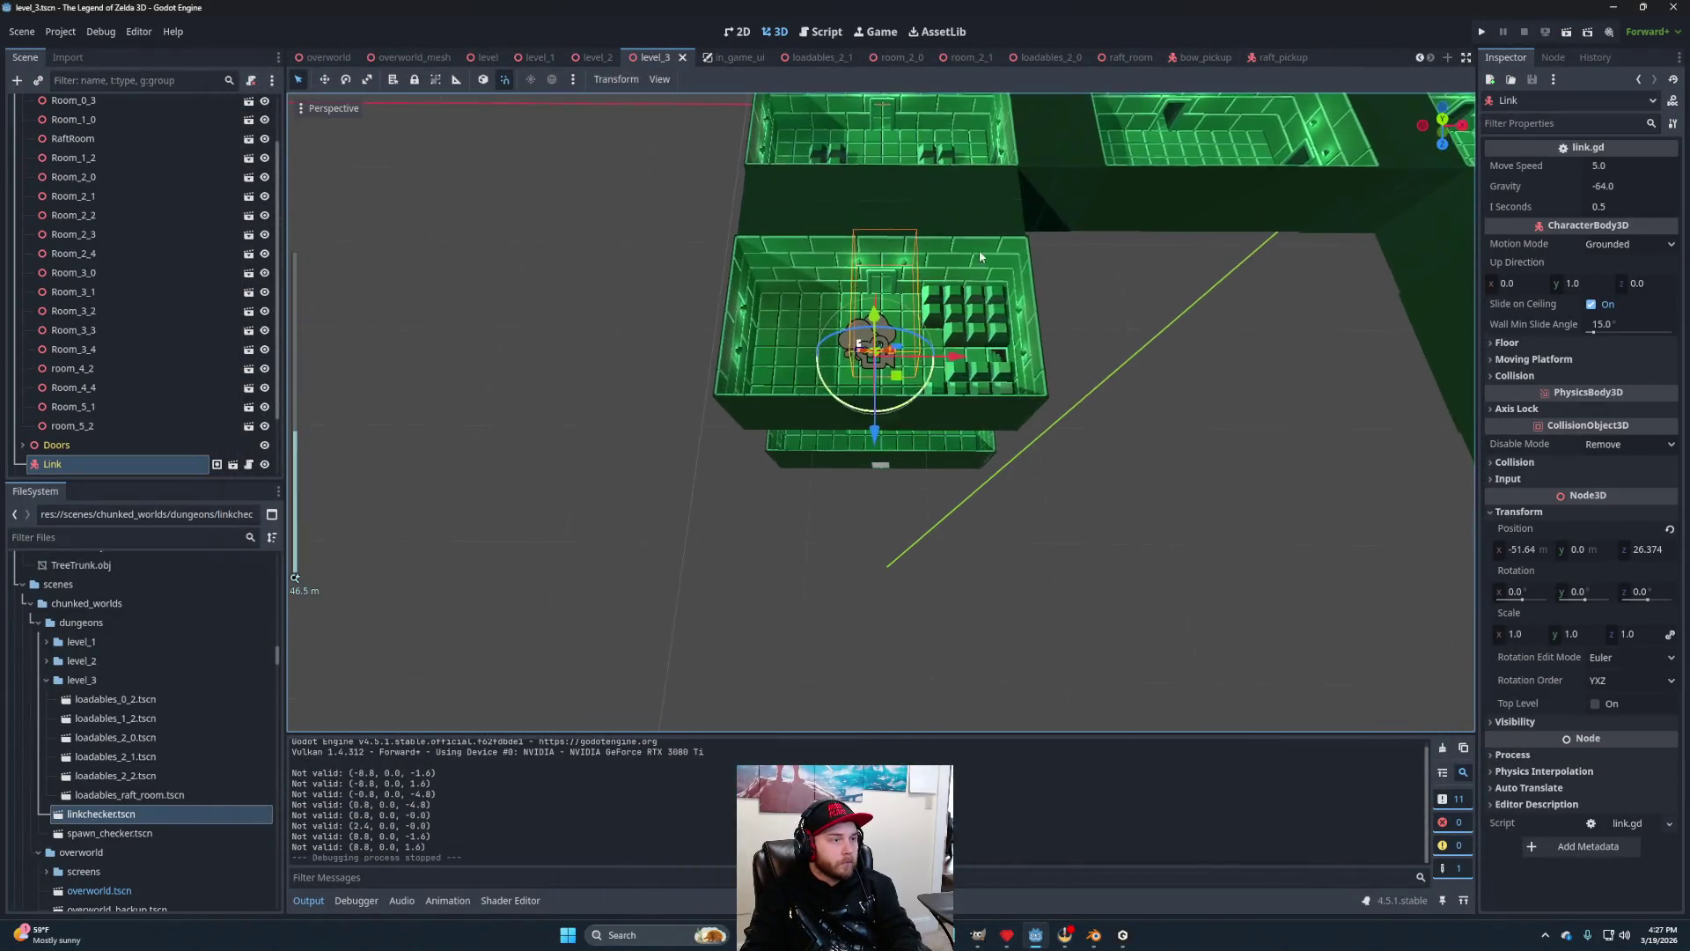
# Run level_3 again, walk Link through the doorway into the enemy room, then stop.
pyautogui.click(1567, 32)
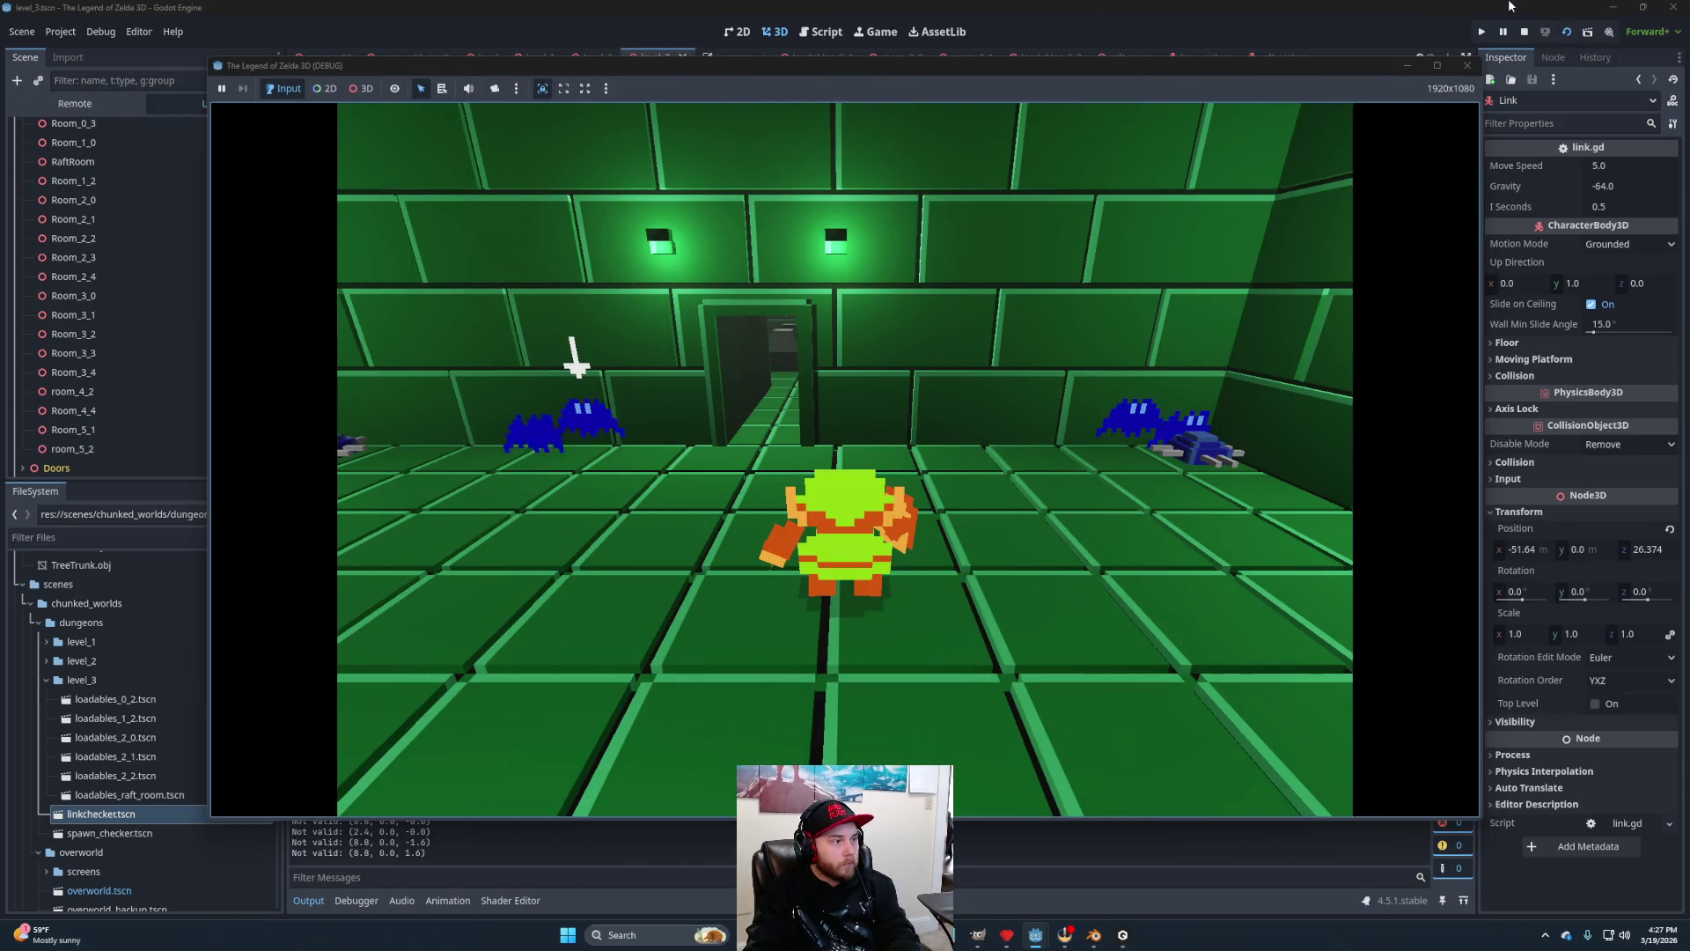
pyautogui.press('w')
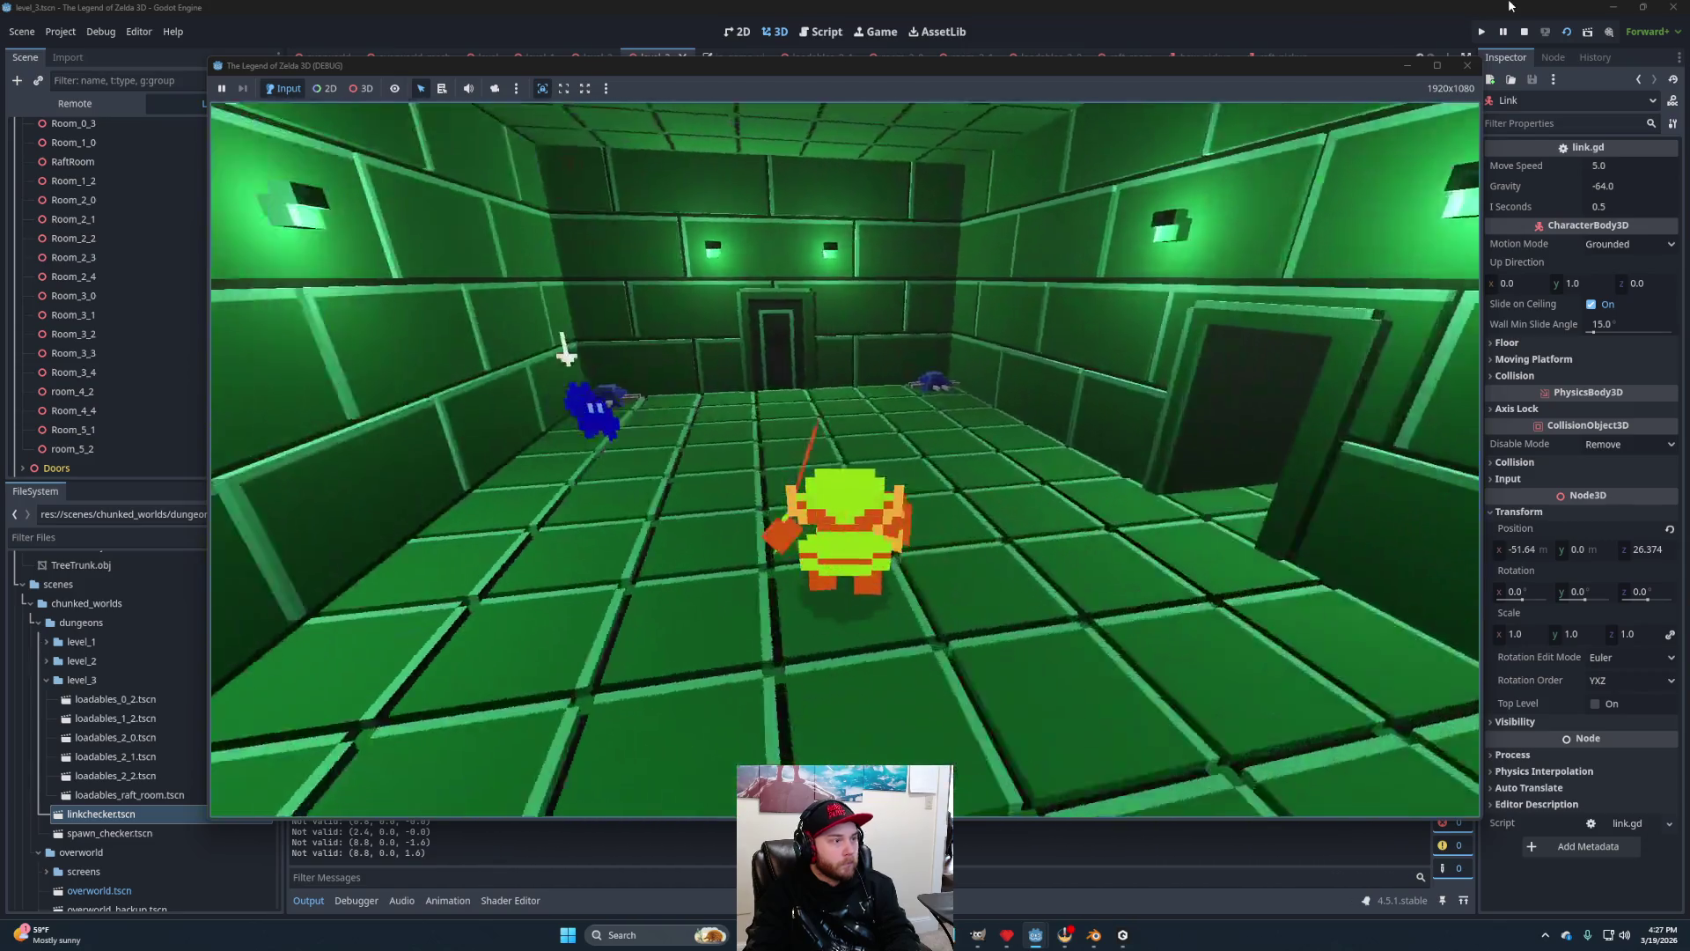
pyautogui.press('w')
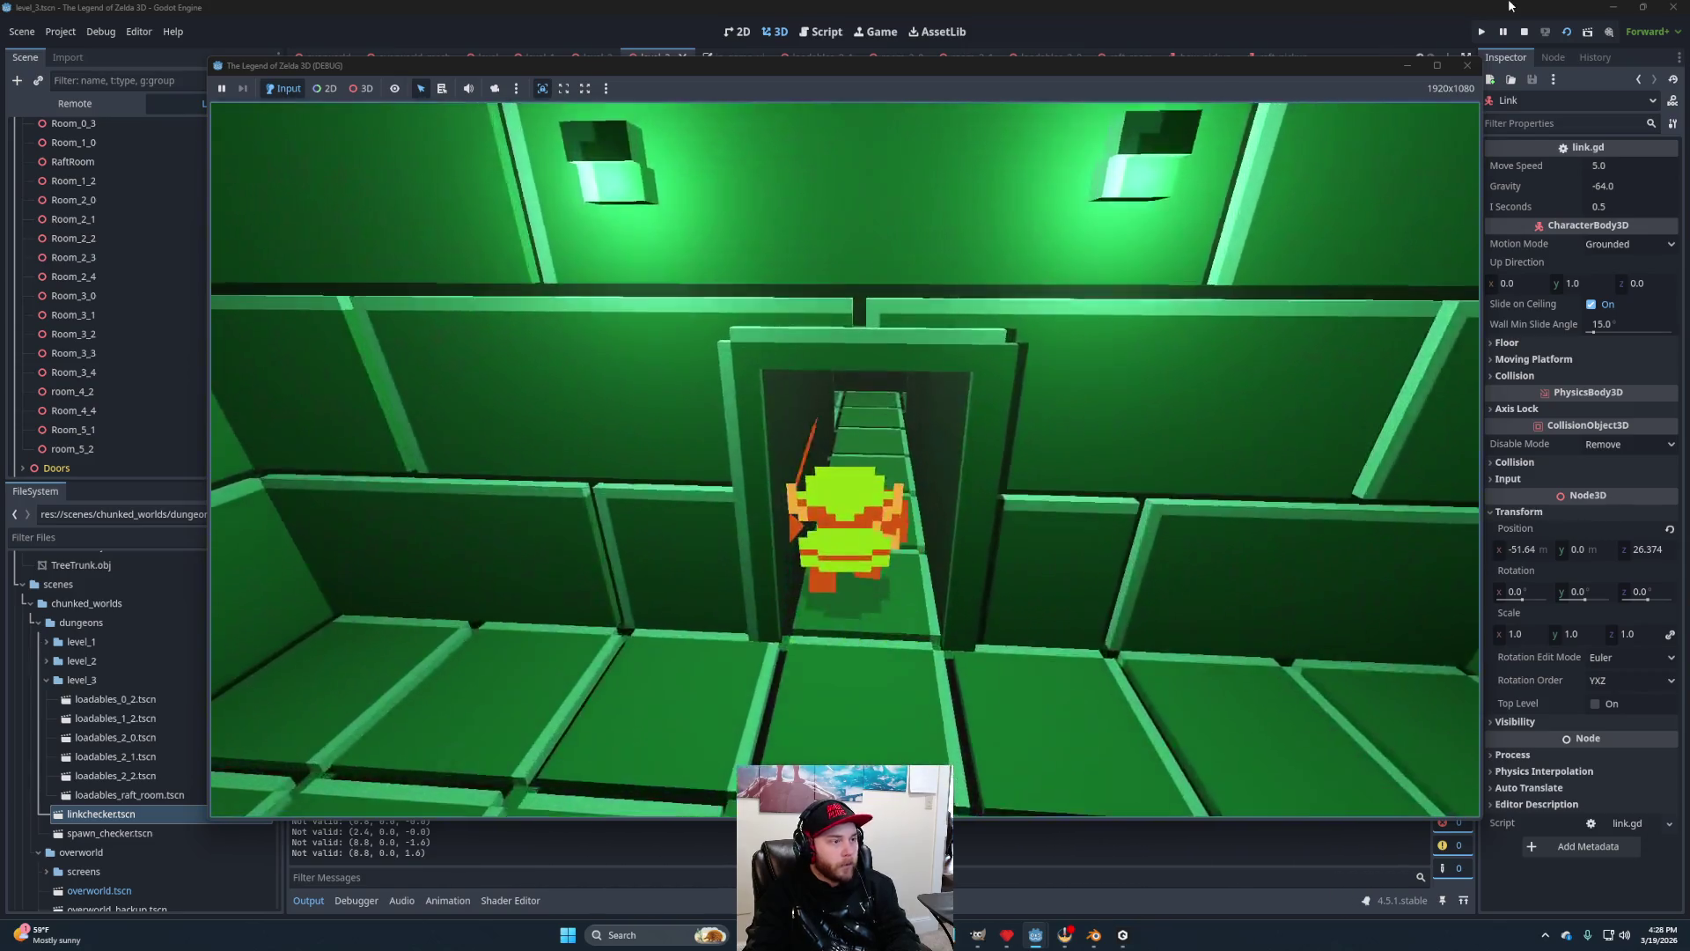
pyautogui.press('w')
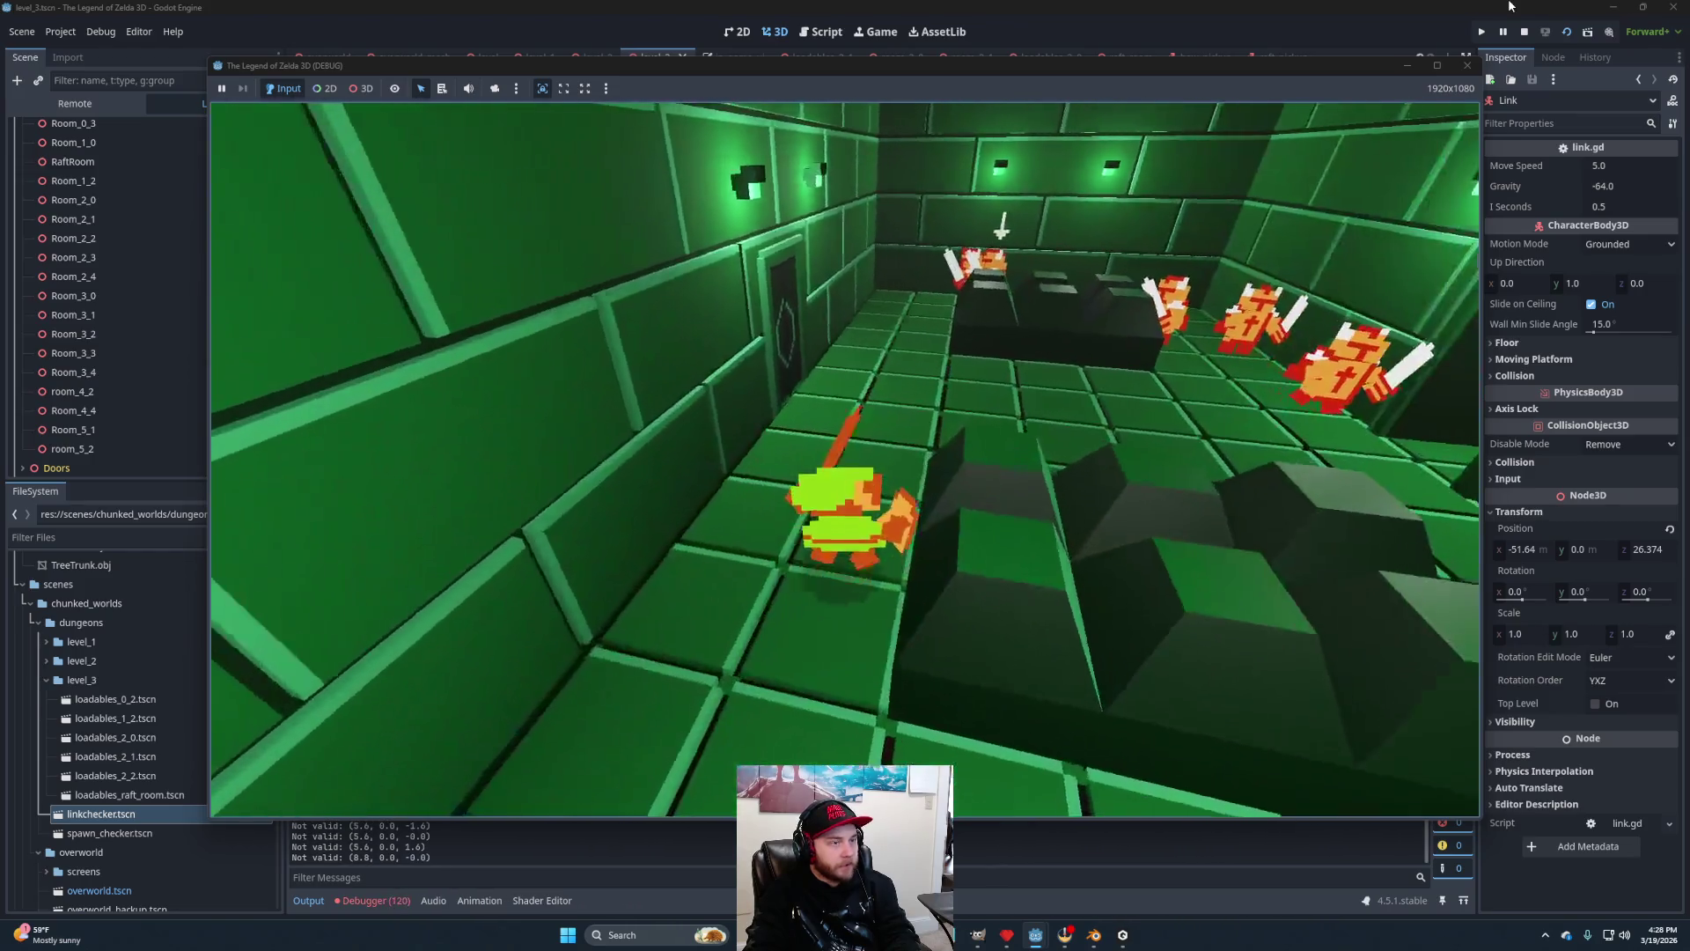
pyautogui.press('w')
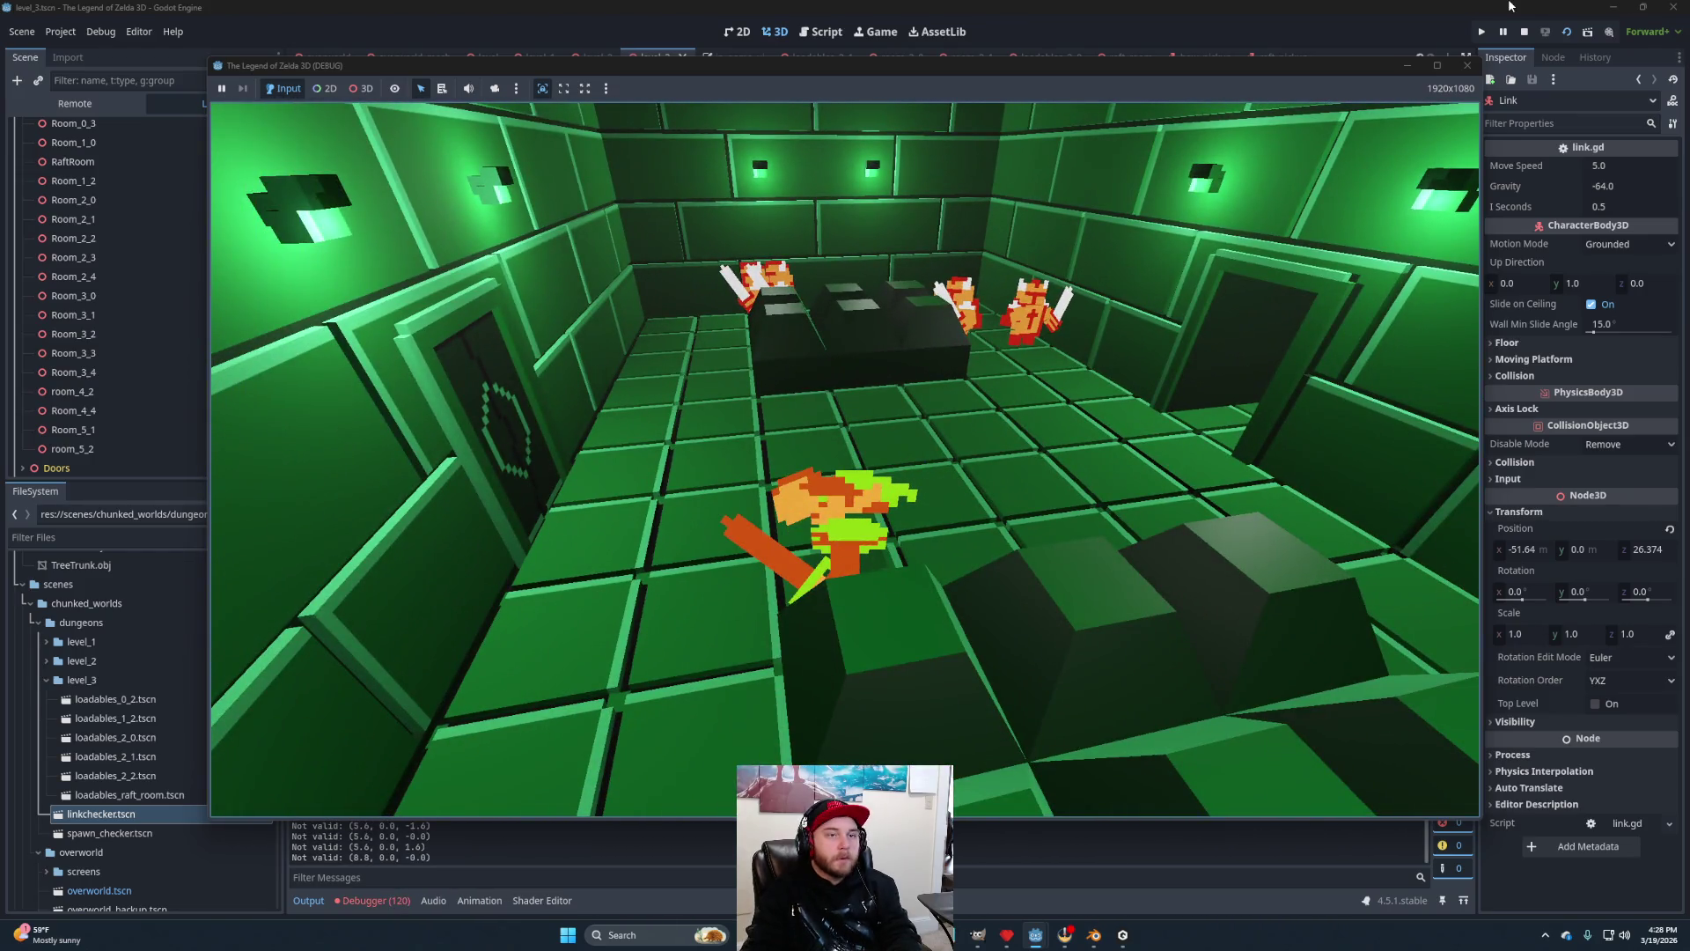
pyautogui.click(1521, 33)
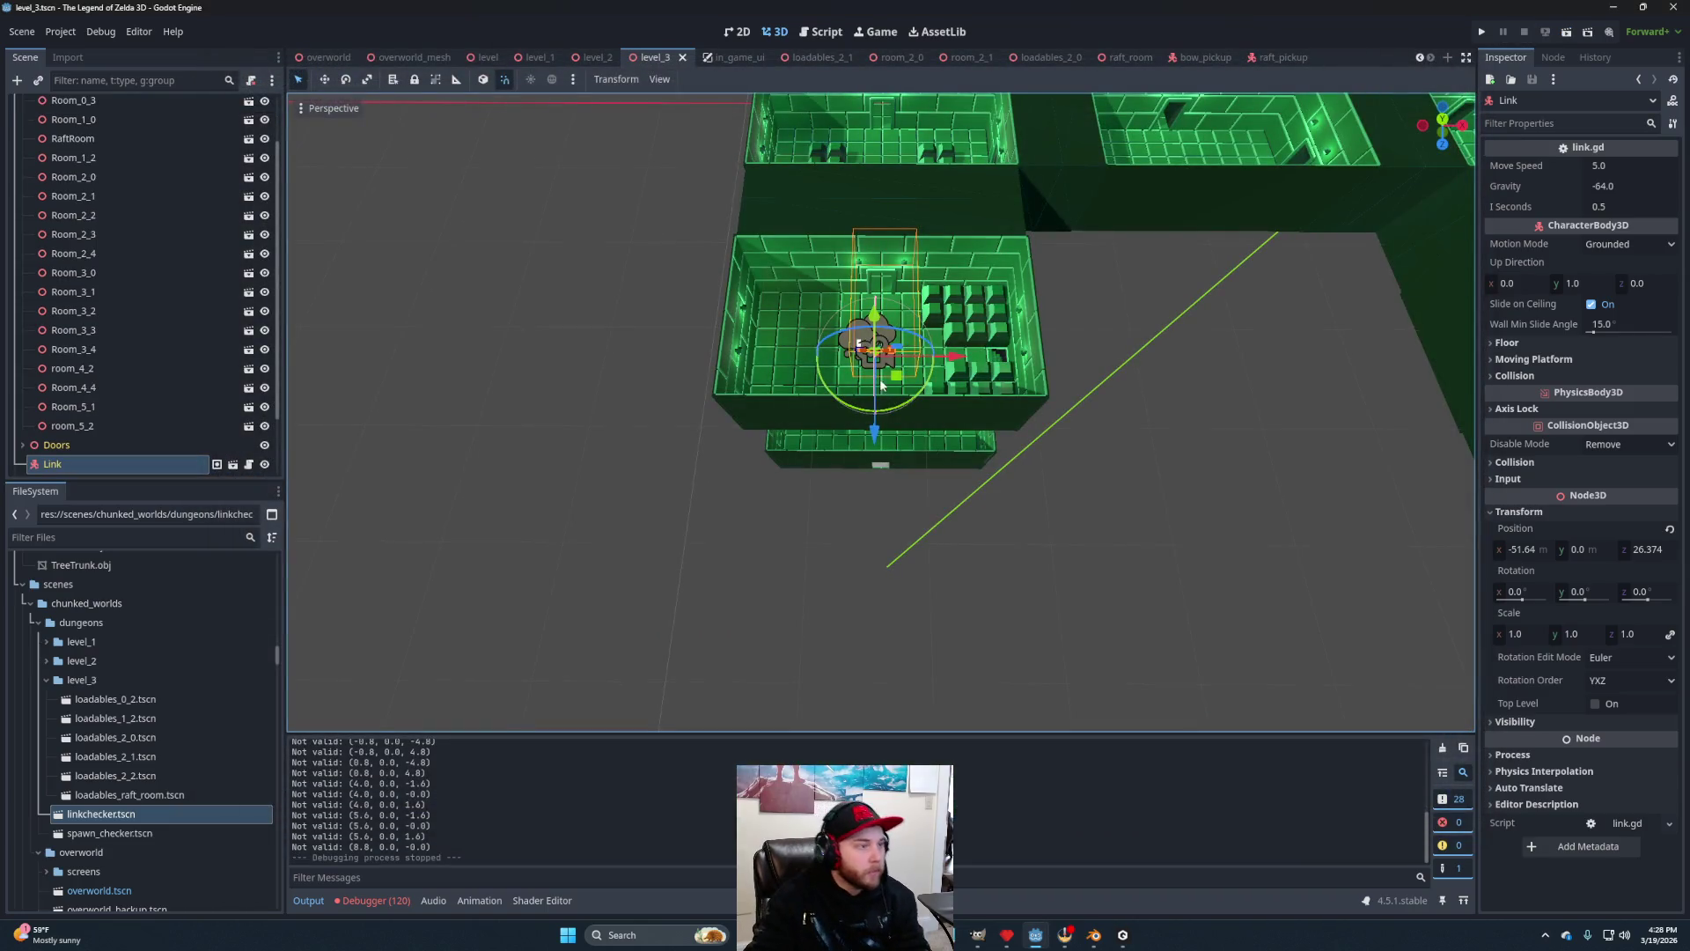
# Nudge Link's starting position, save level_3 and run the scene.
pyautogui.moveTo(895, 386); pyautogui.dragTo(899, 381)
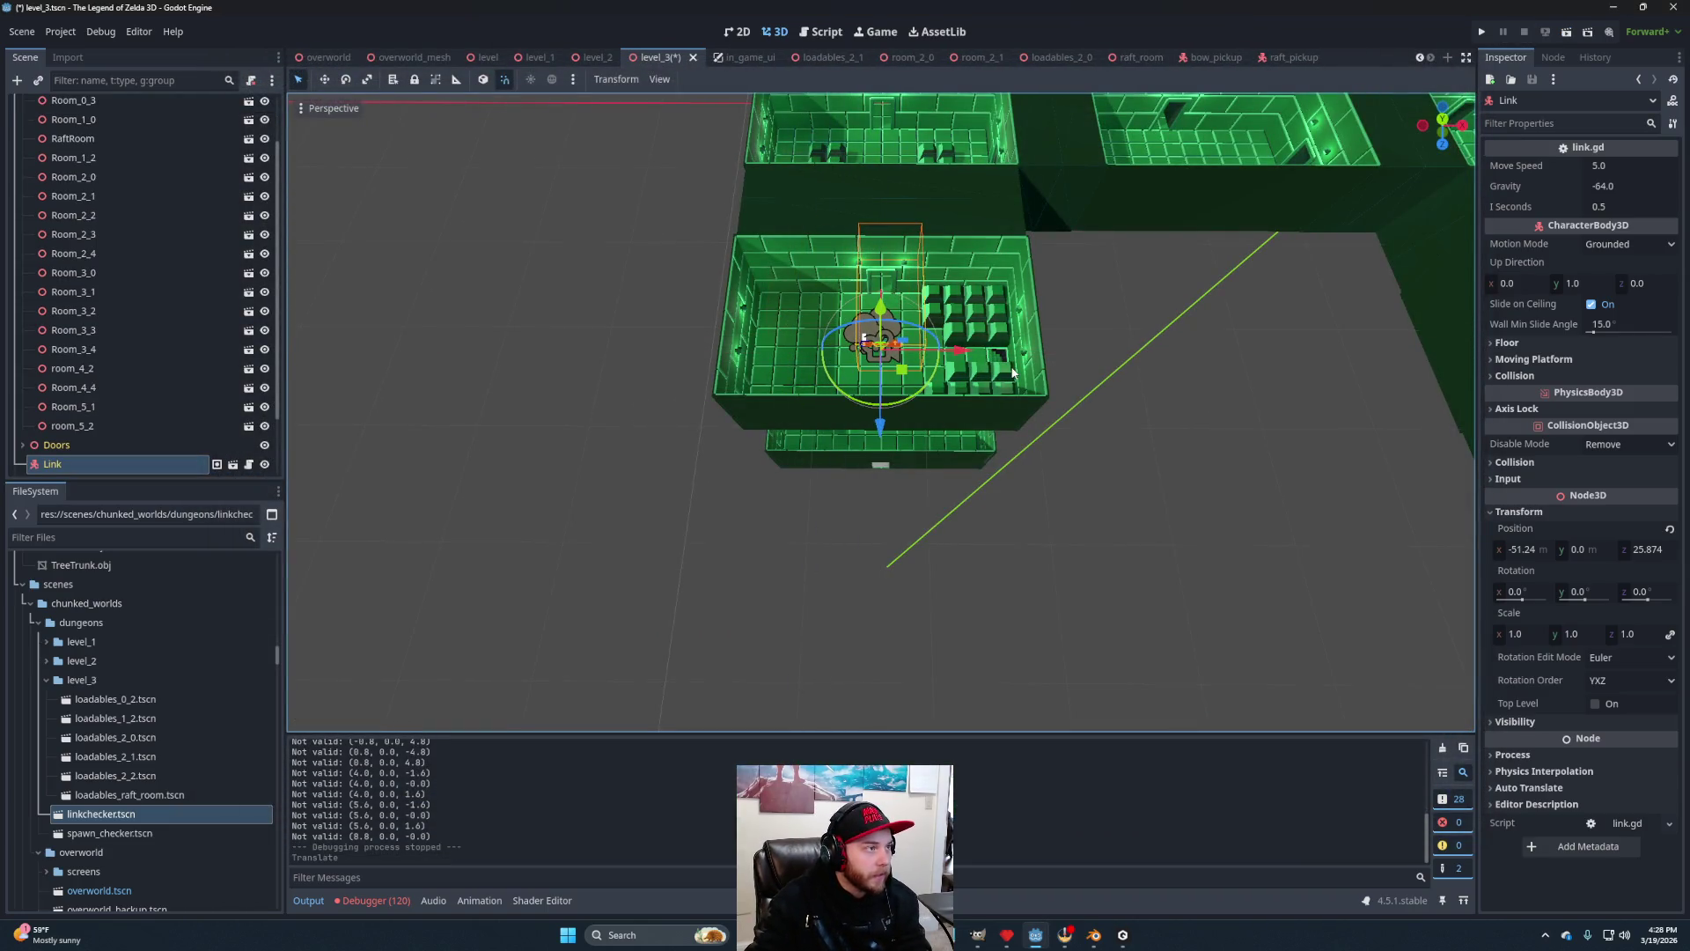
pyautogui.hotkey('ctrl', 's')
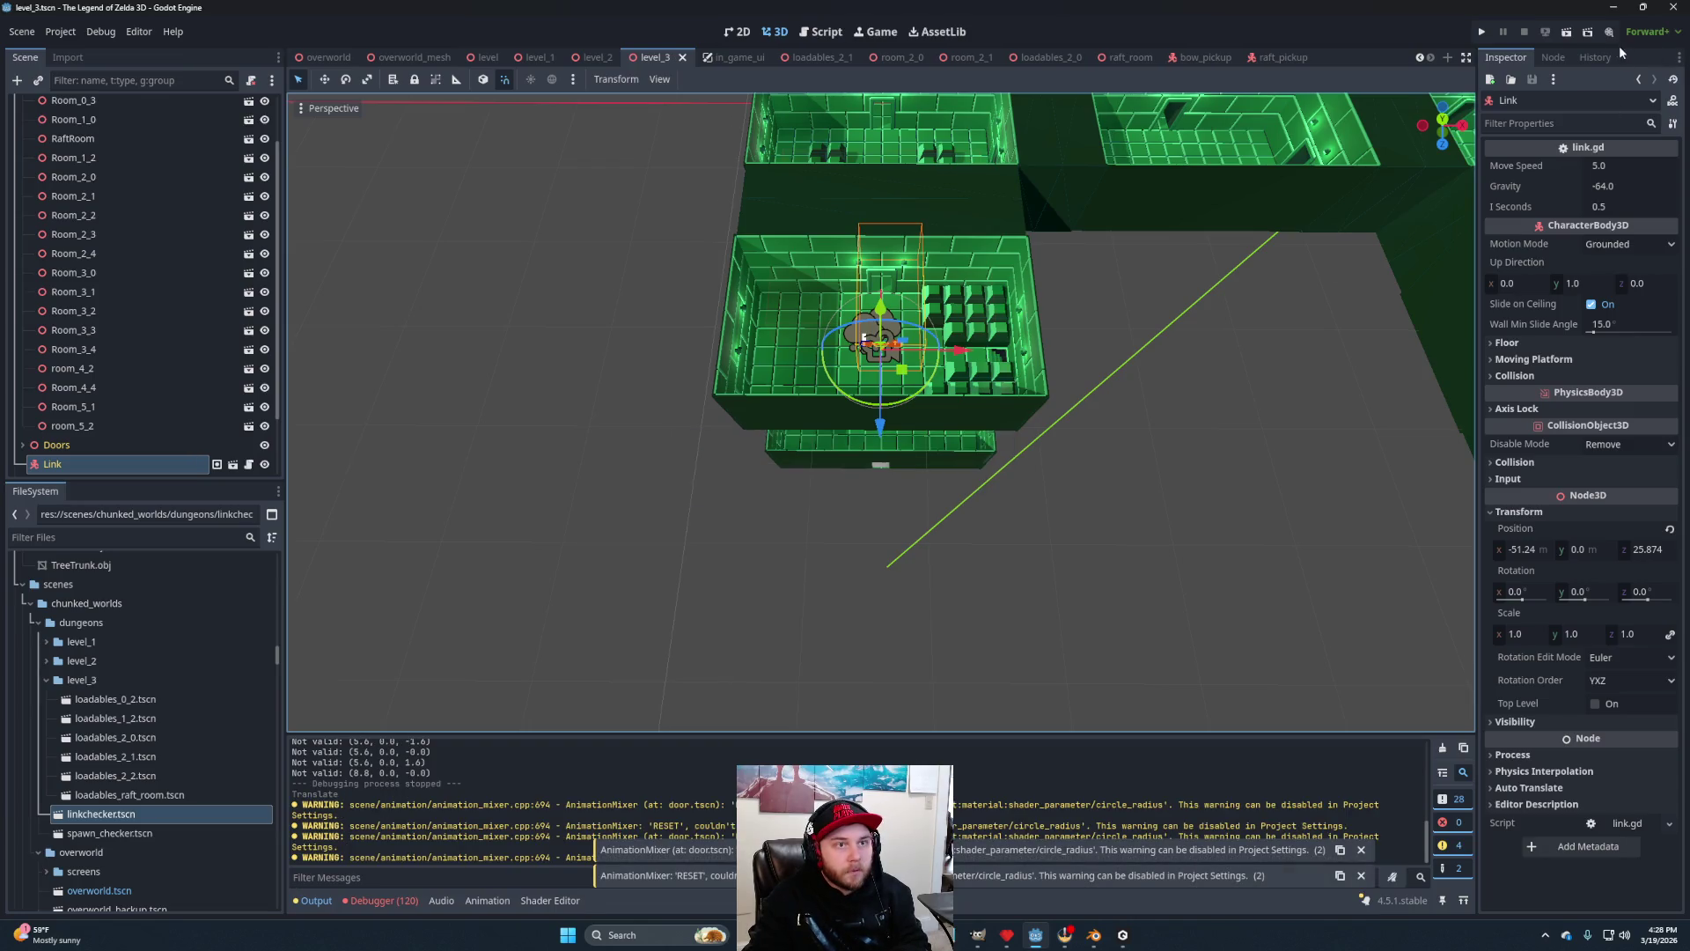
pyautogui.click(1568, 36)
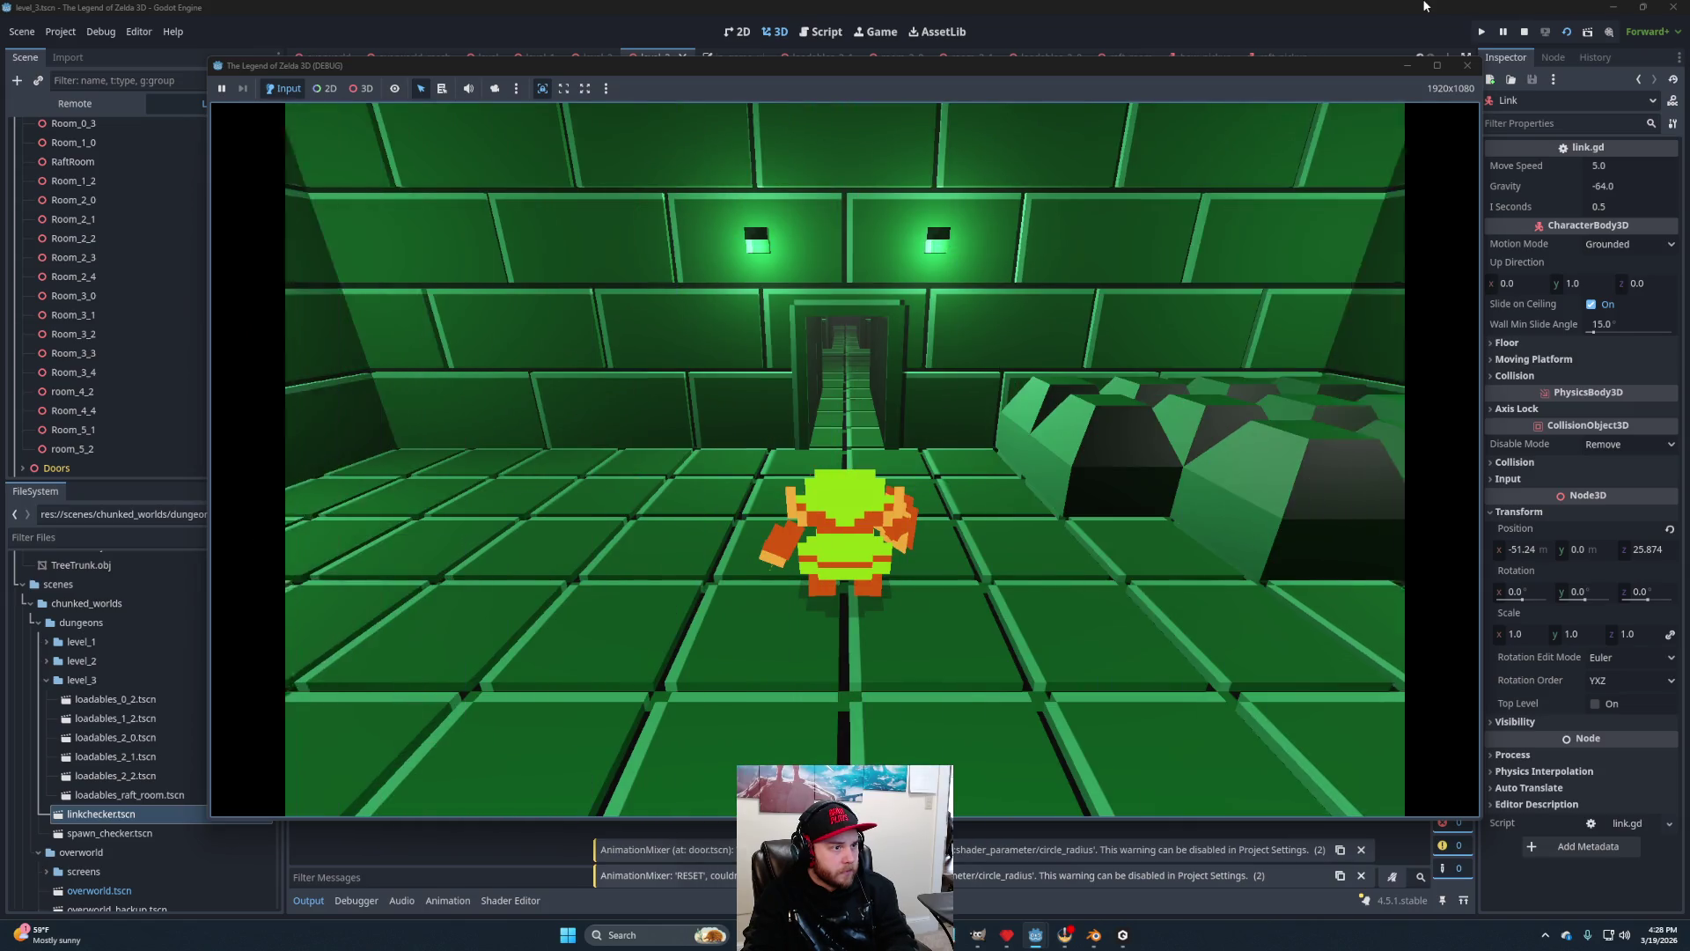
# Play through the room fighting bats, climb the stairs, attack the blue enemy, then stop.
pyautogui.press('w')
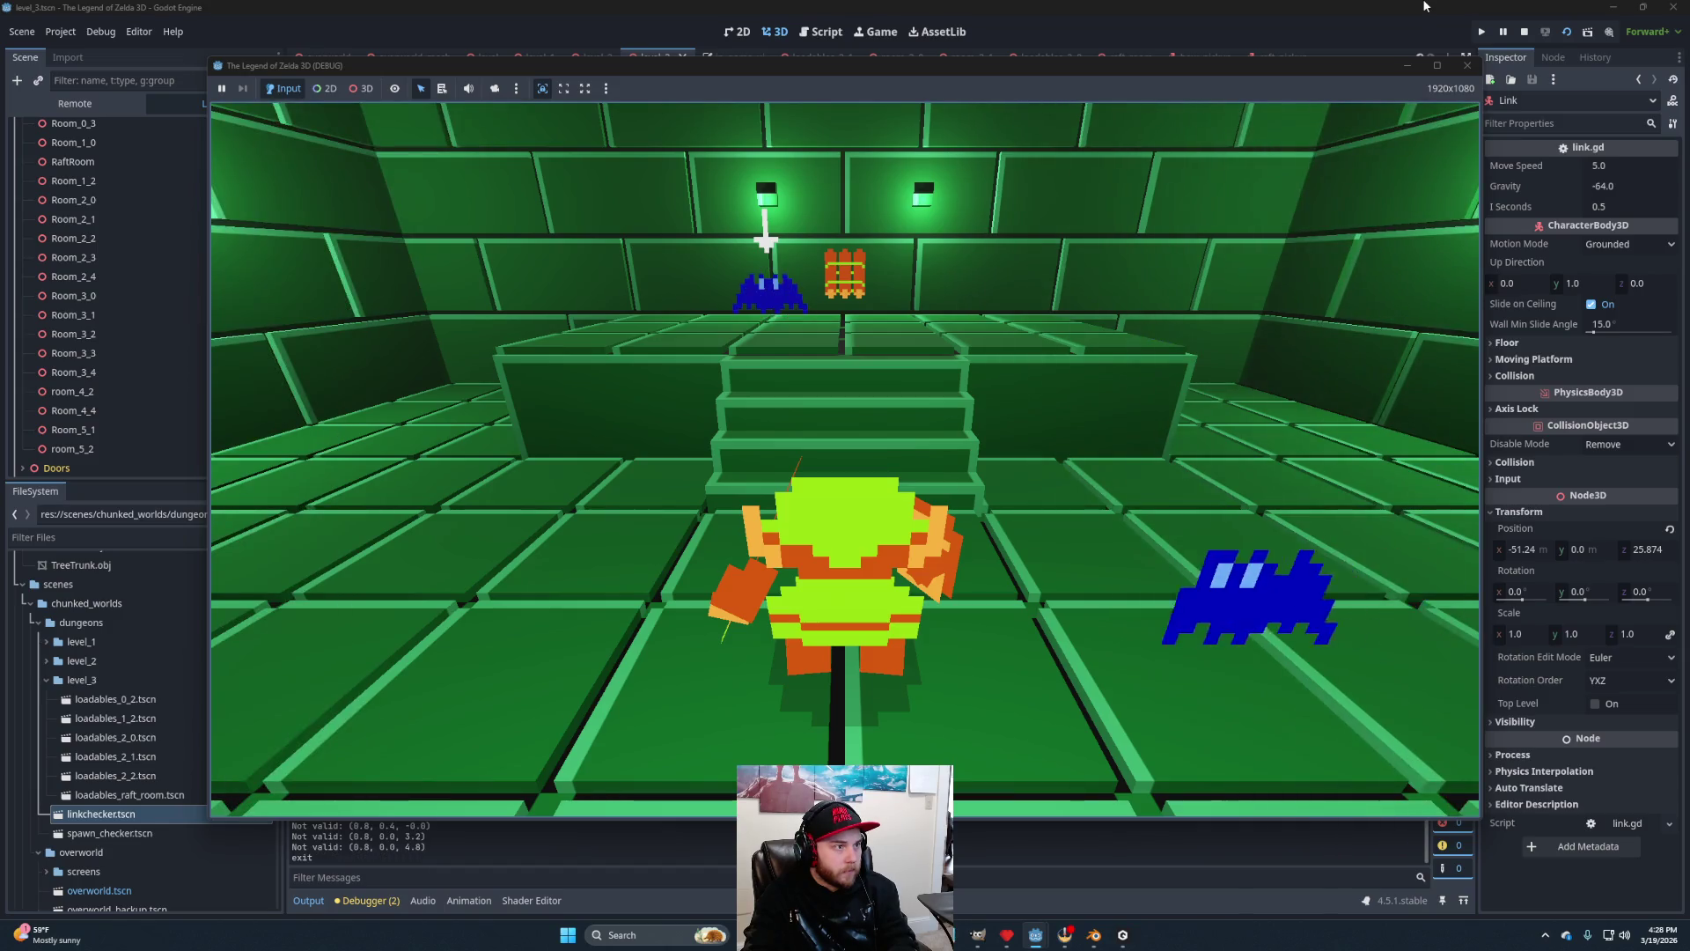
pyautogui.press('space')
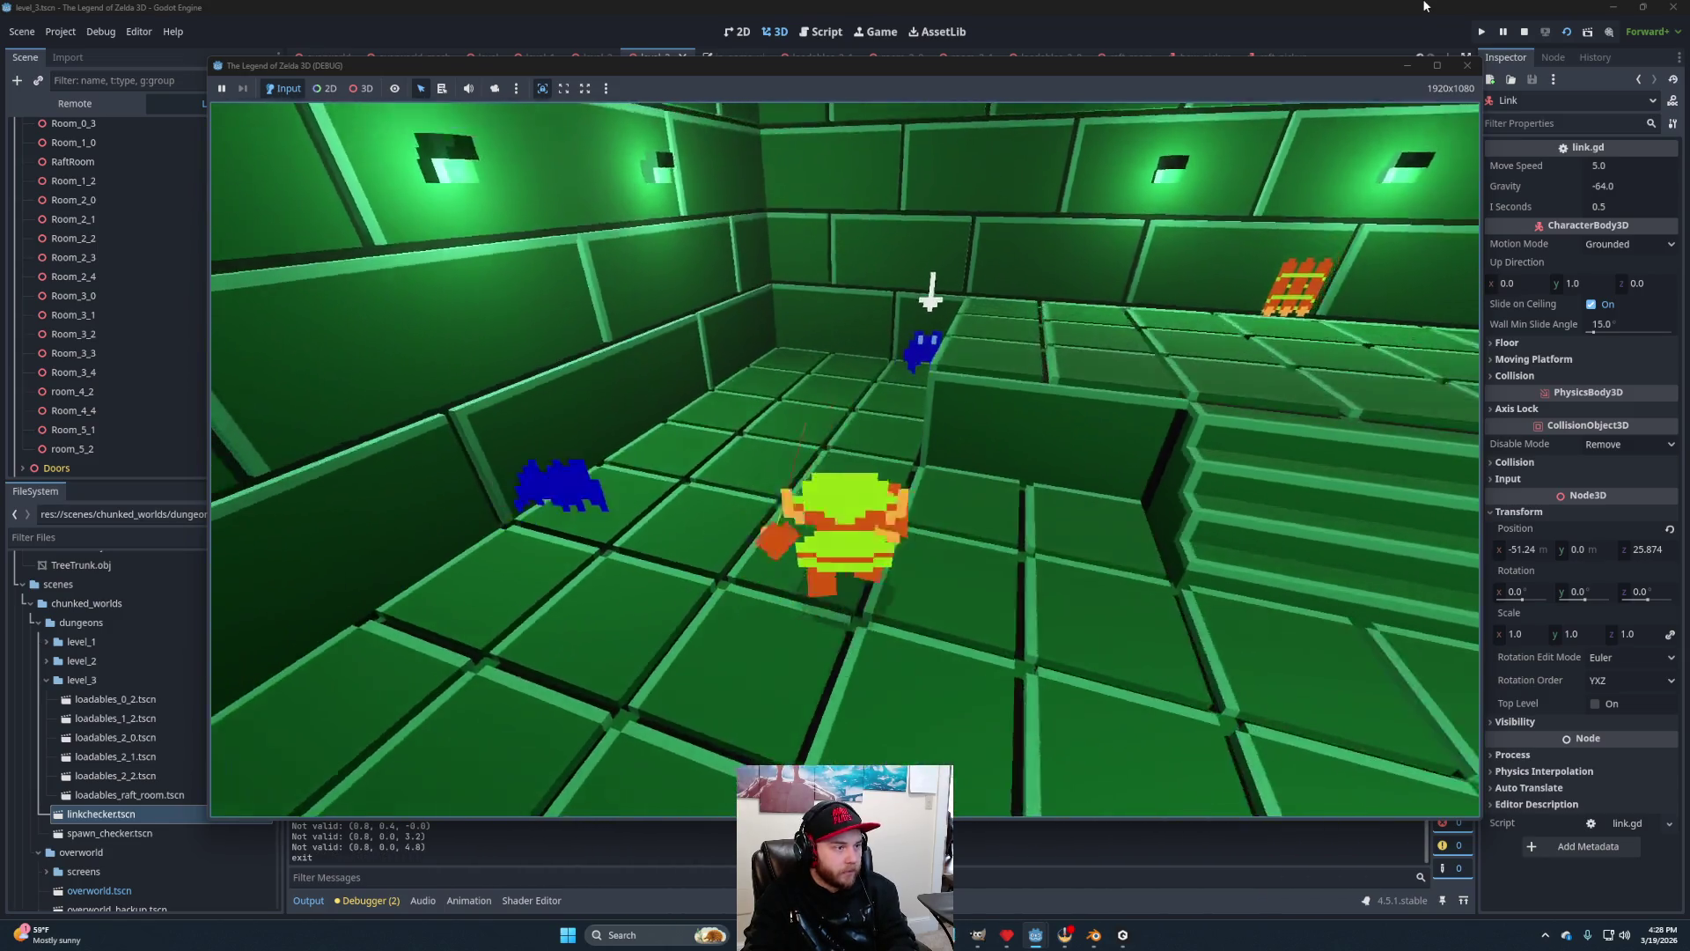
pyautogui.press('s')
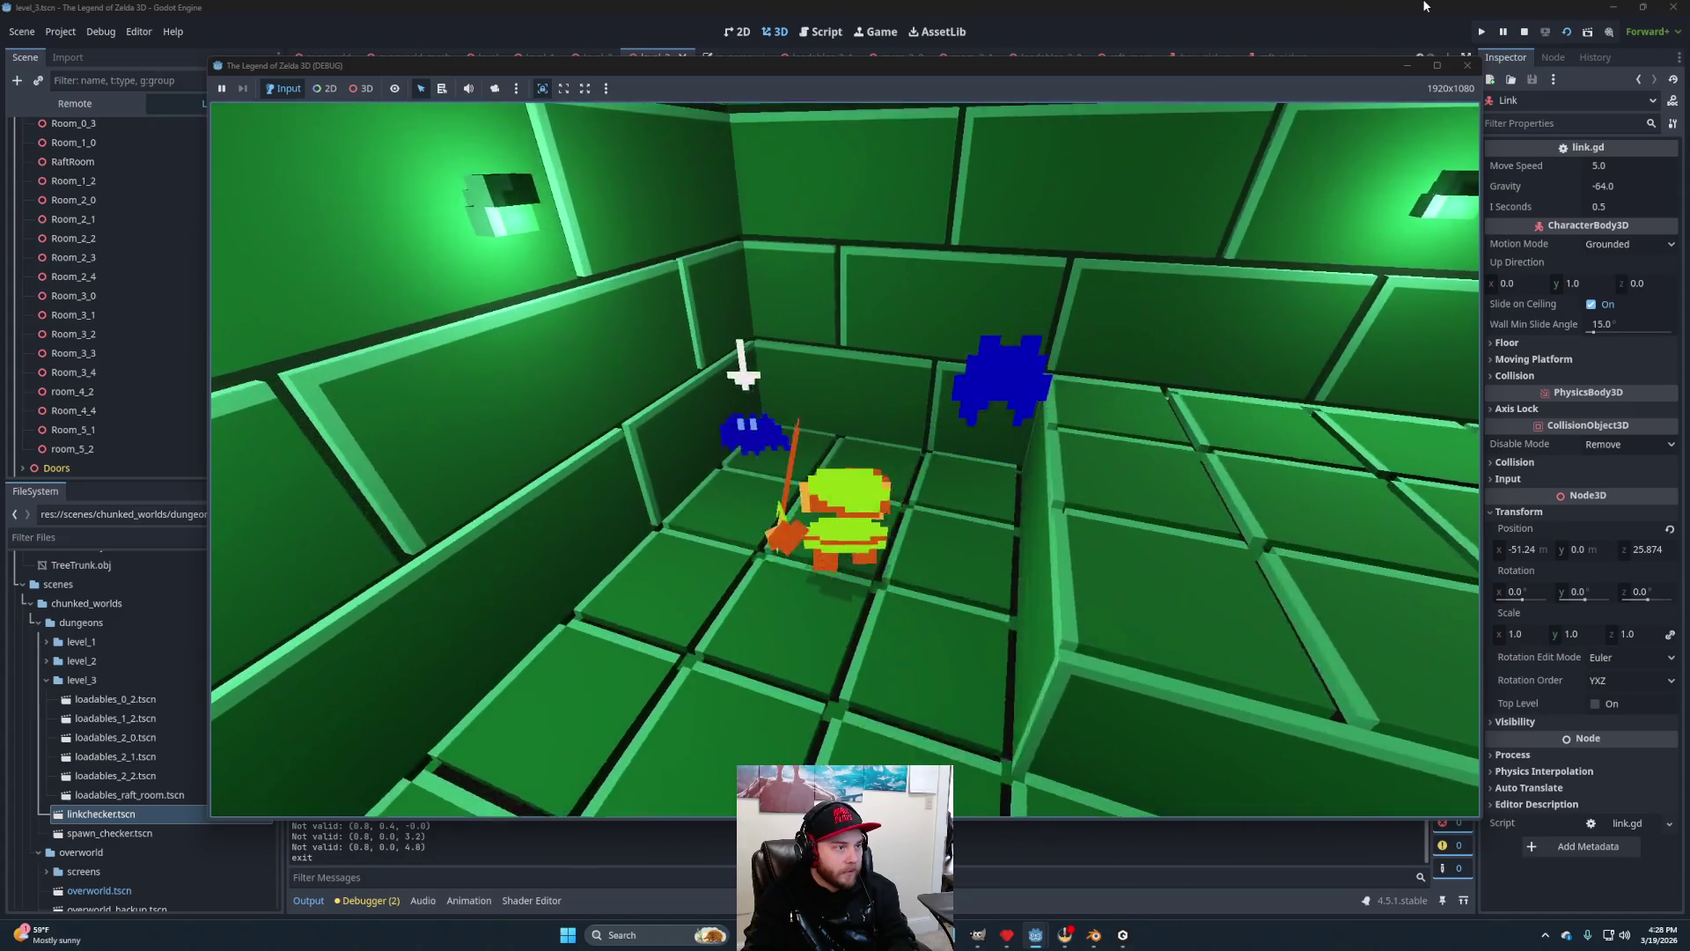
pyautogui.press('w')
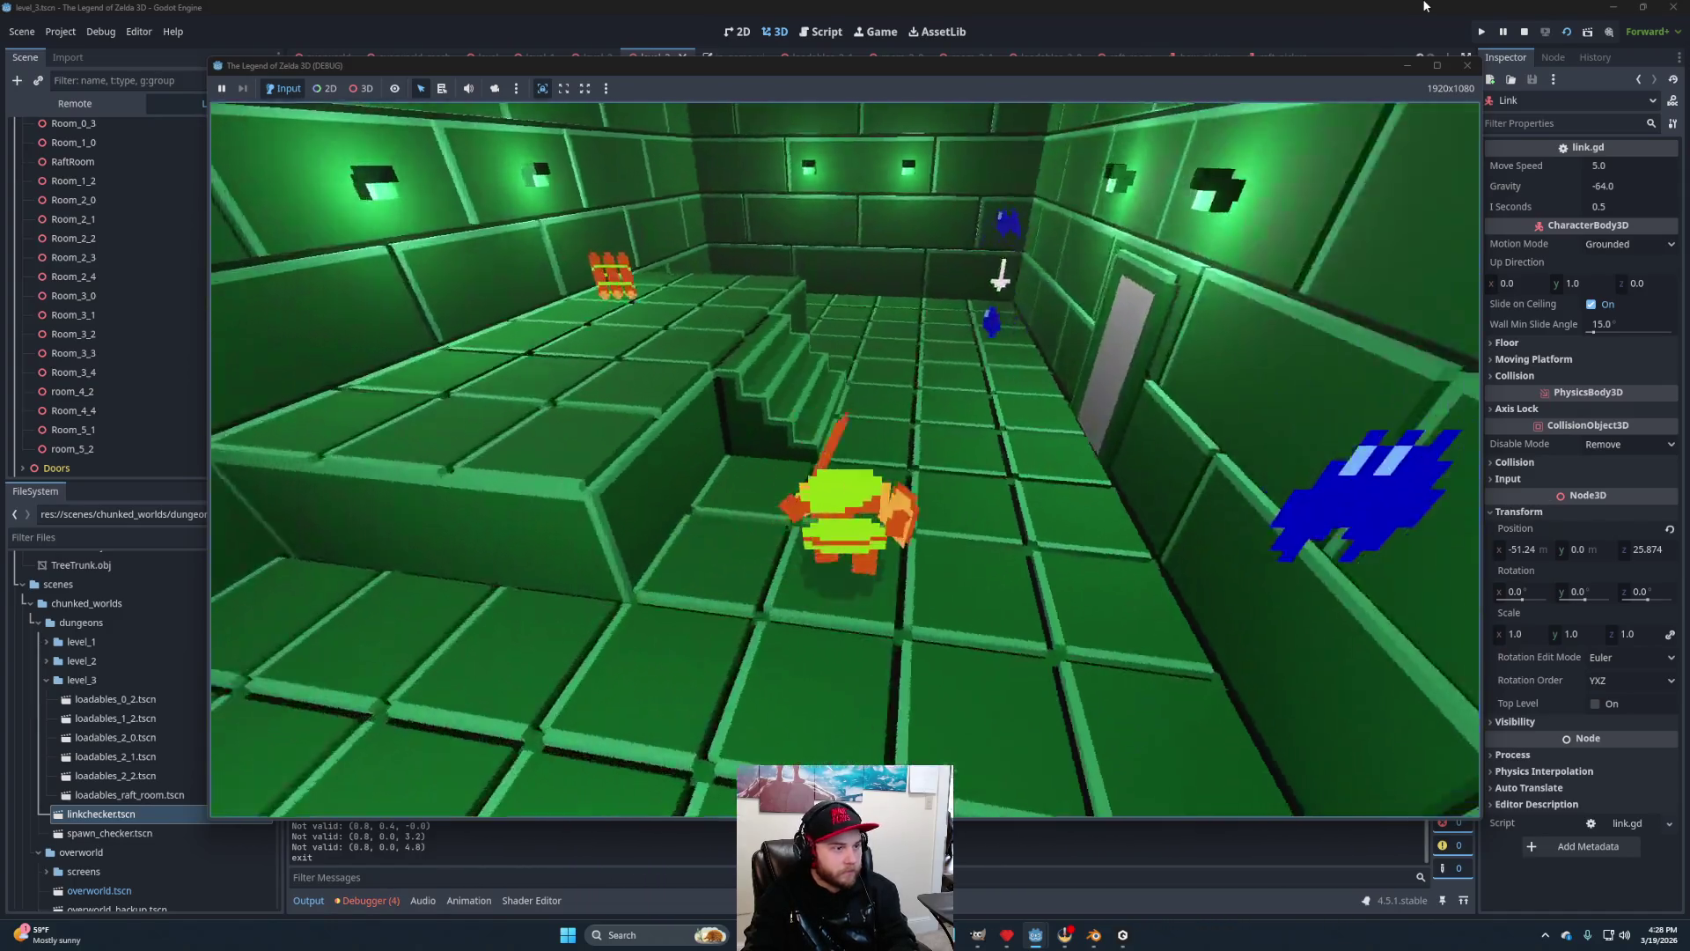
pyautogui.press('Up')
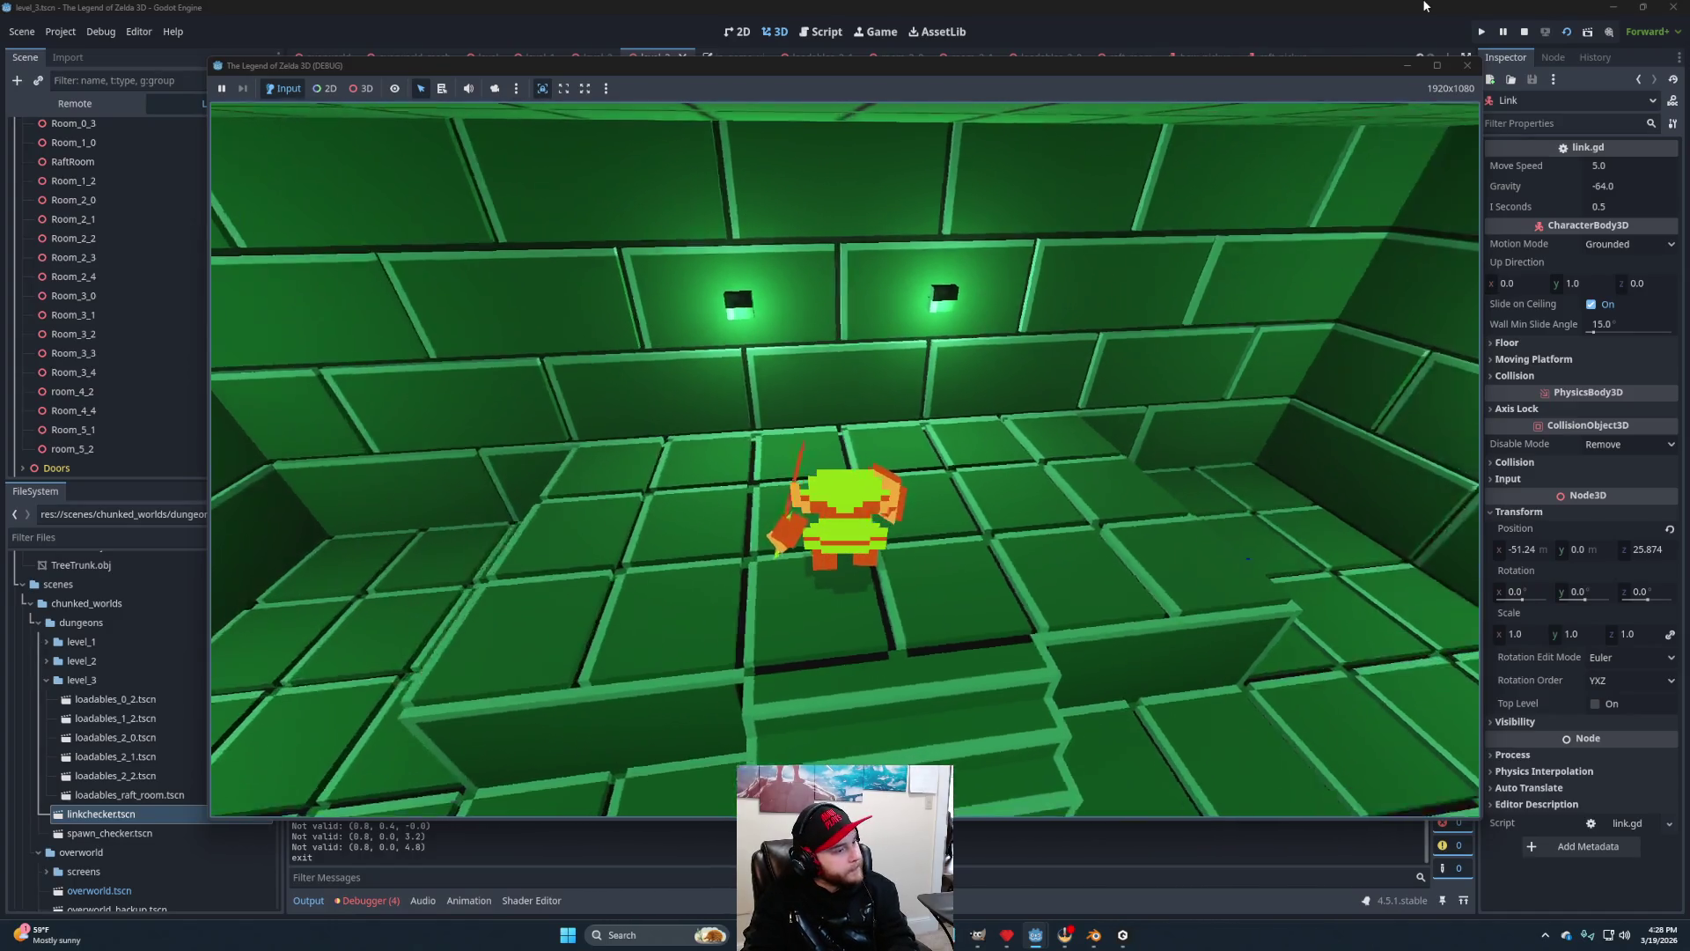
pyautogui.press('Right')
pyautogui.press('space')
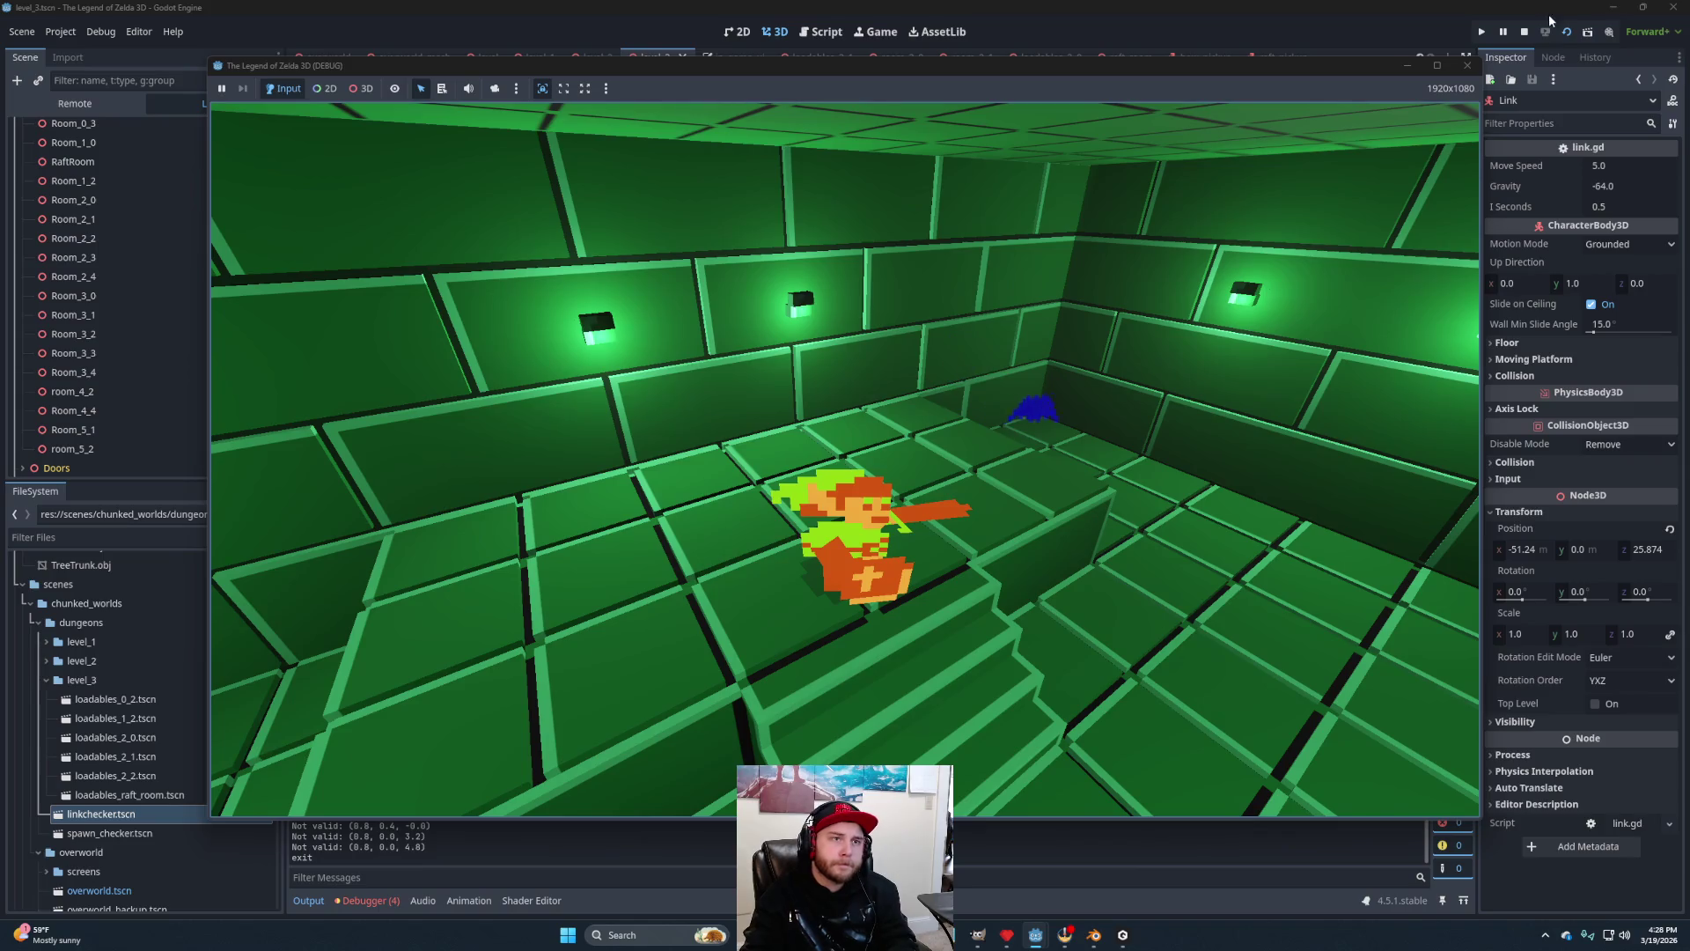
pyautogui.click(1518, 35)
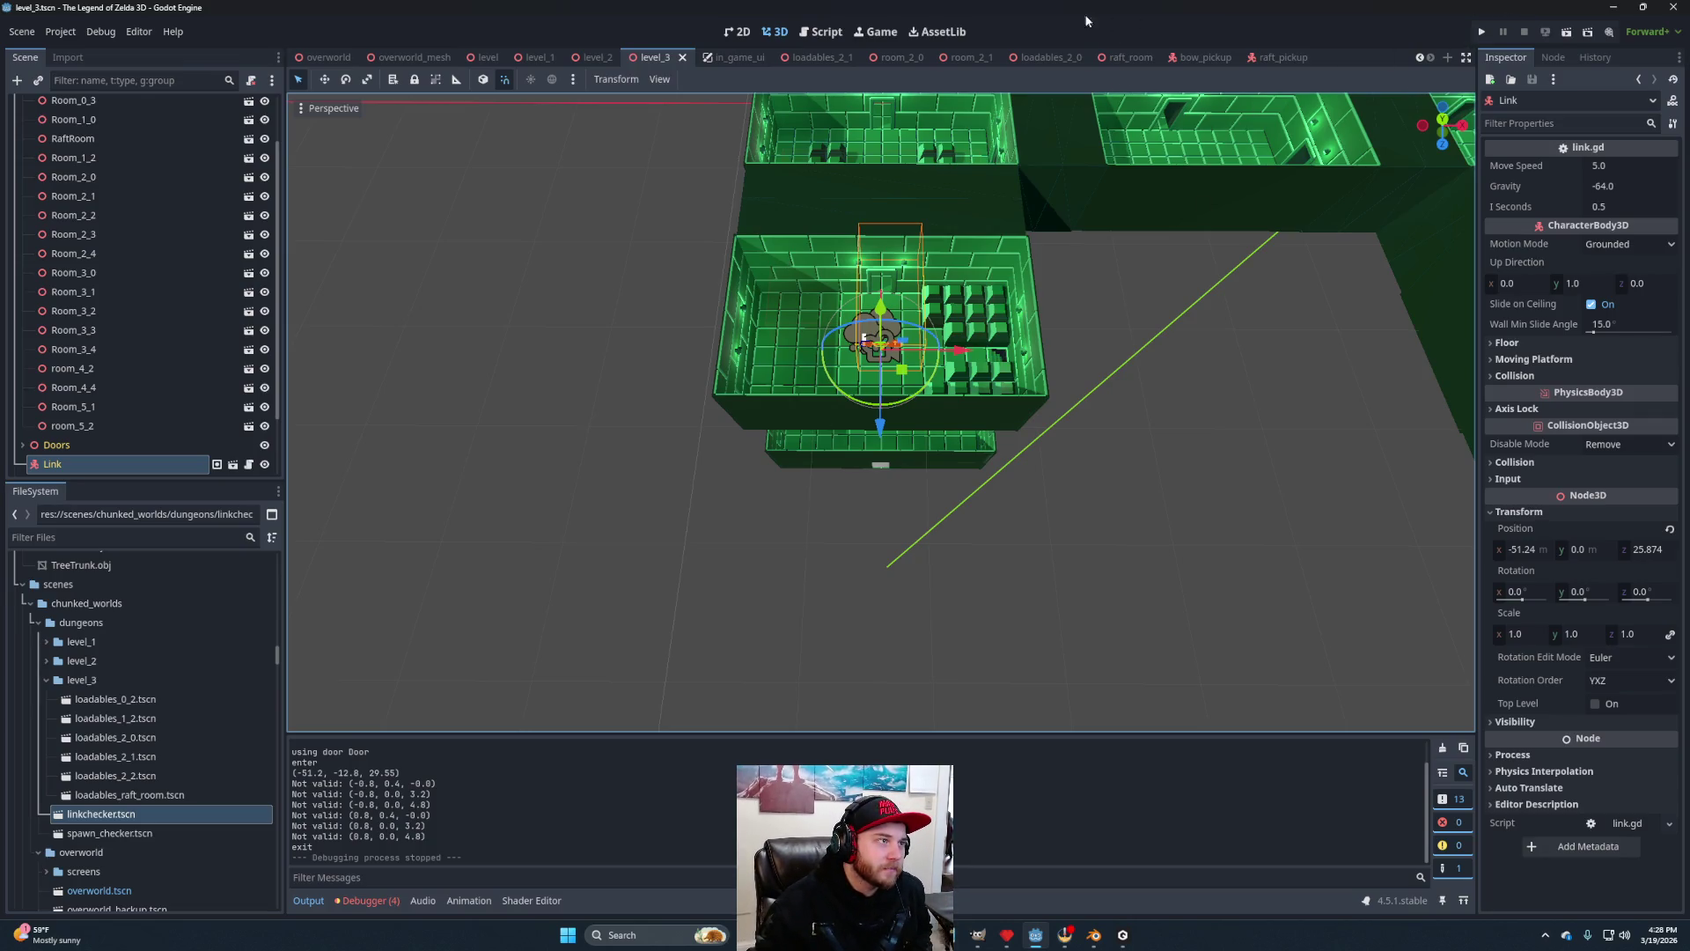
# In inventory.gd's items dictionary, change the raft's type from LVL1 to NONE and save.
pyautogui.click(820, 32)
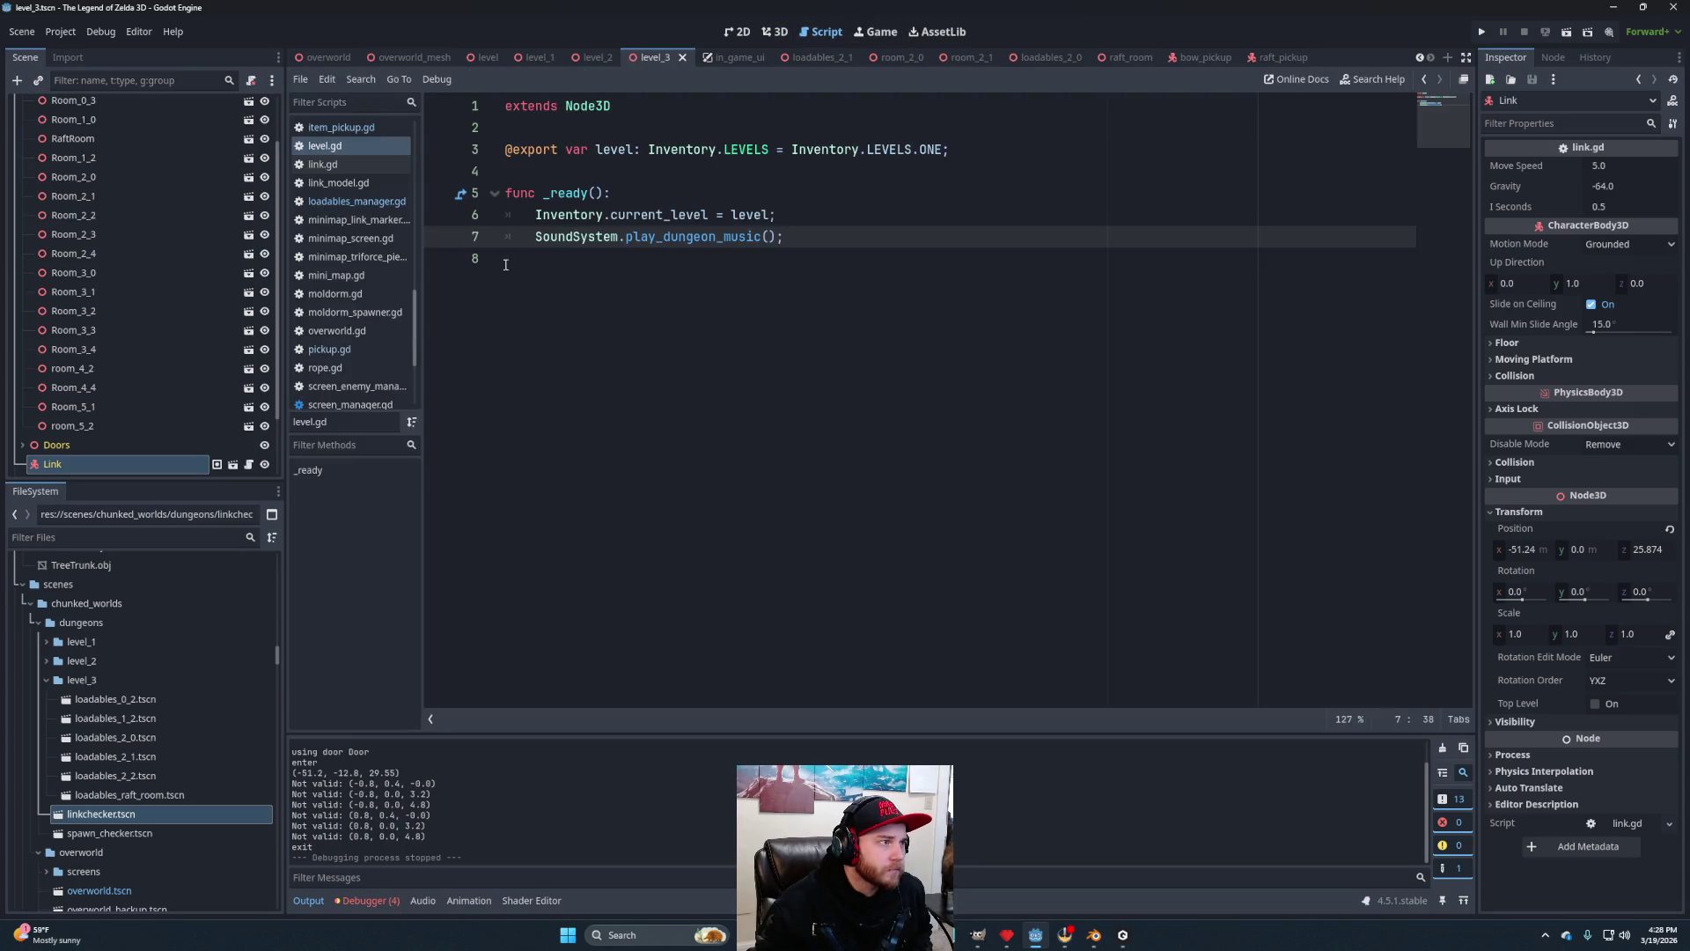
pyautogui.scroll(2, 343, 138)
pyautogui.click(343, 163)
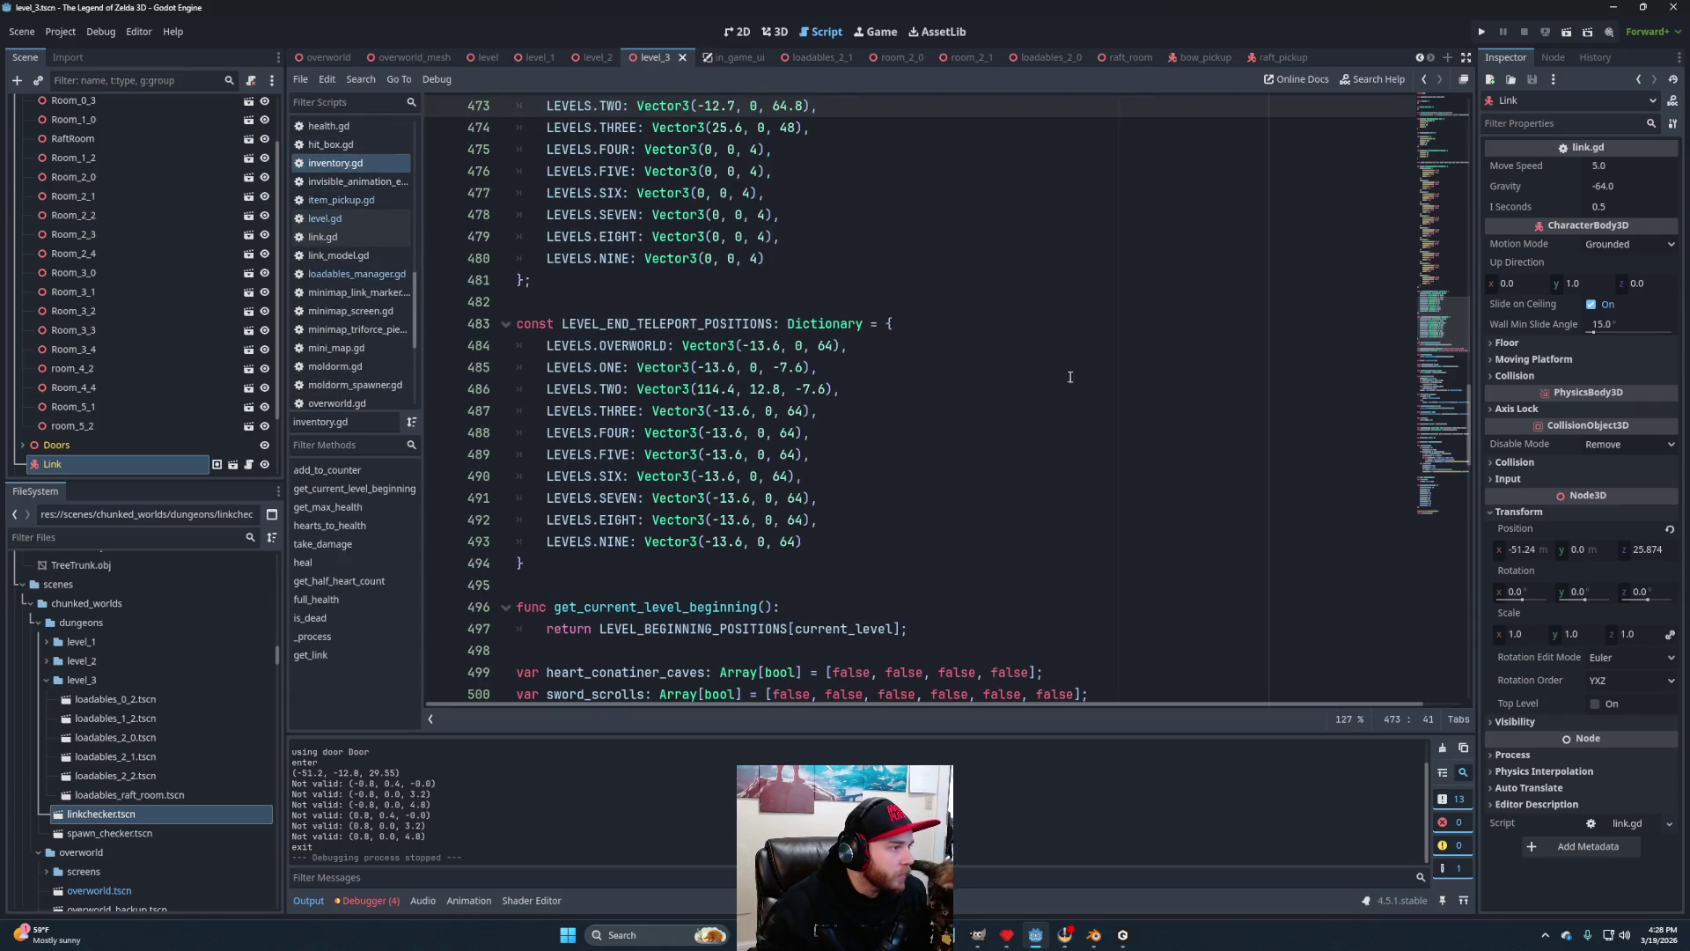
pyautogui.moveTo(1439, 343); pyautogui.dragTo(1411, 91)
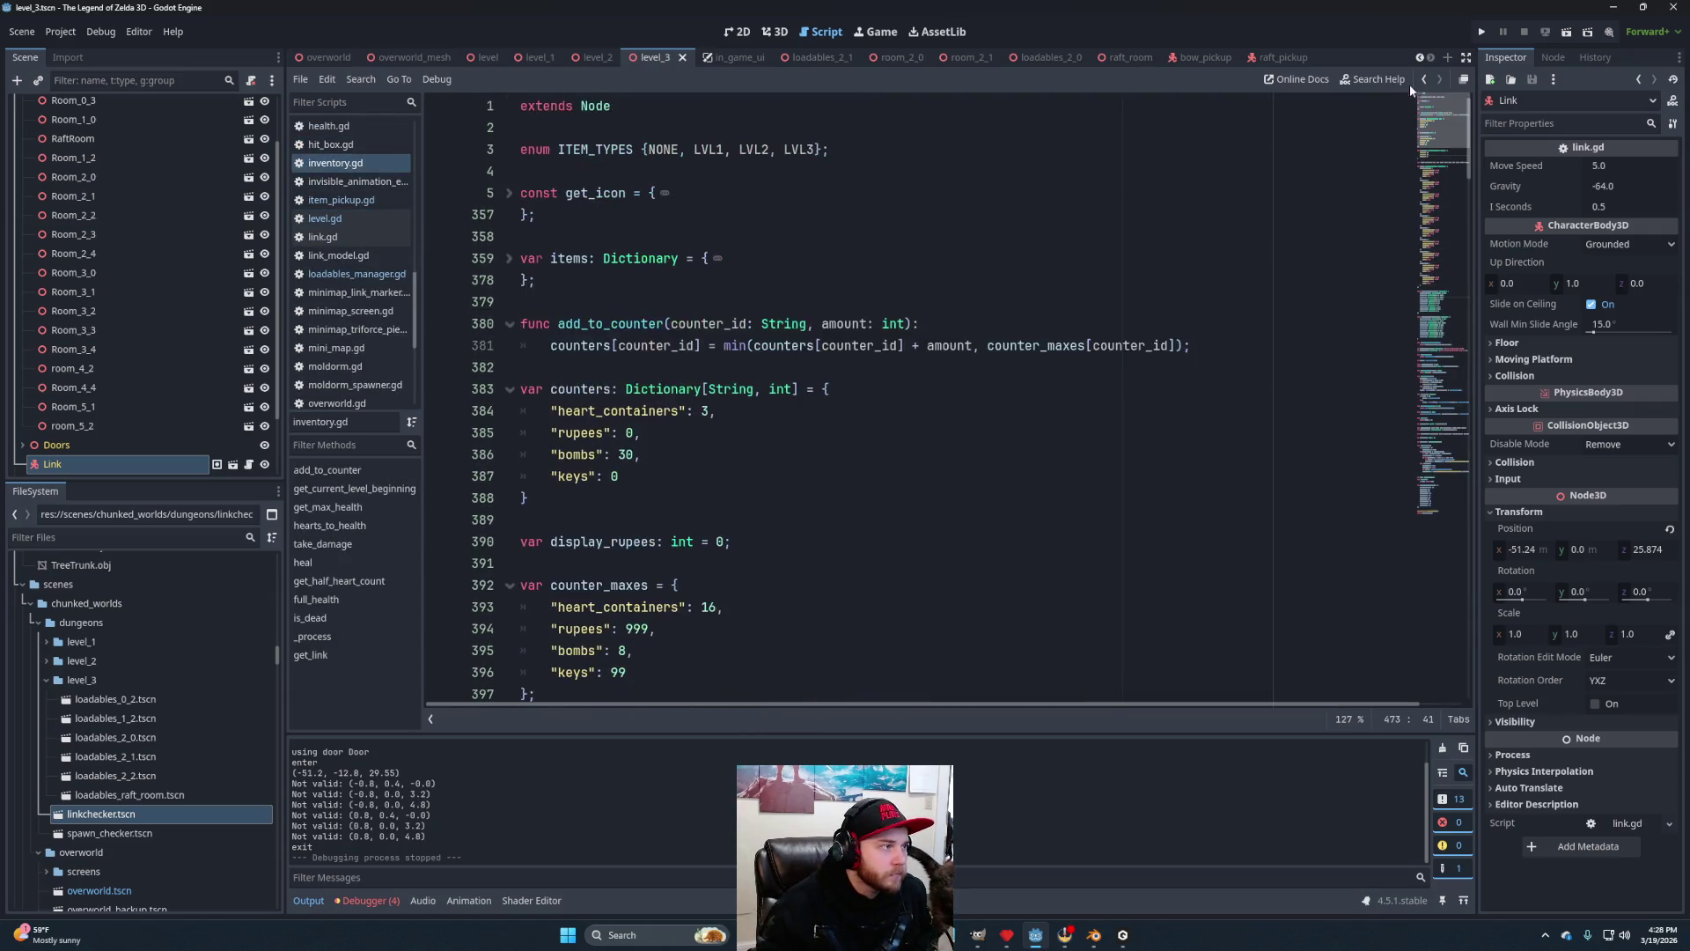
pyautogui.click(510, 261)
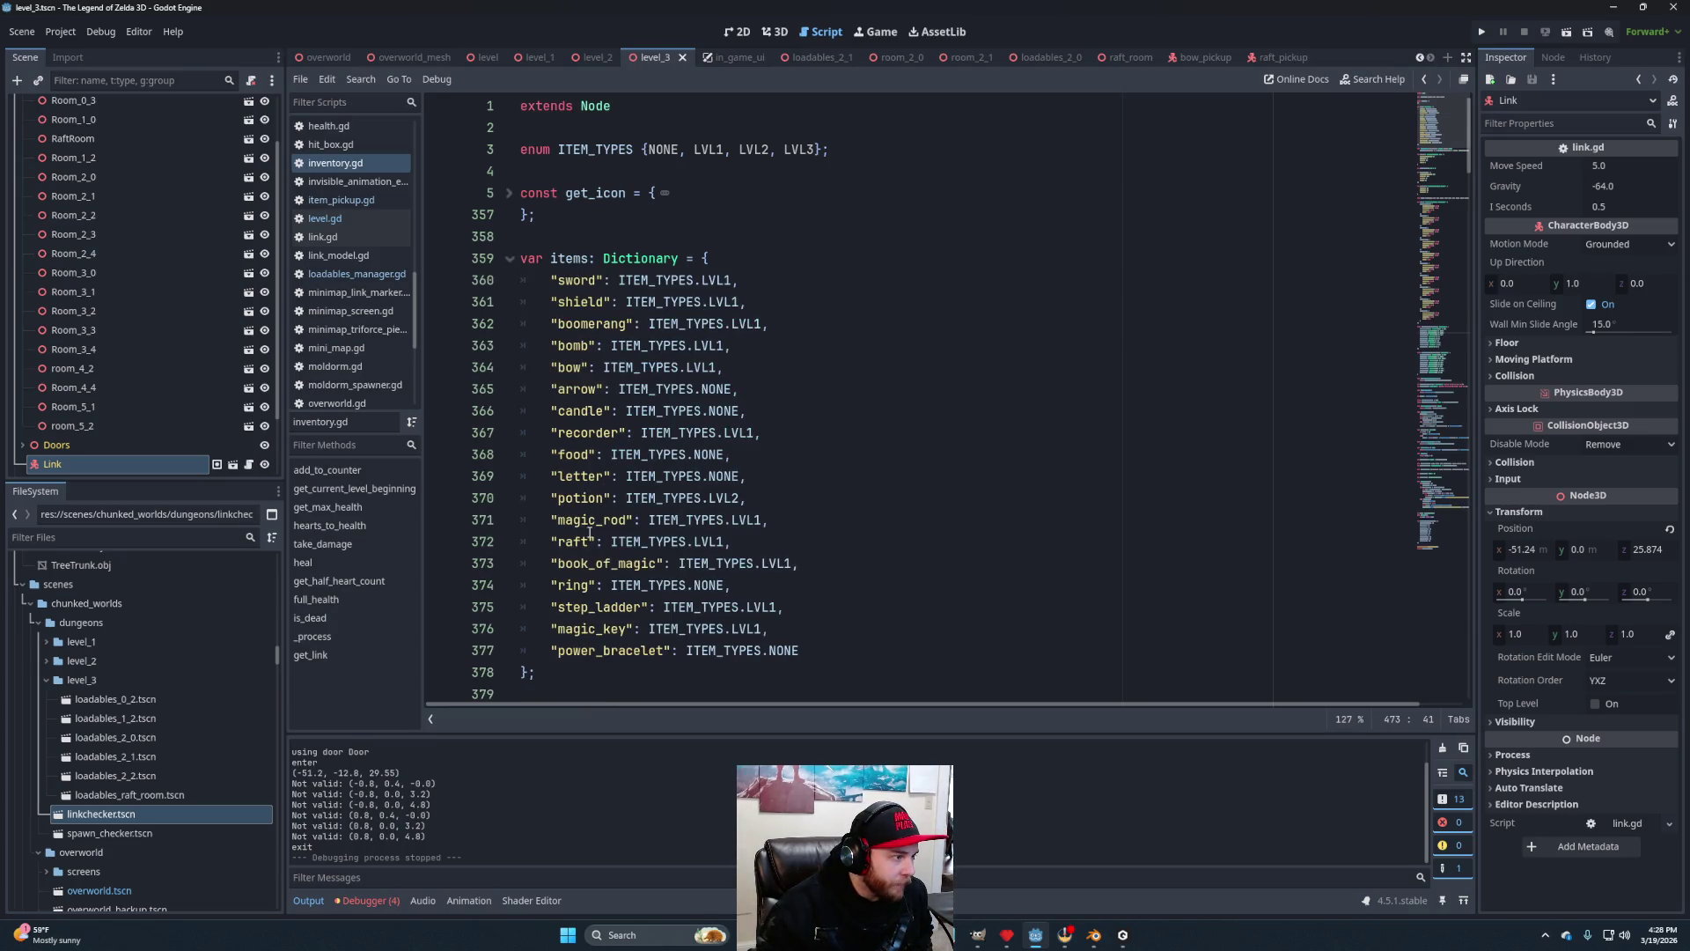
pyautogui.doubleClick(699, 536)
pyautogui.write('NONE')
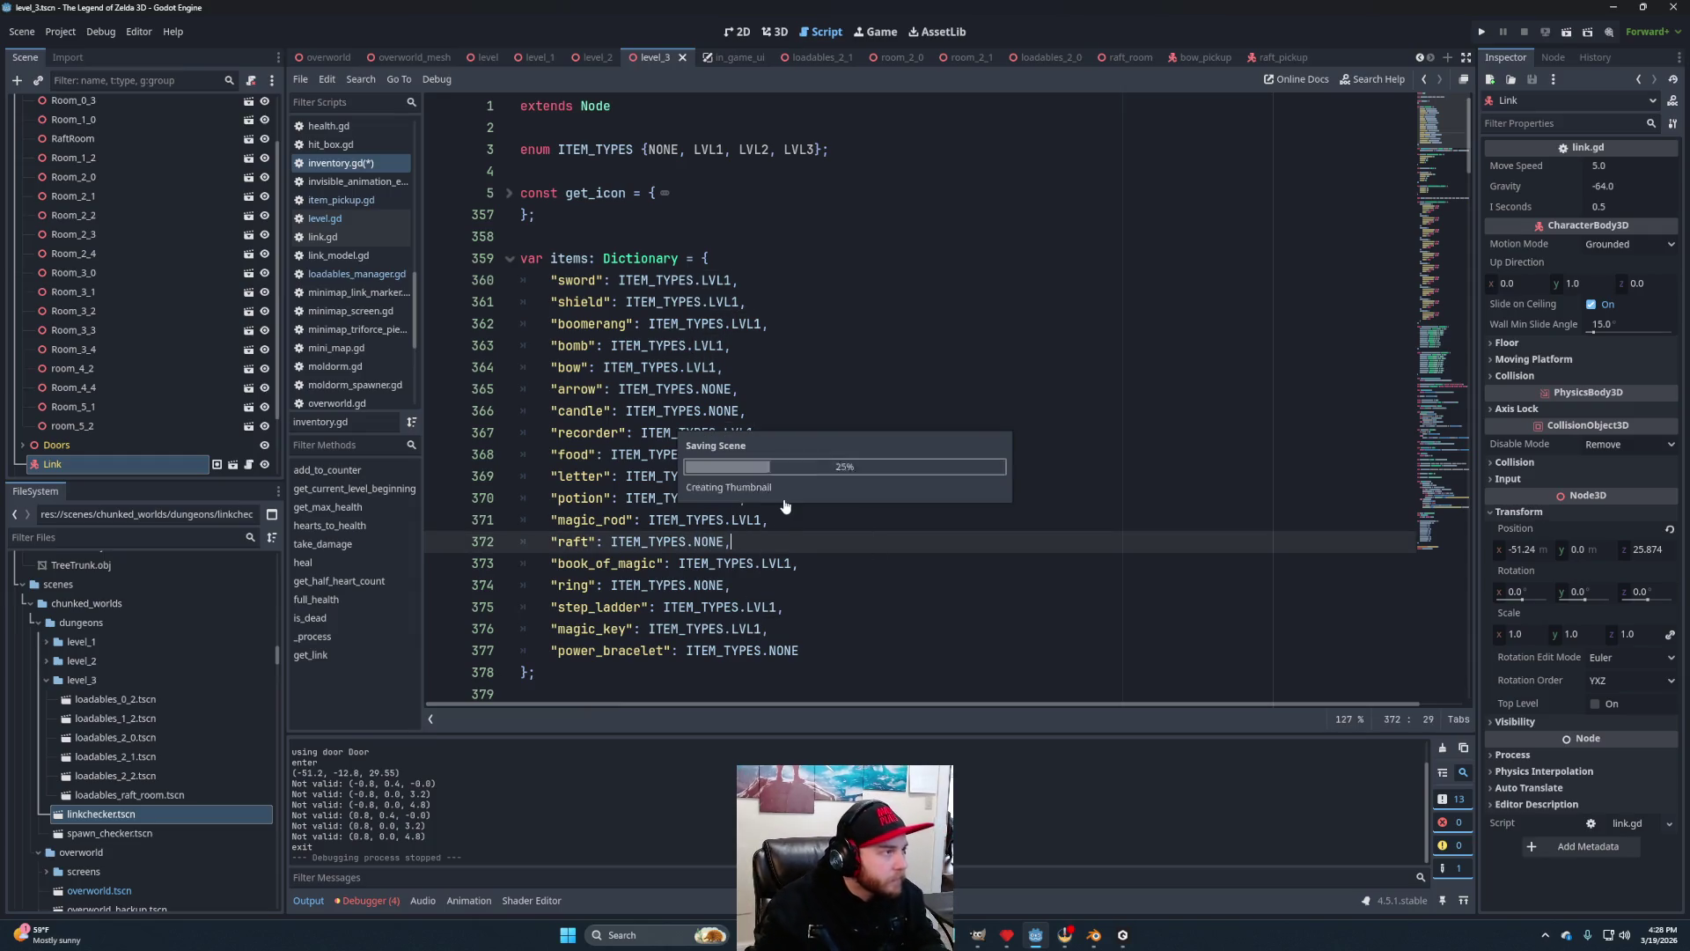
pyautogui.hotkey('ctrl', 's')
pyautogui.click(510, 193)
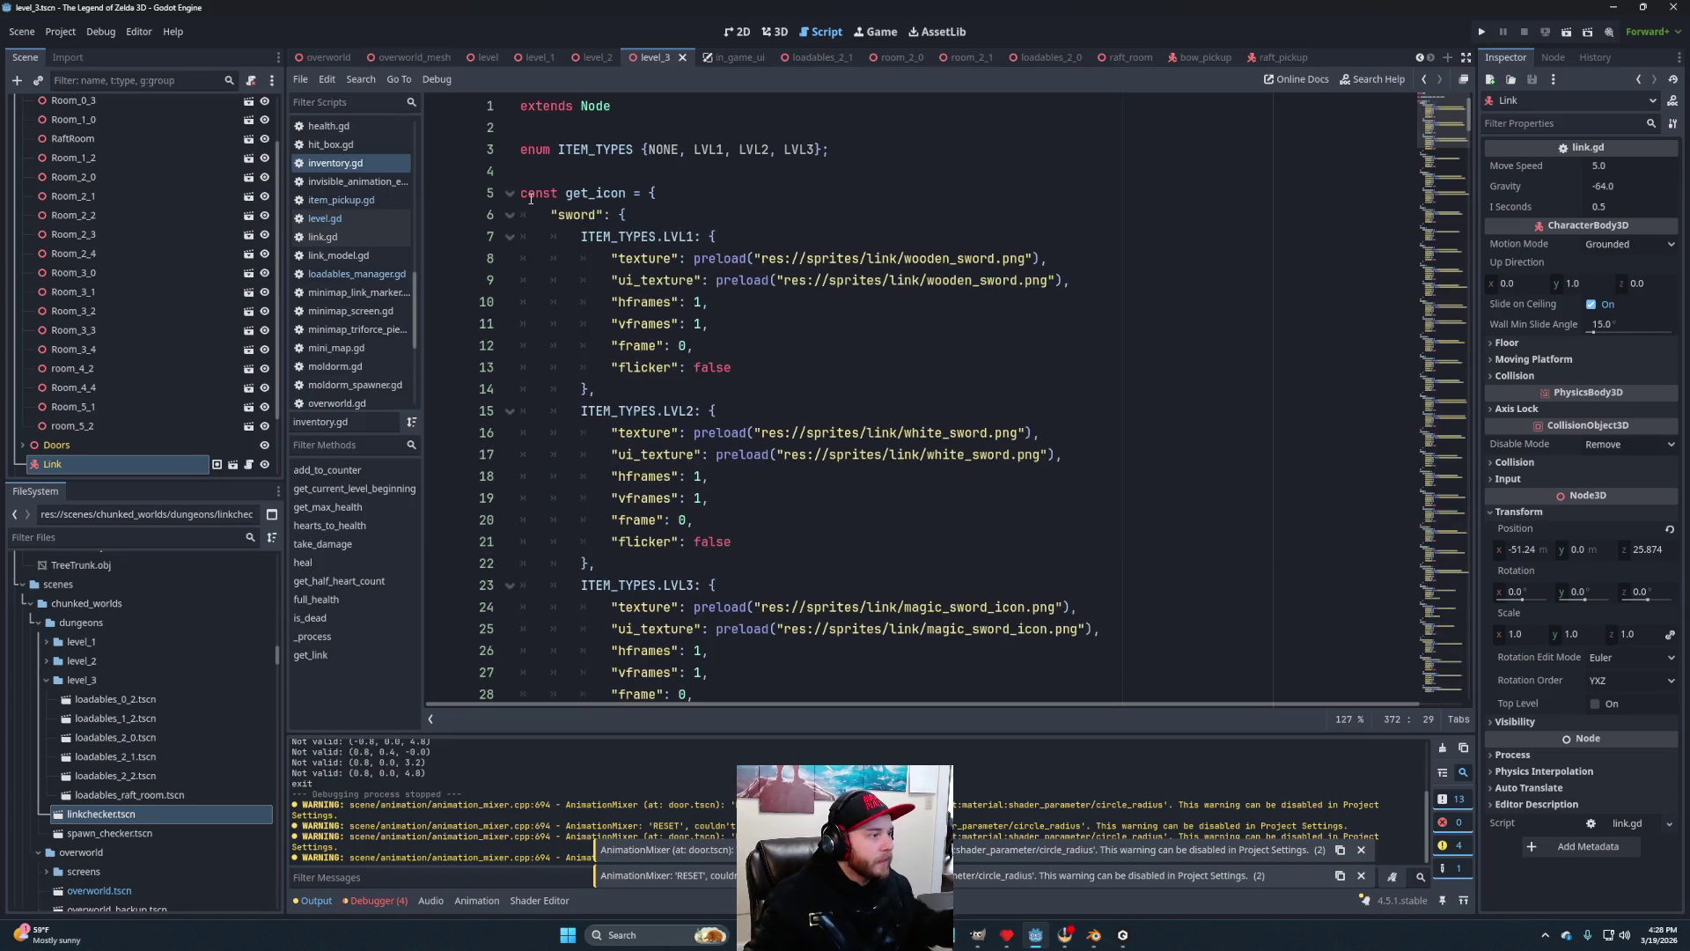
# Change the raft texture path from lion_key to sprites/ui/raft_icon.
pyautogui.moveTo(1440, 150); pyautogui.dragTo(1431, 313)
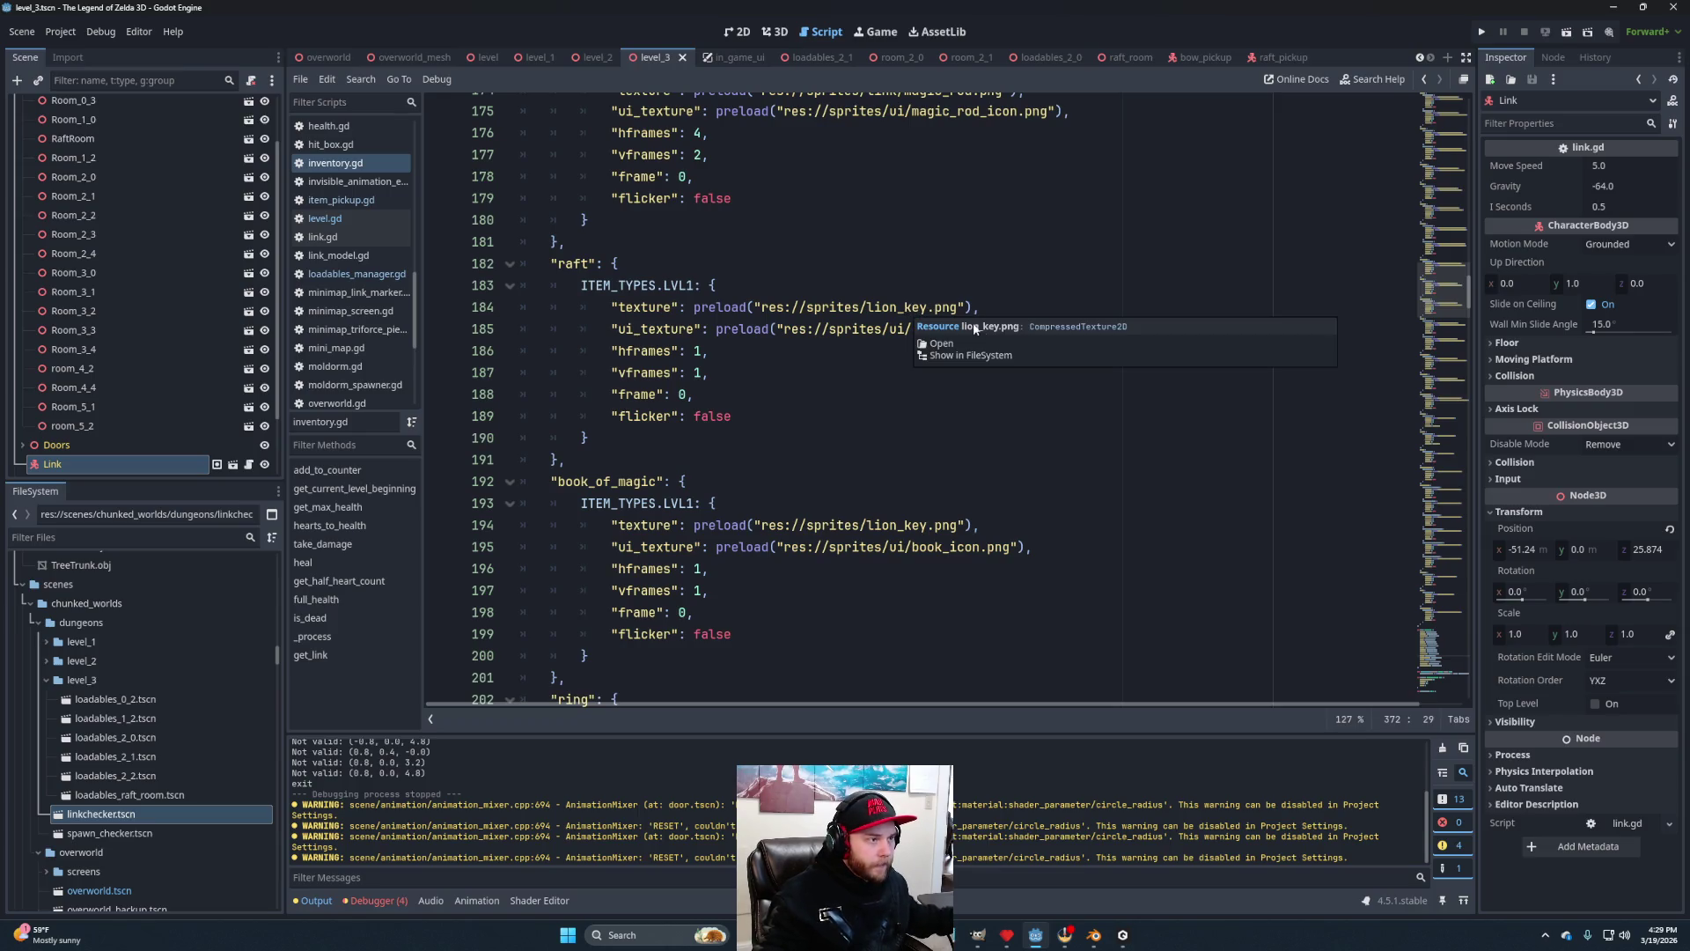
pyautogui.click(866, 308)
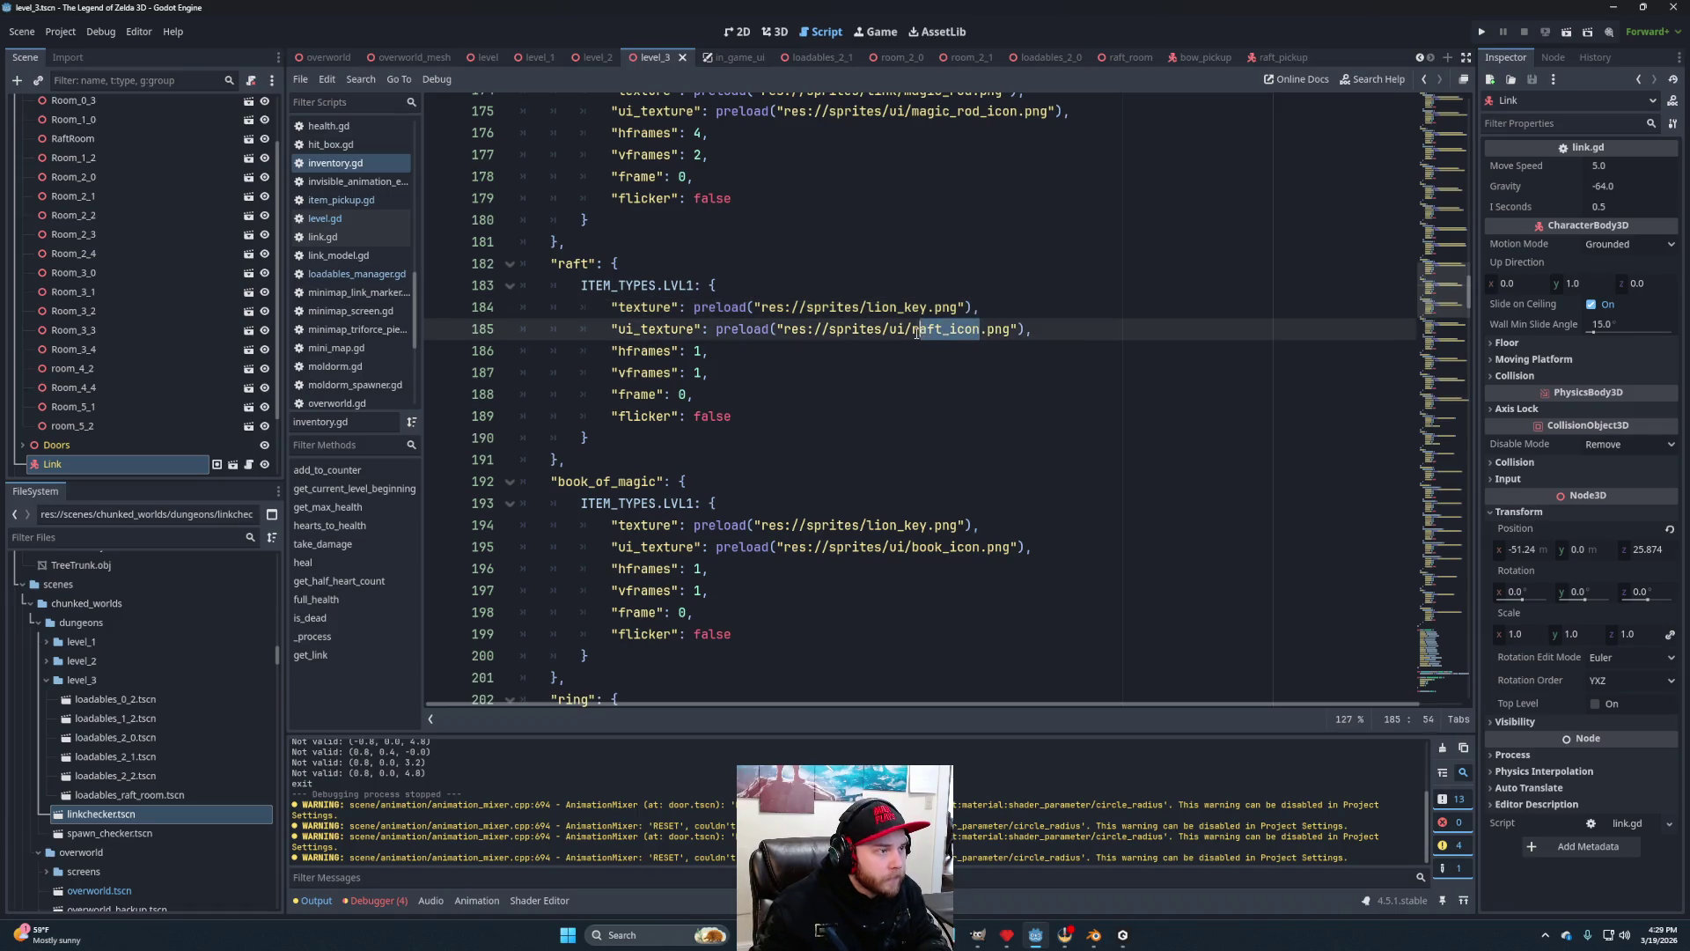
pyautogui.click(908, 307)
pyautogui.doubleClick(908, 306)
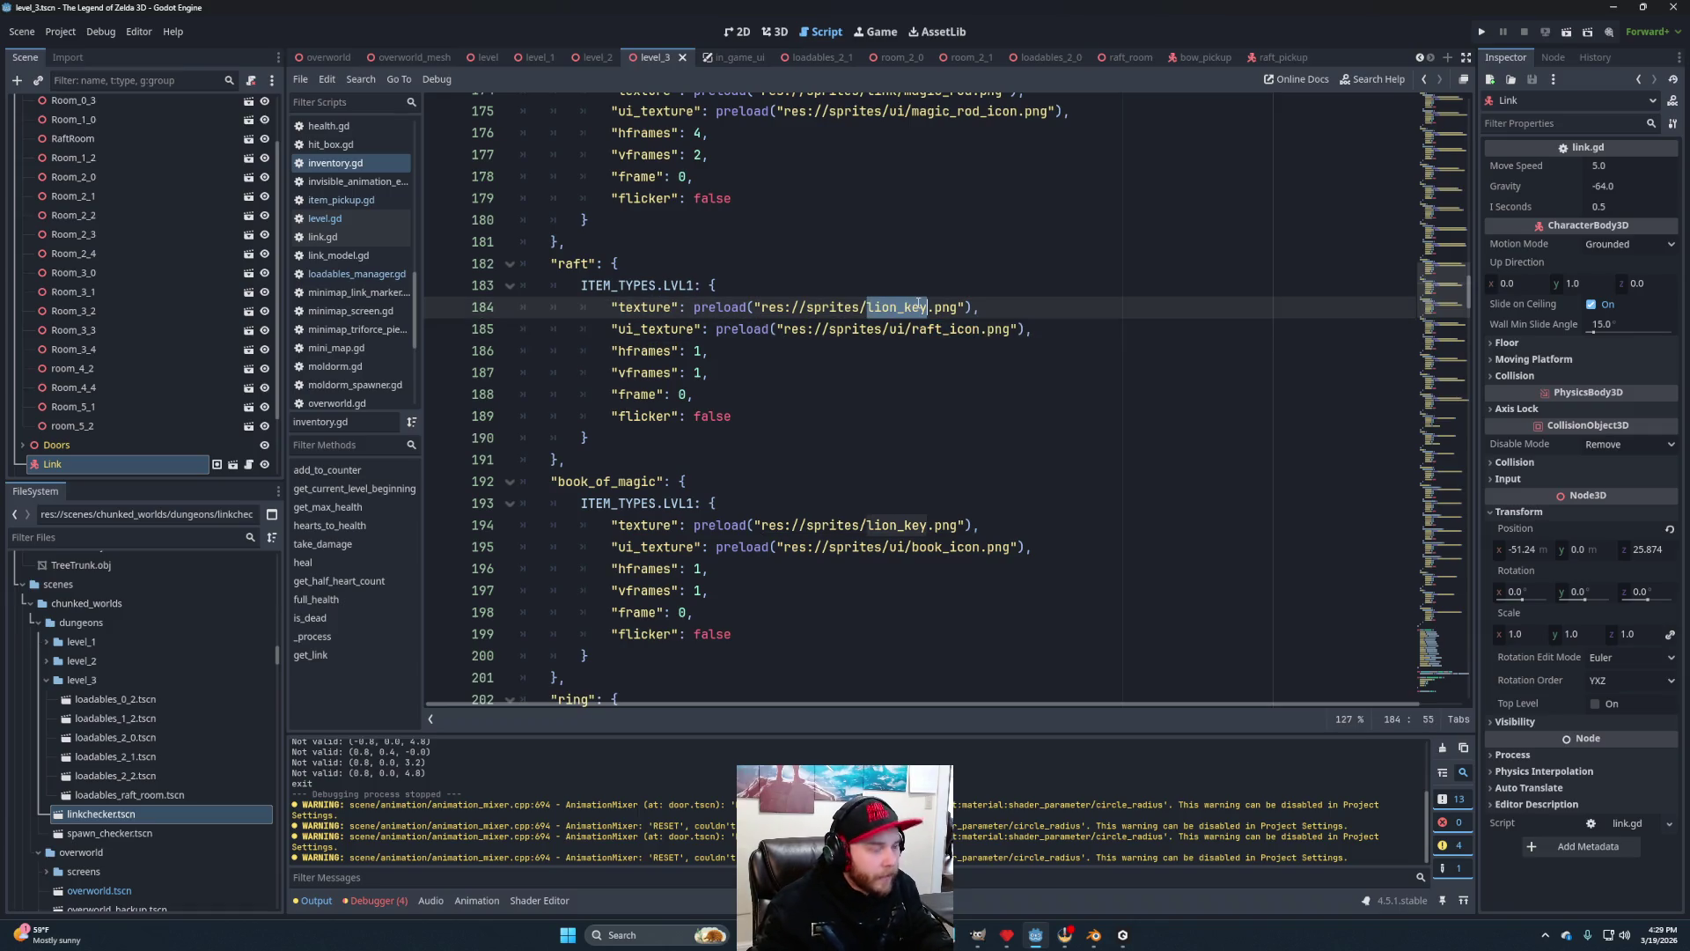
pyautogui.write('raft_icon')
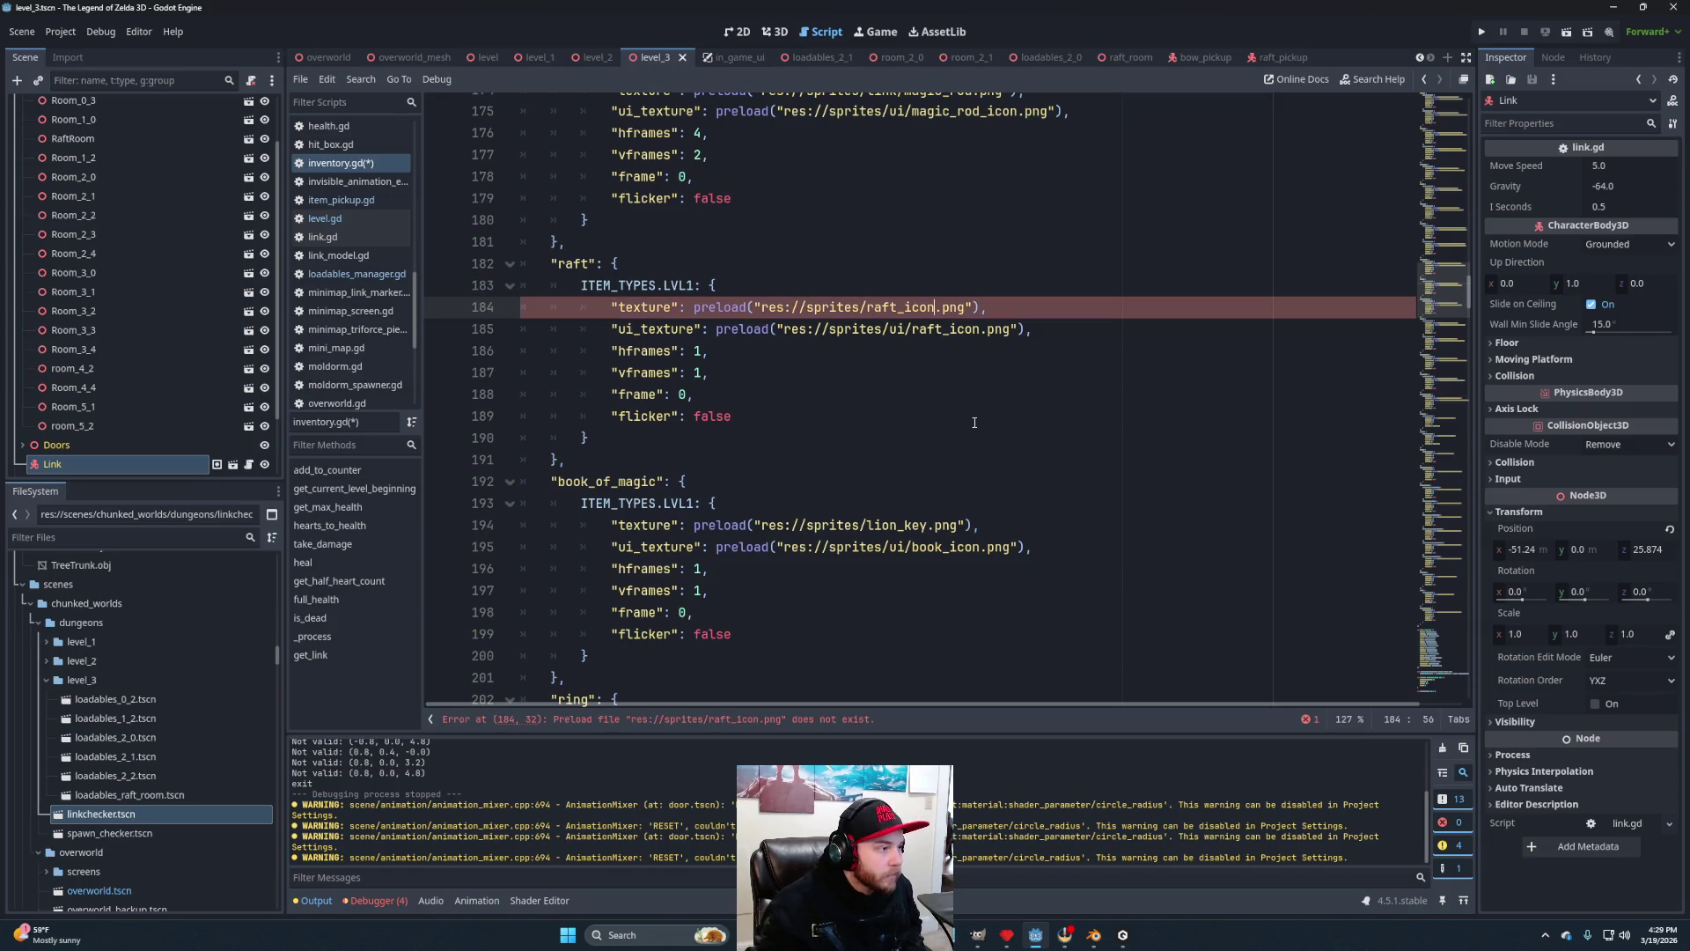
pyautogui.click(1048, 371)
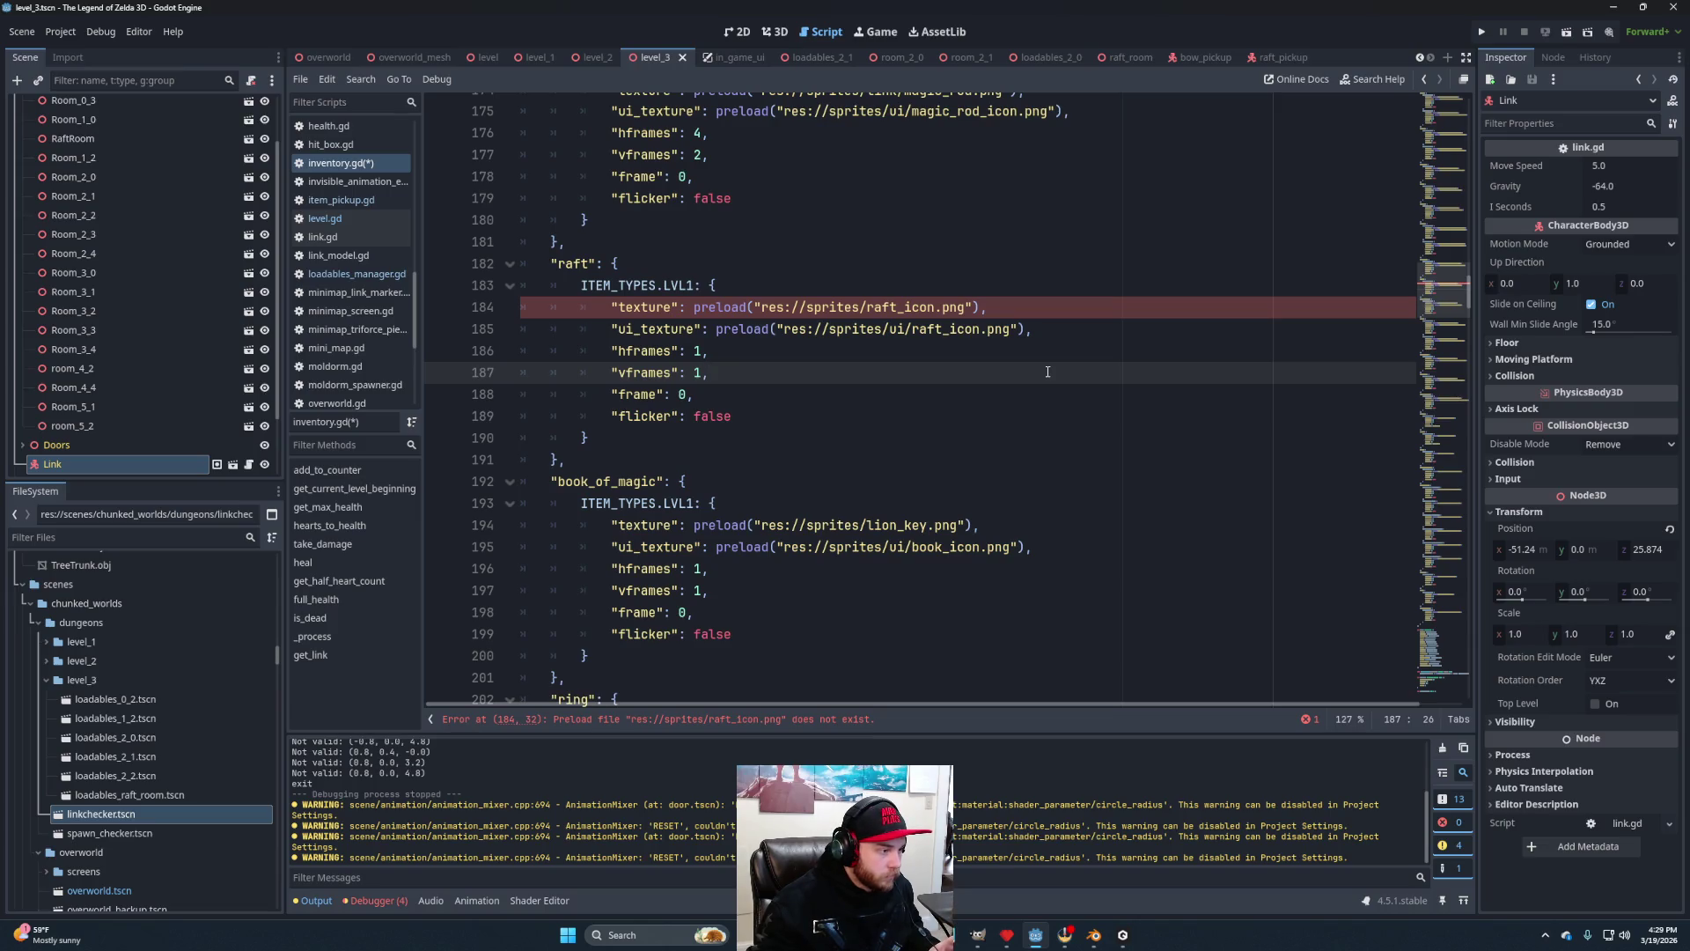
pyautogui.click(863, 308)
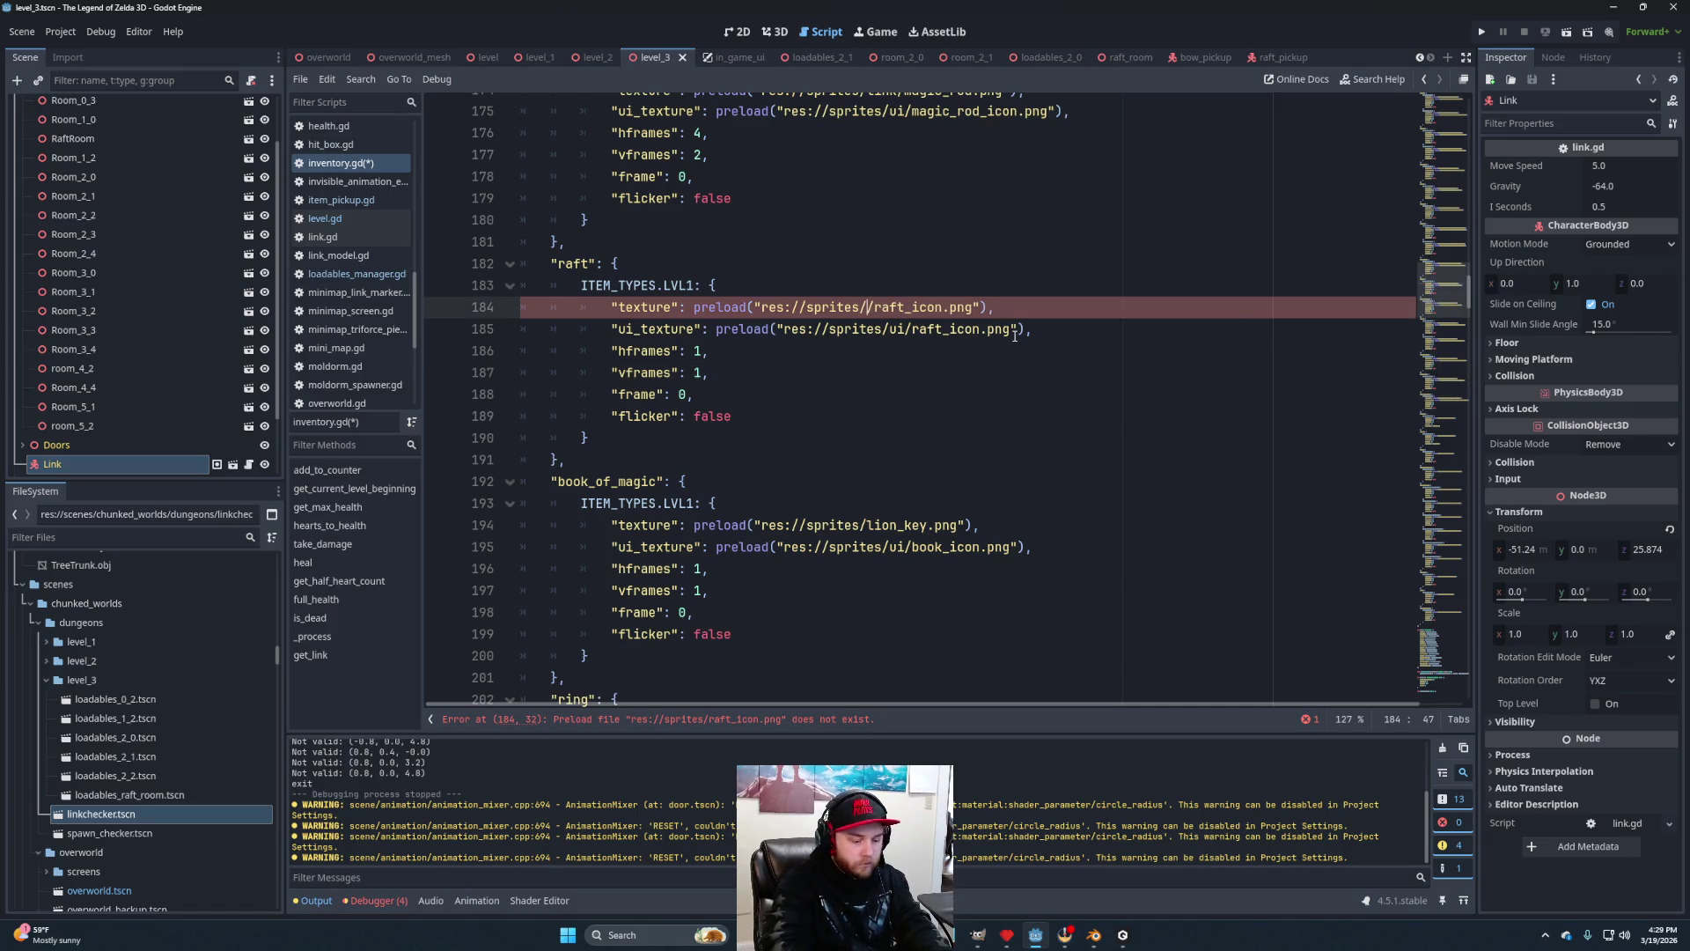
pyautogui.write('/ui')
pyautogui.click(1037, 304)
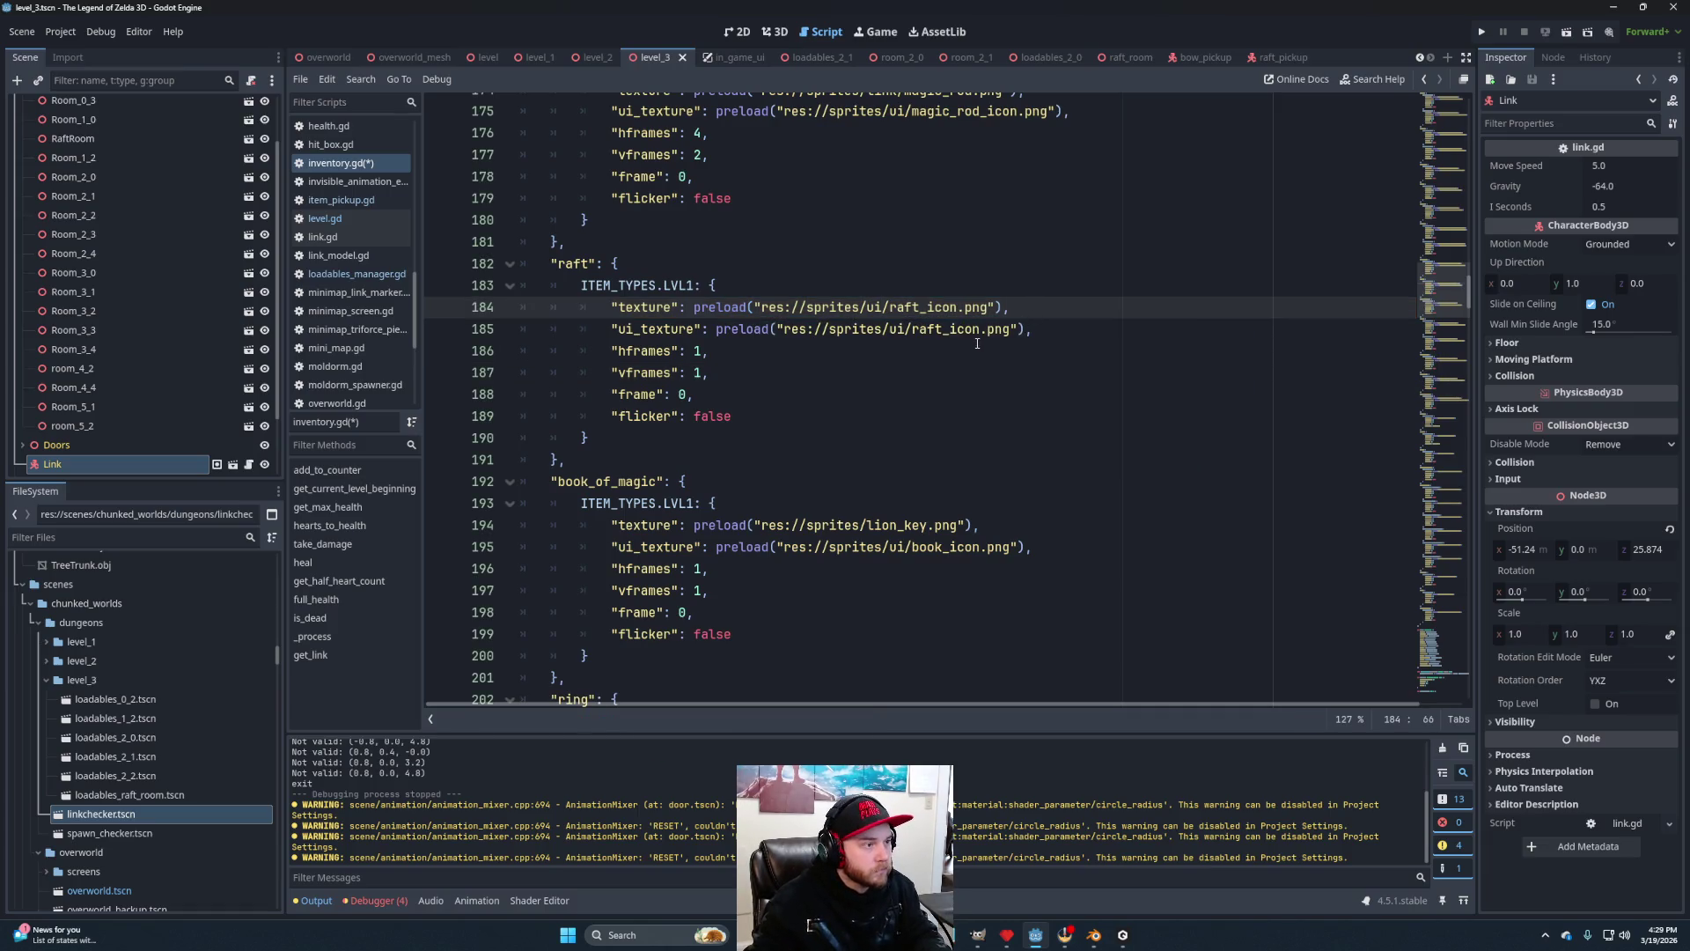
# Replace lion_key in book_of_magic's texture with ui/book_icon and save inventory.gd.
pyautogui.moveTo(984, 552); pyautogui.dragTo(889, 550)
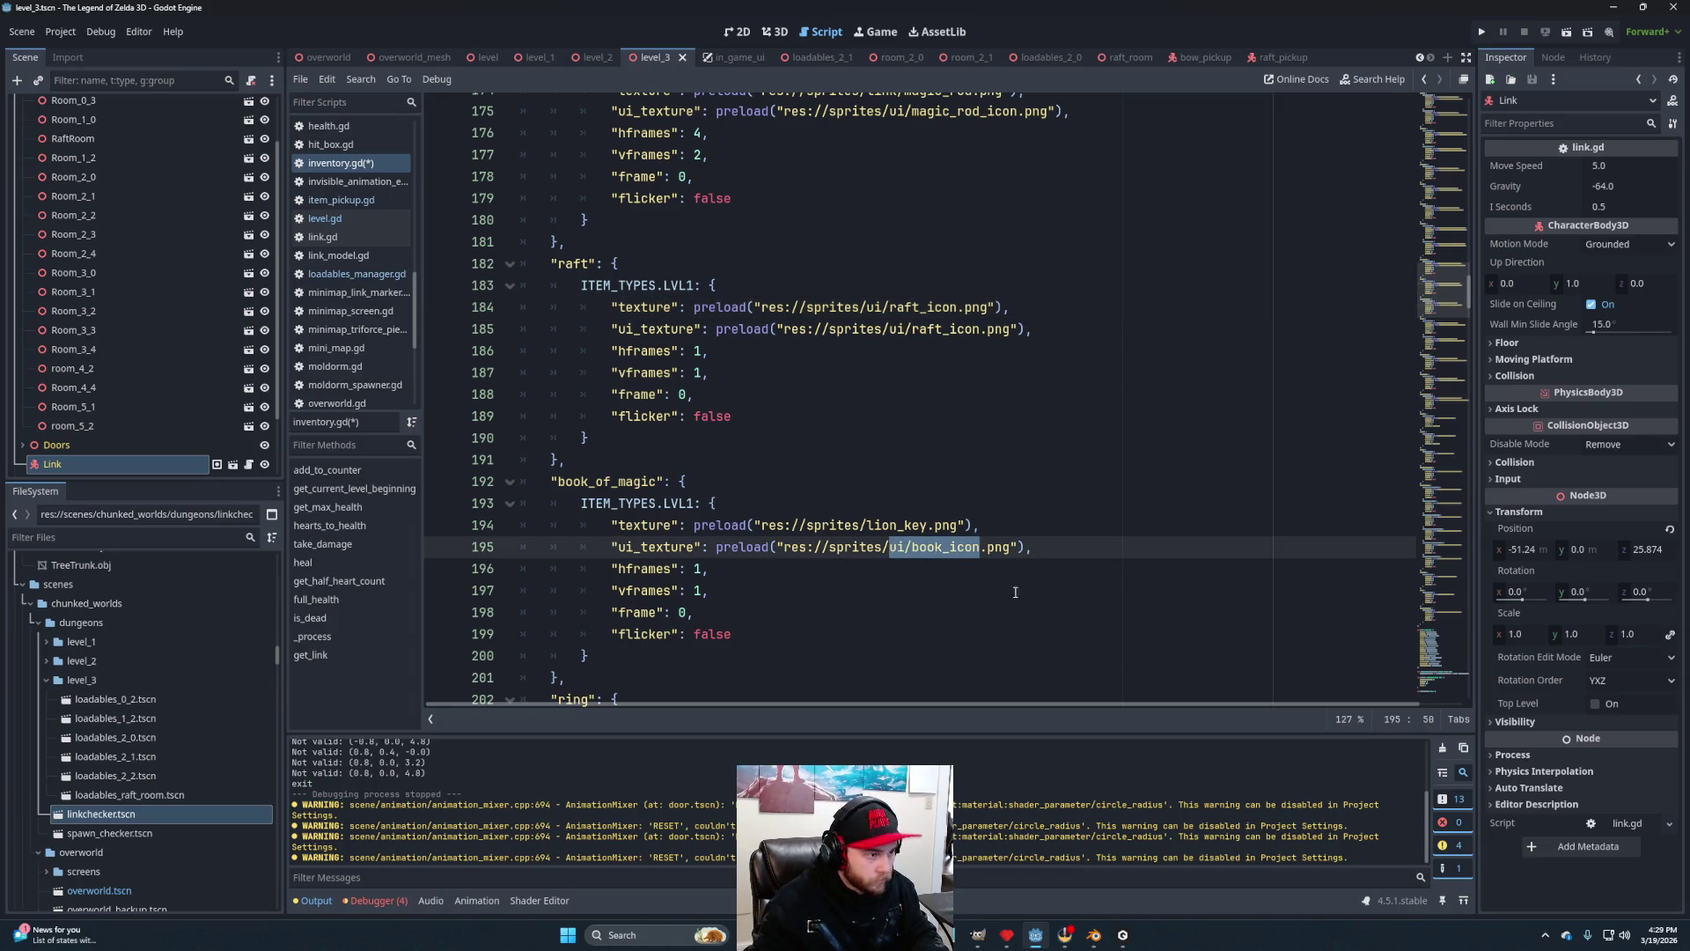
pyautogui.hotkey('ctrl', 'c')
pyautogui.doubleClick(924, 524)
pyautogui.hotkey('ctrl', 'v')
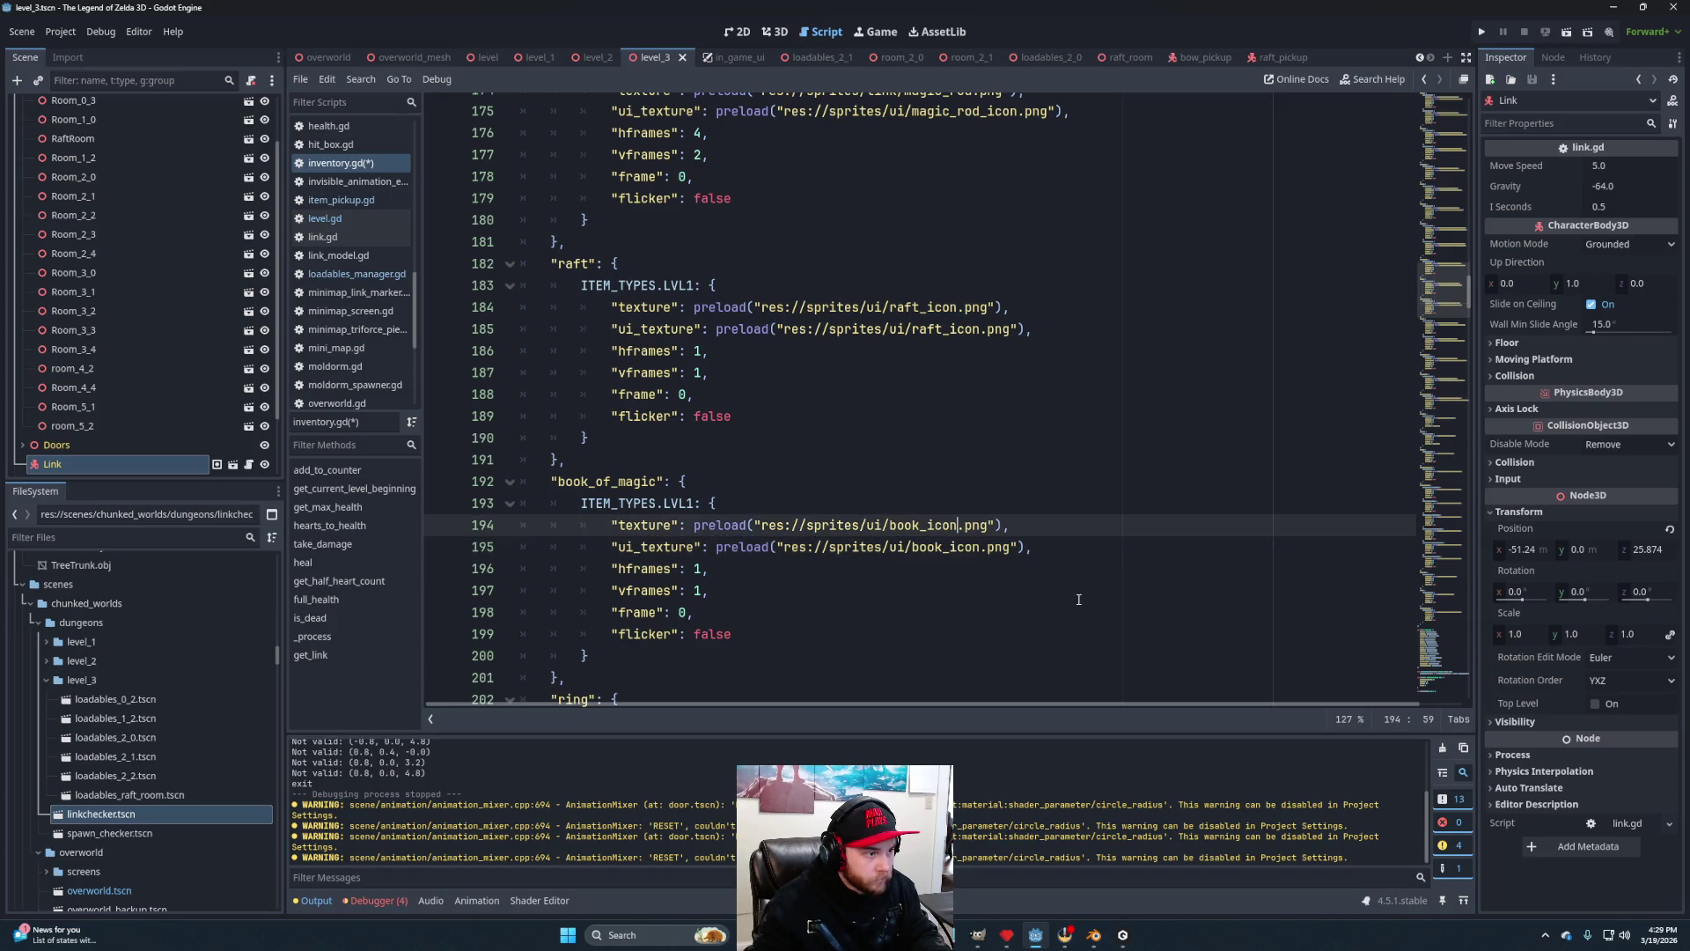
pyautogui.scroll(-4, 1106, 543)
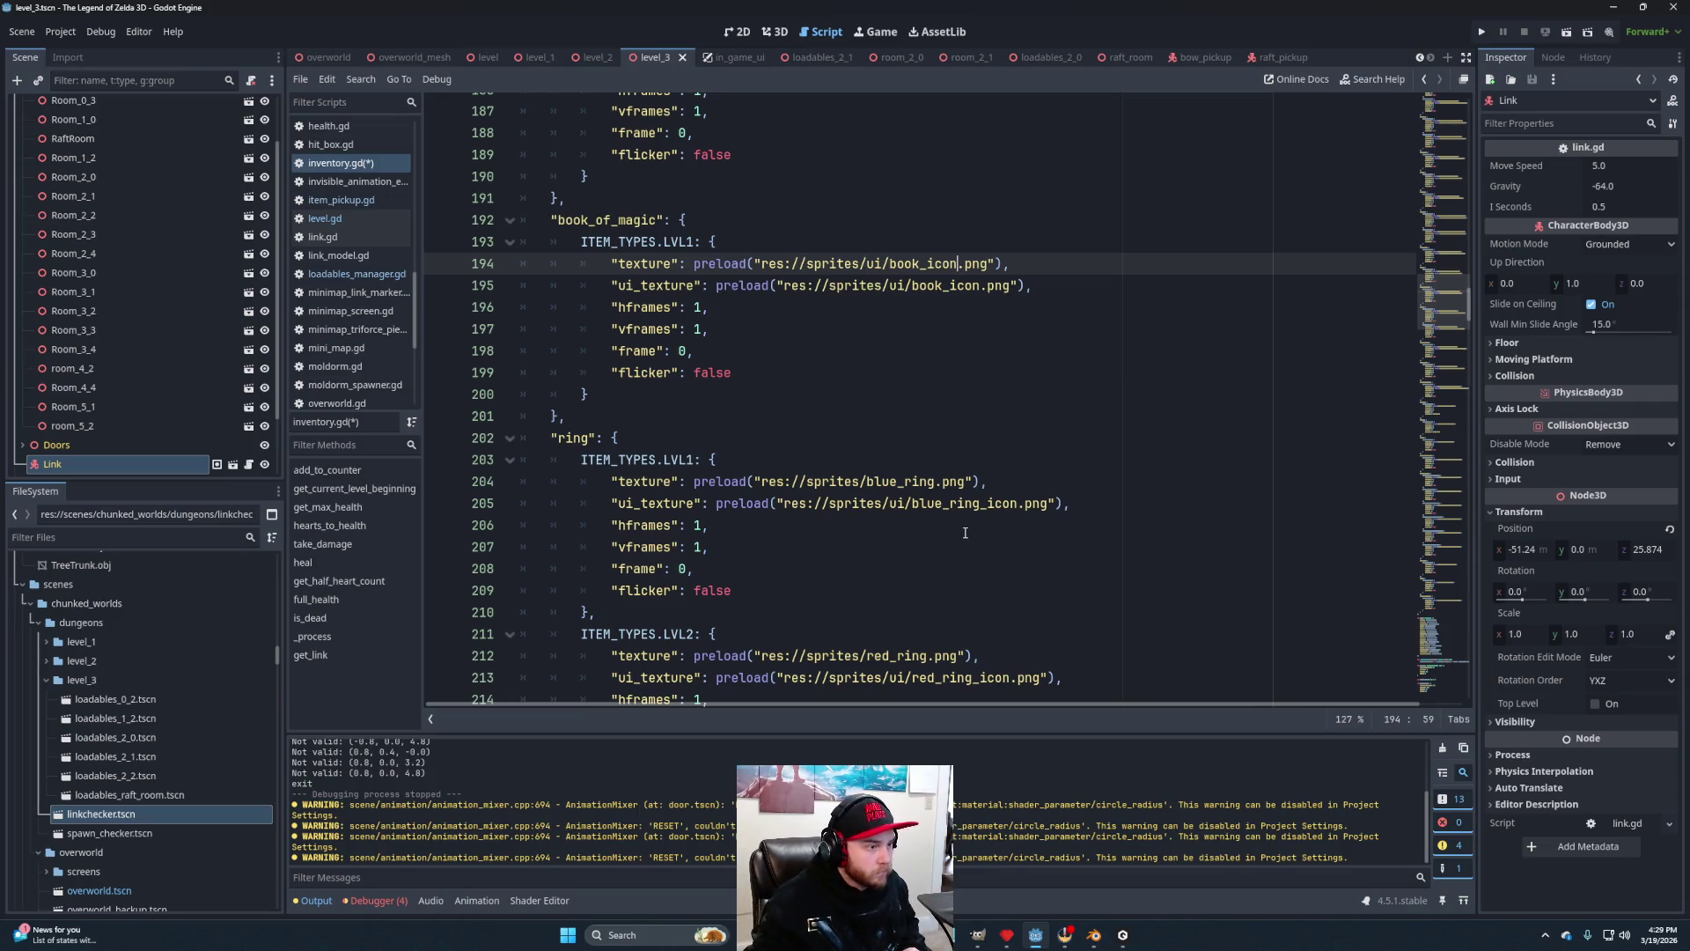
pyautogui.press('End')
pyautogui.scroll(6, 1144, 558)
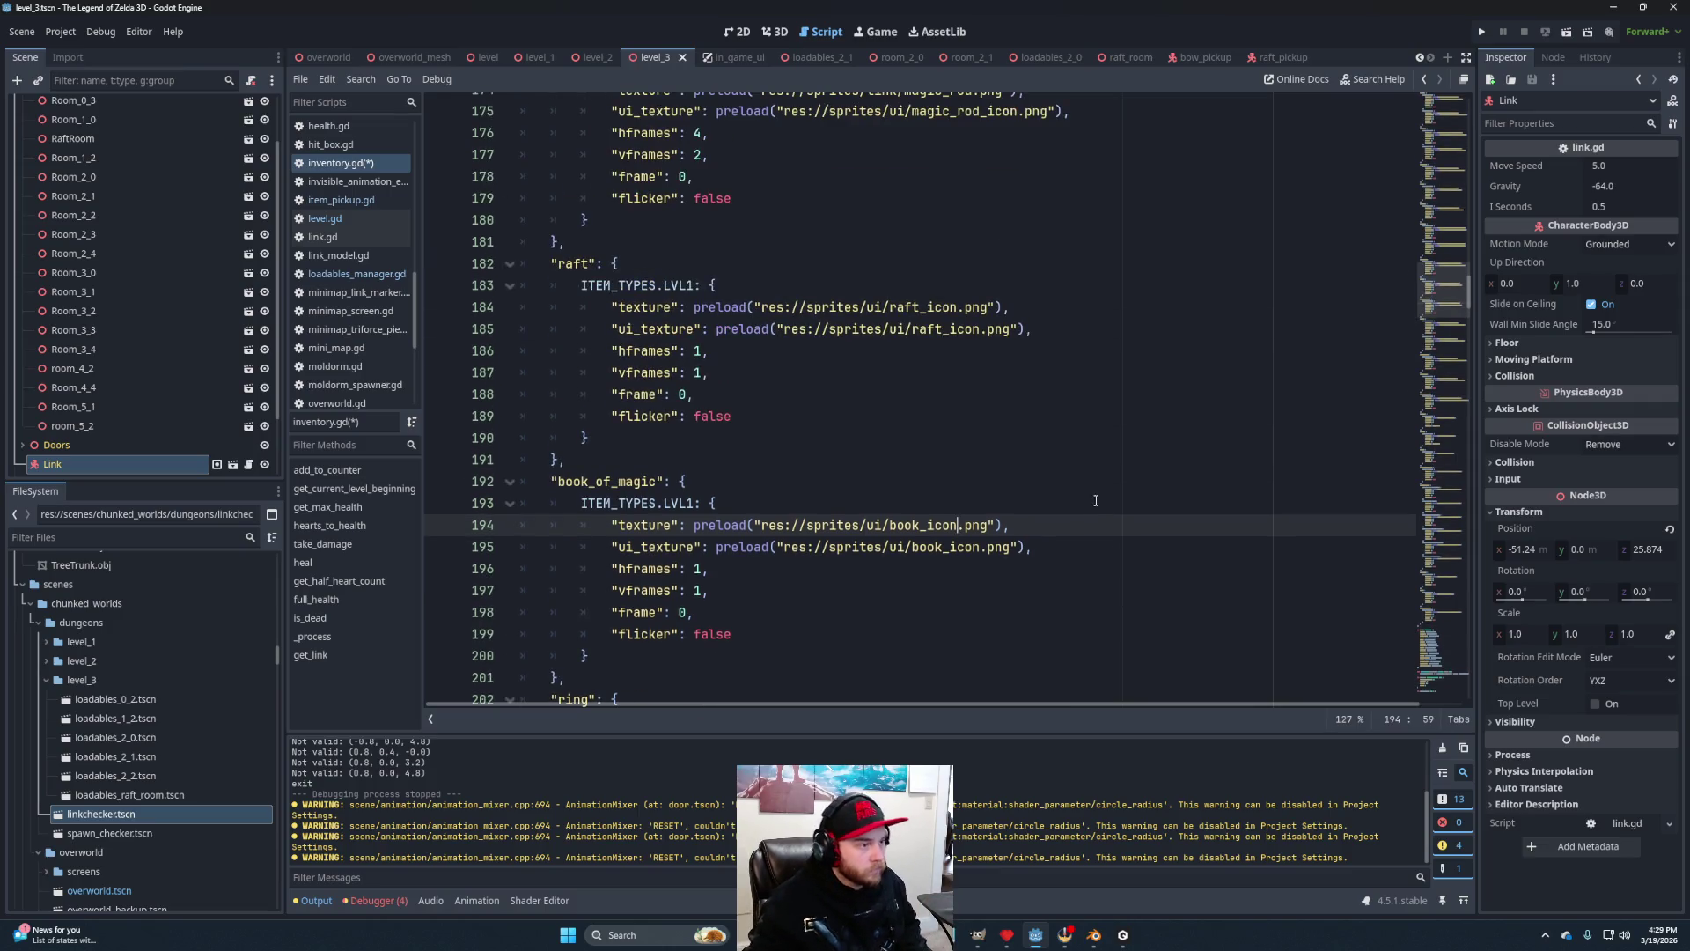
pyautogui.click(1042, 511)
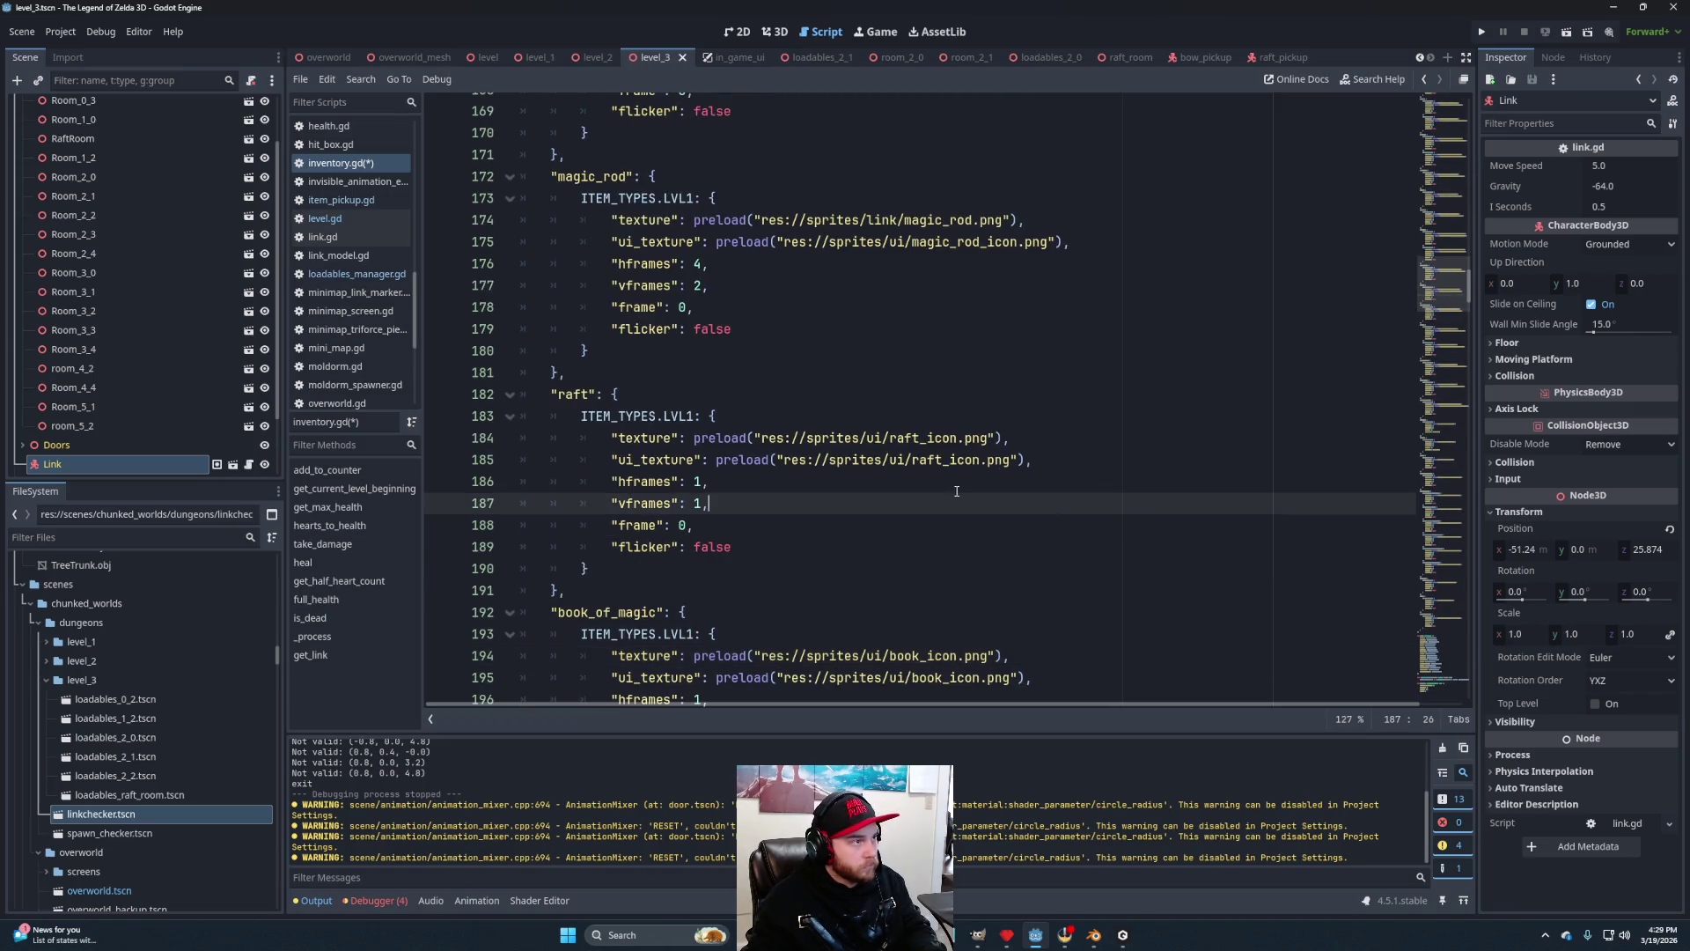
pyautogui.hotkey('ctrl', 's')
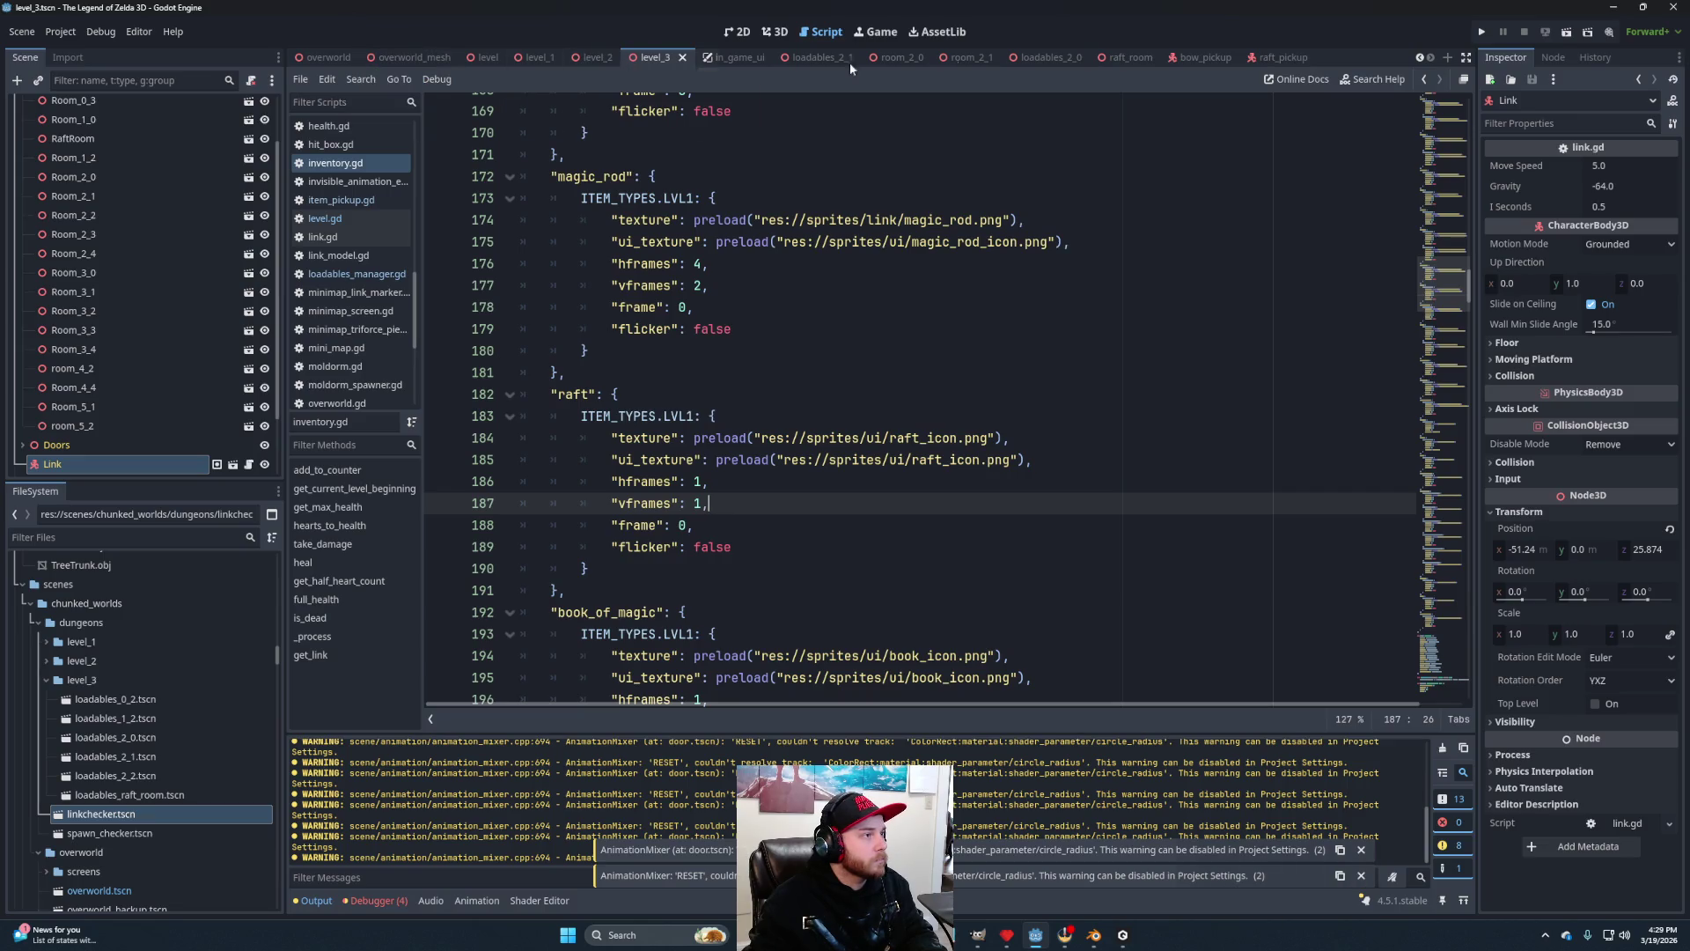
pyautogui.click(1569, 32)
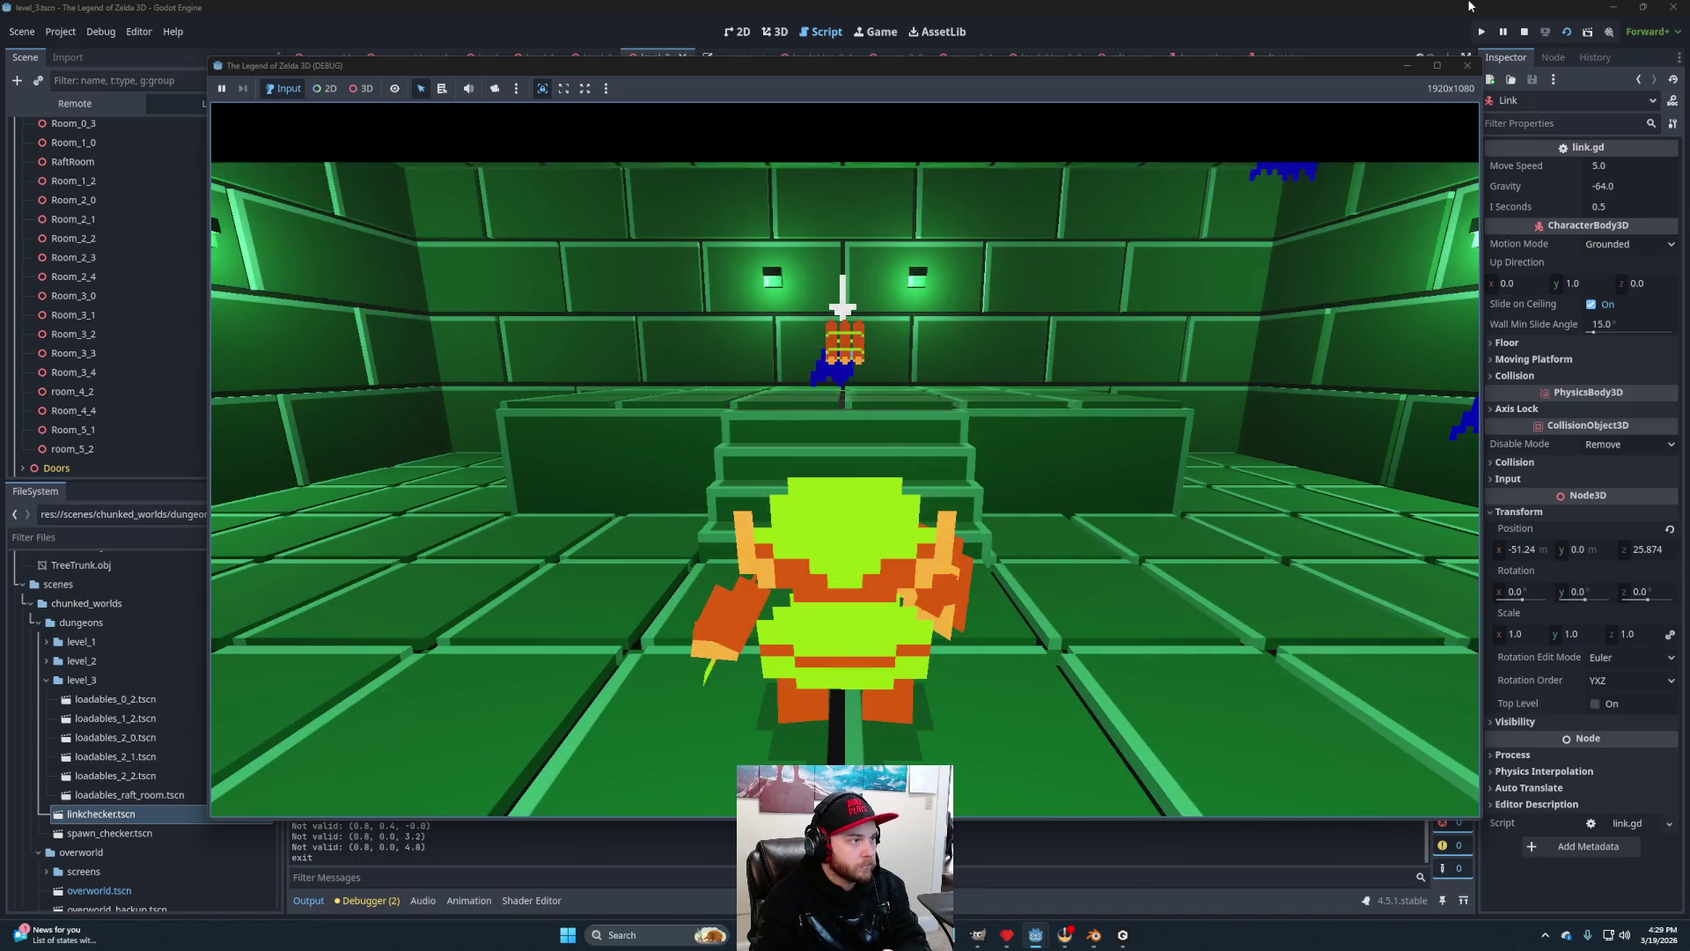
pyautogui.press('Return')
pyautogui.press('Return')
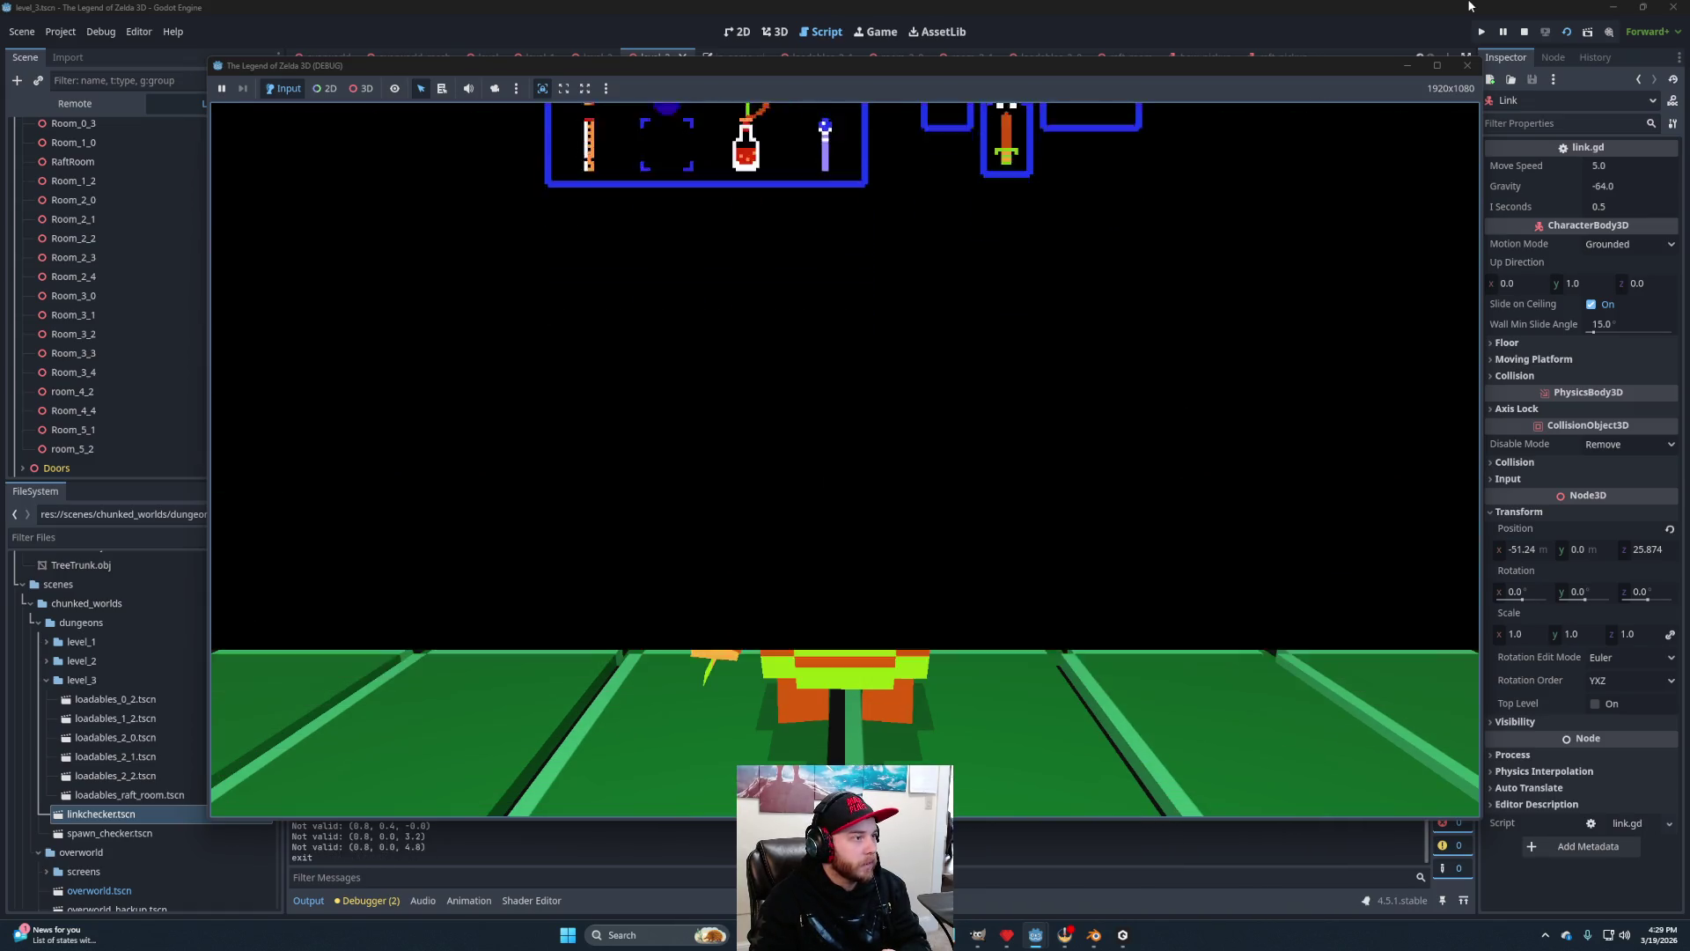
pyautogui.press('Left')
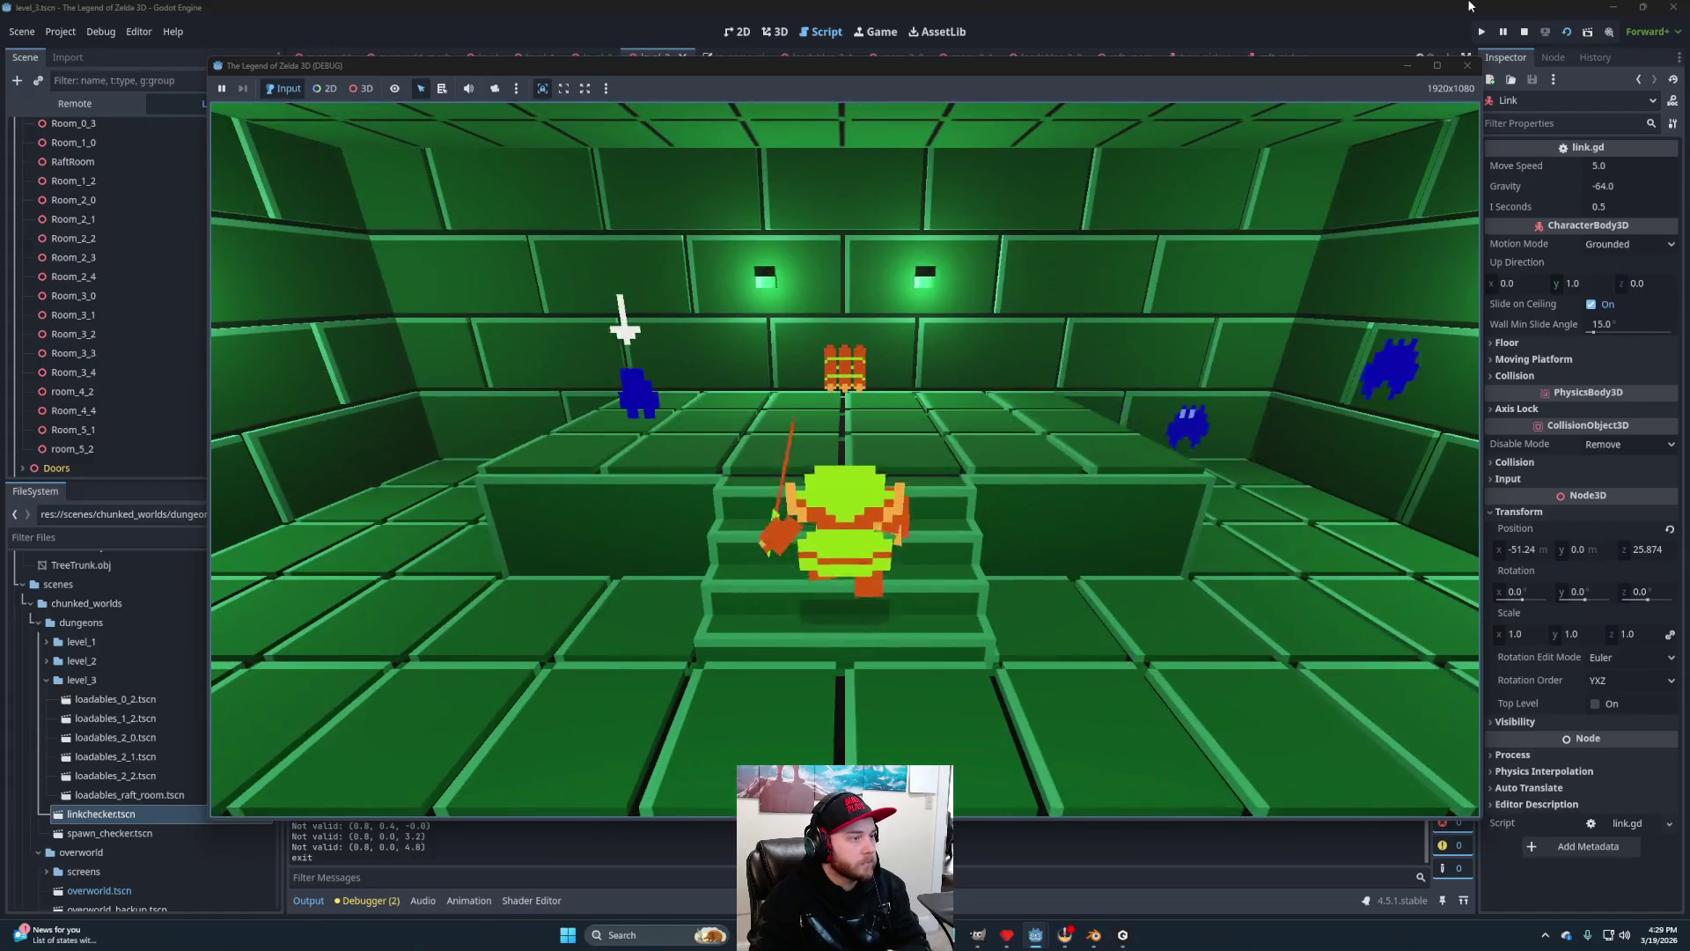
pyautogui.press('Left')
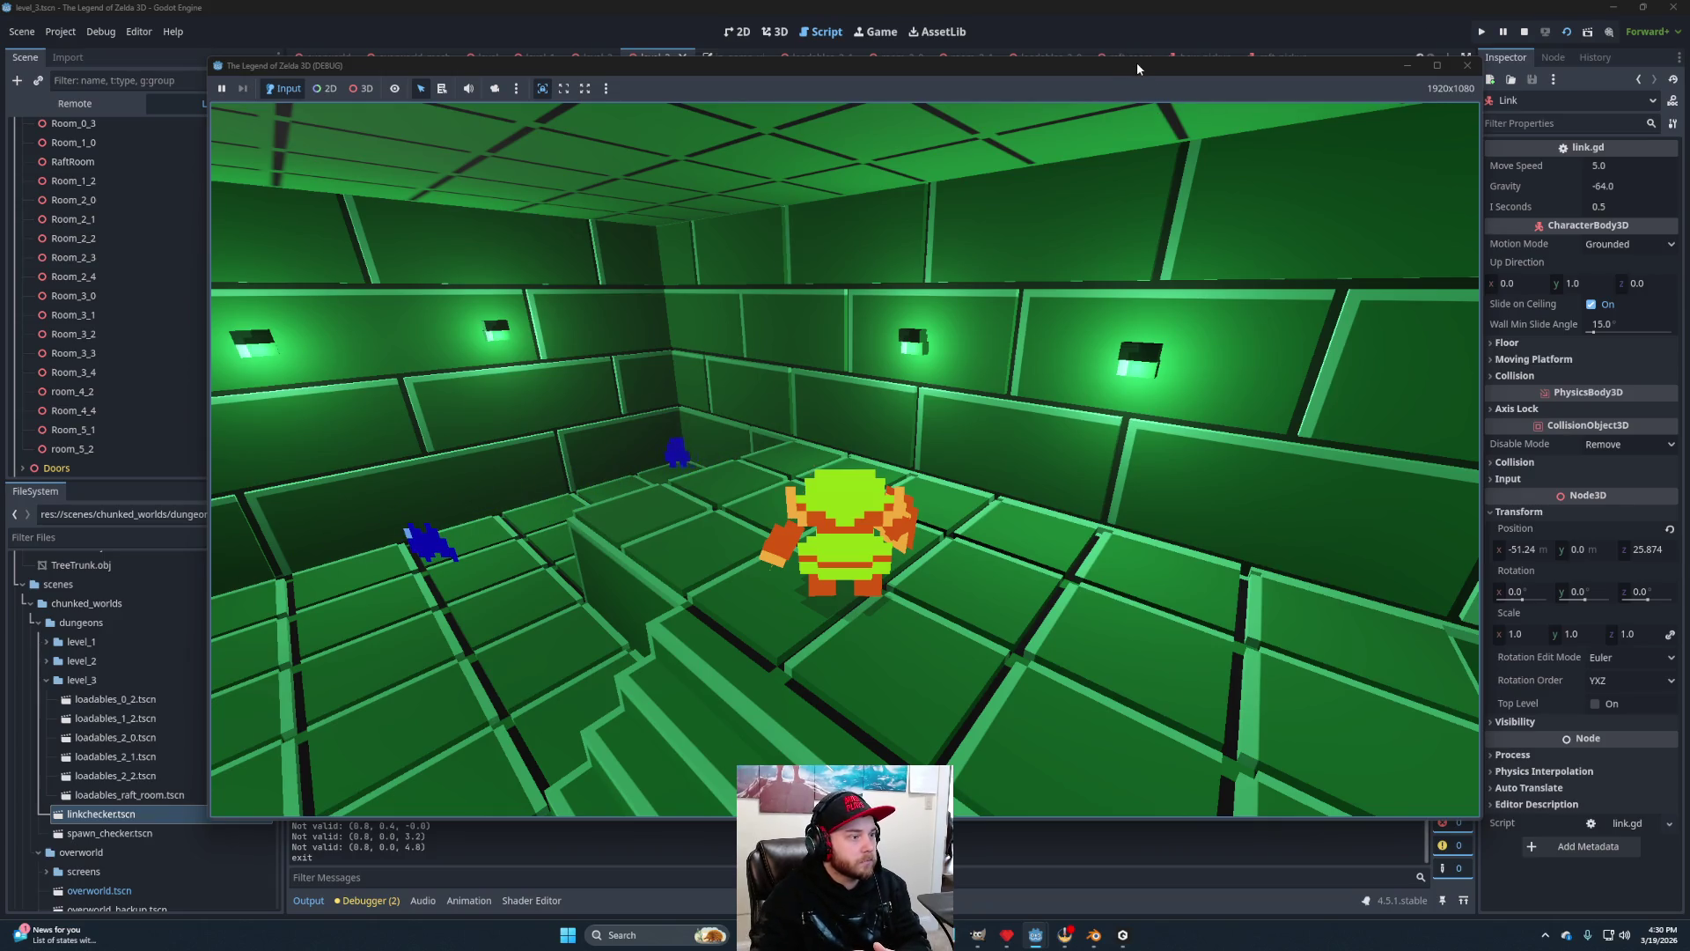
pyautogui.press('Return')
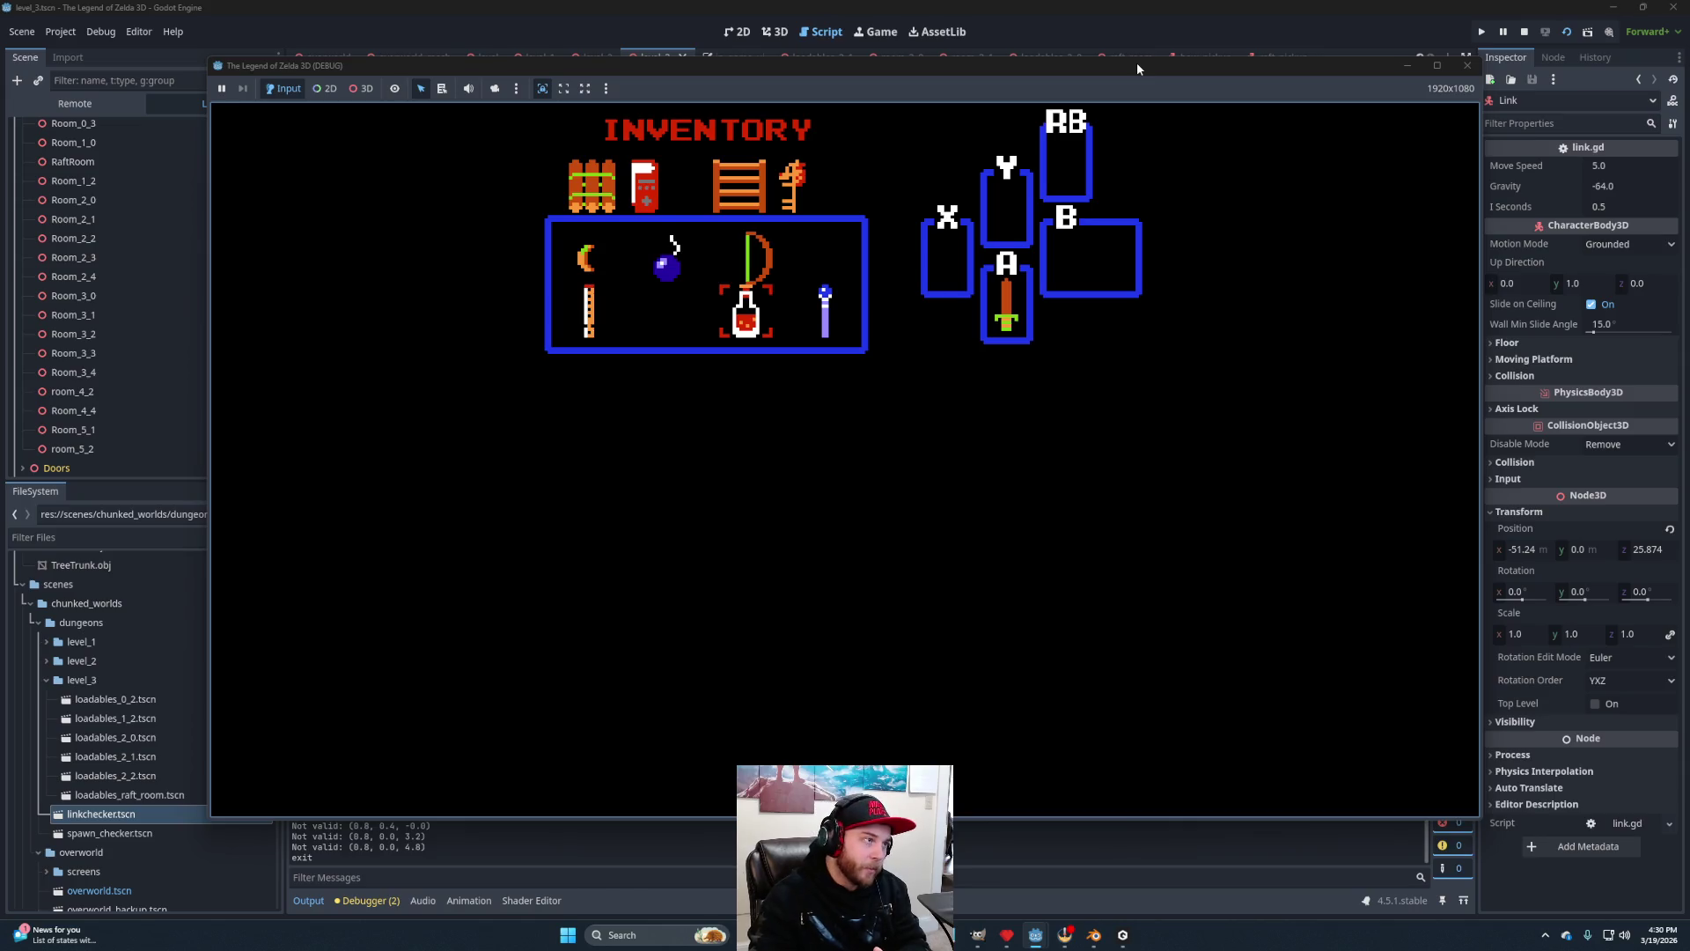
pyautogui.press('Return')
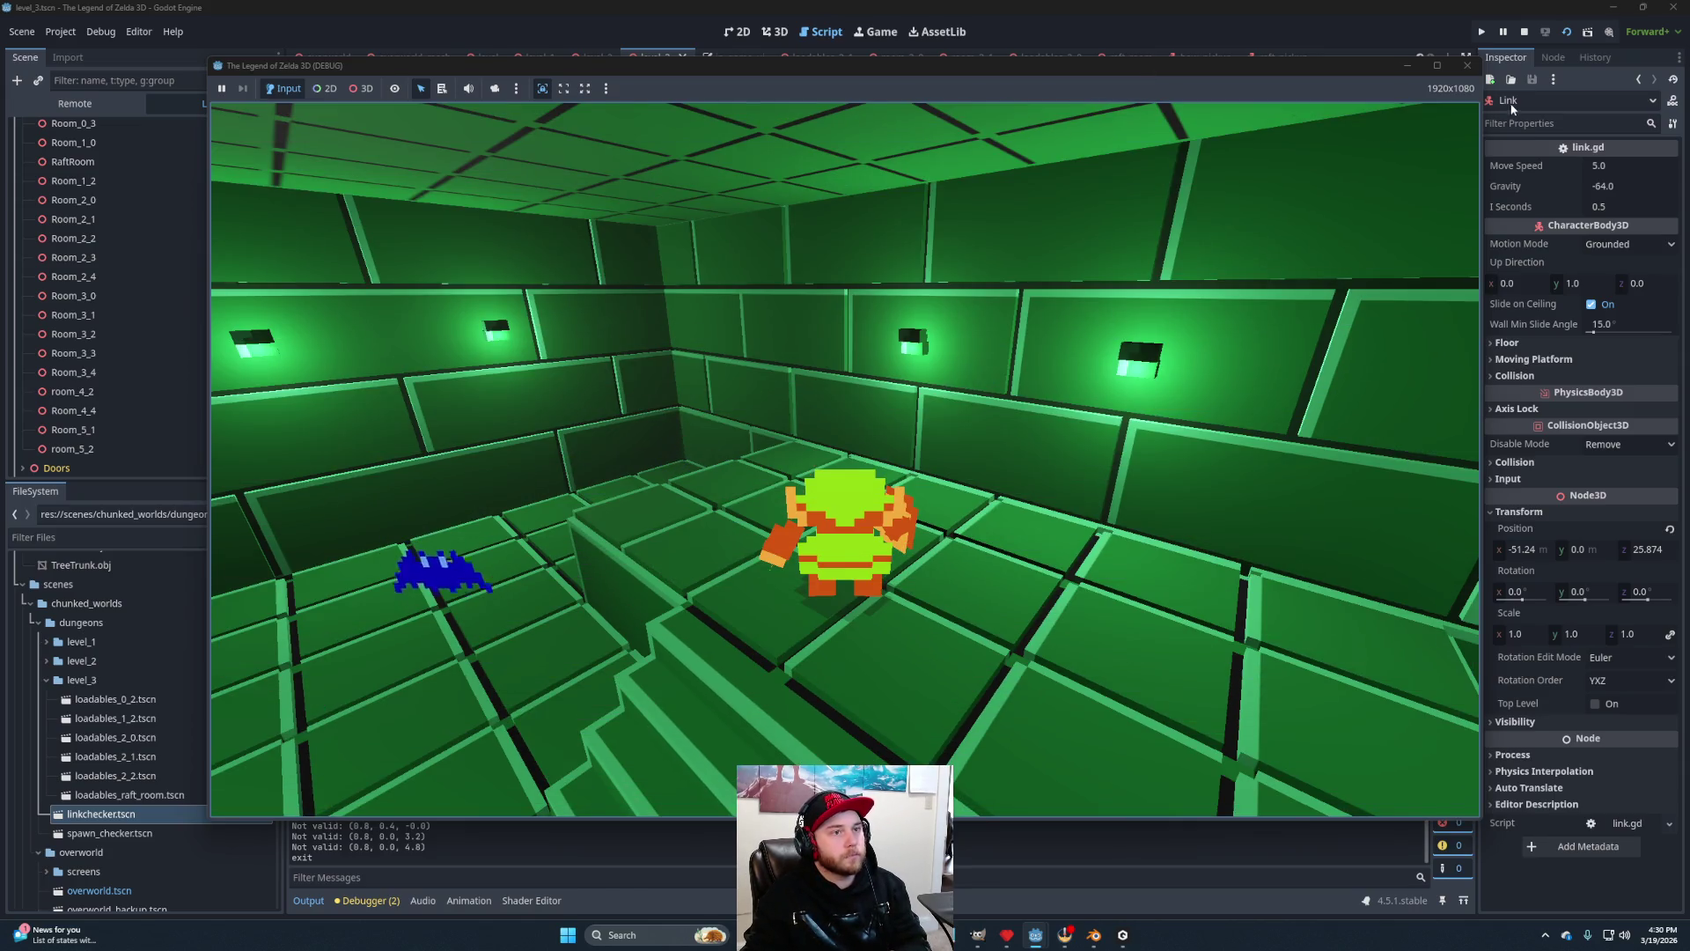
pyautogui.press('F8')
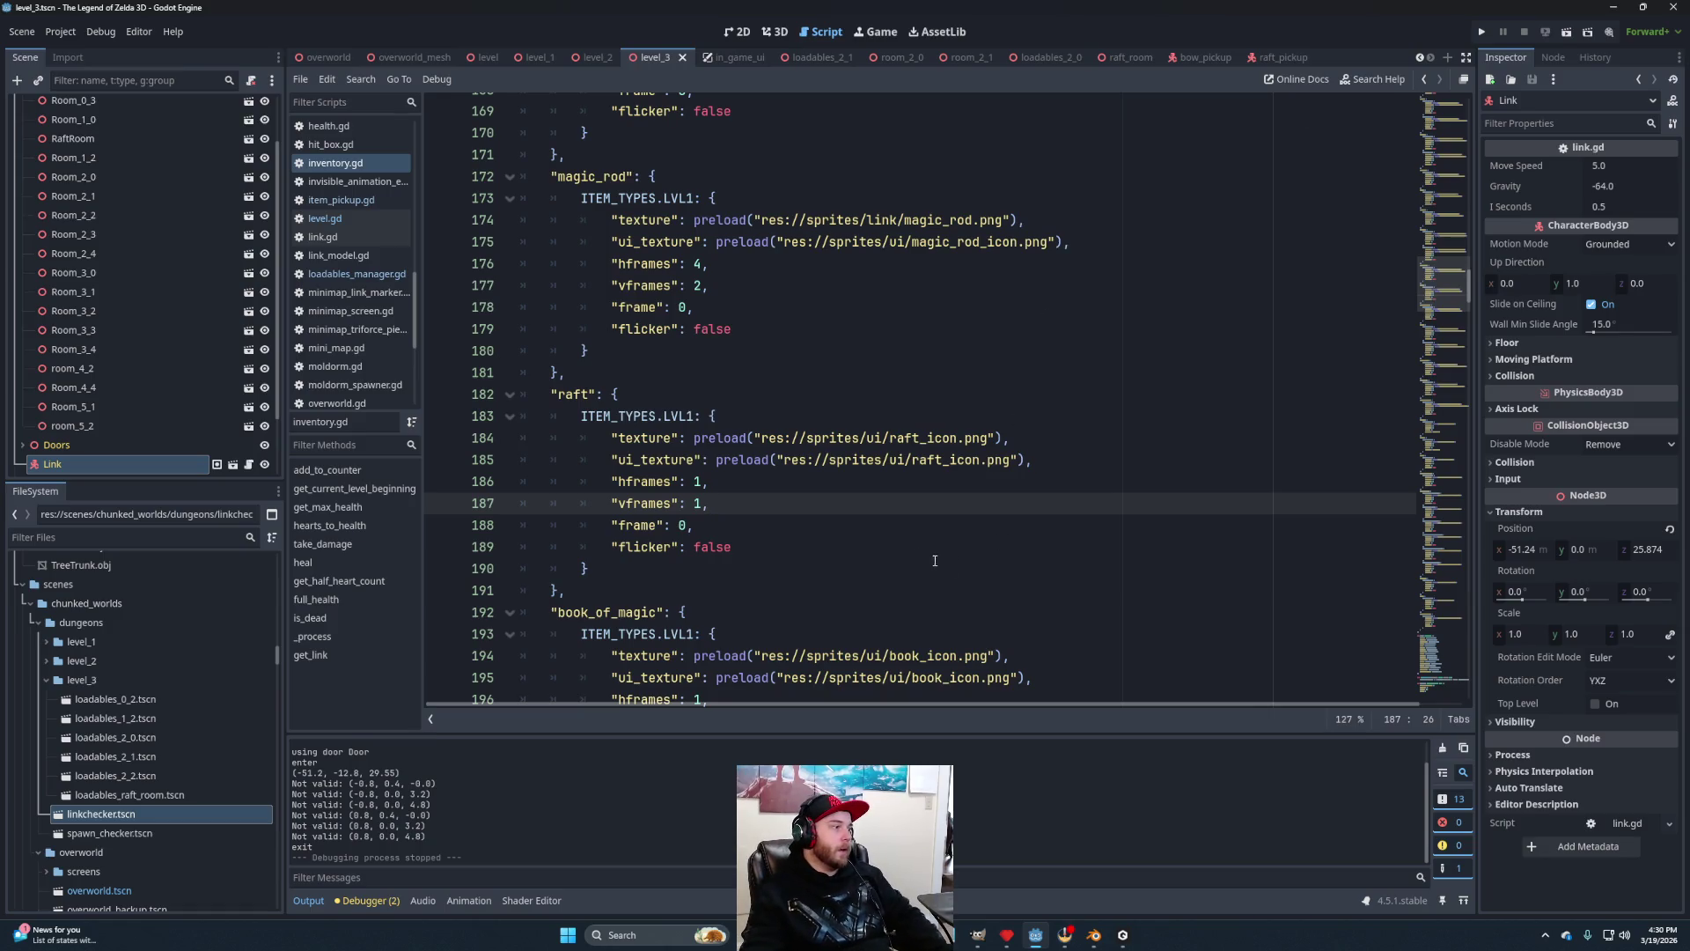
# In the 3D view, move Link down into the room below.
pyautogui.scroll(2, 132, 335)
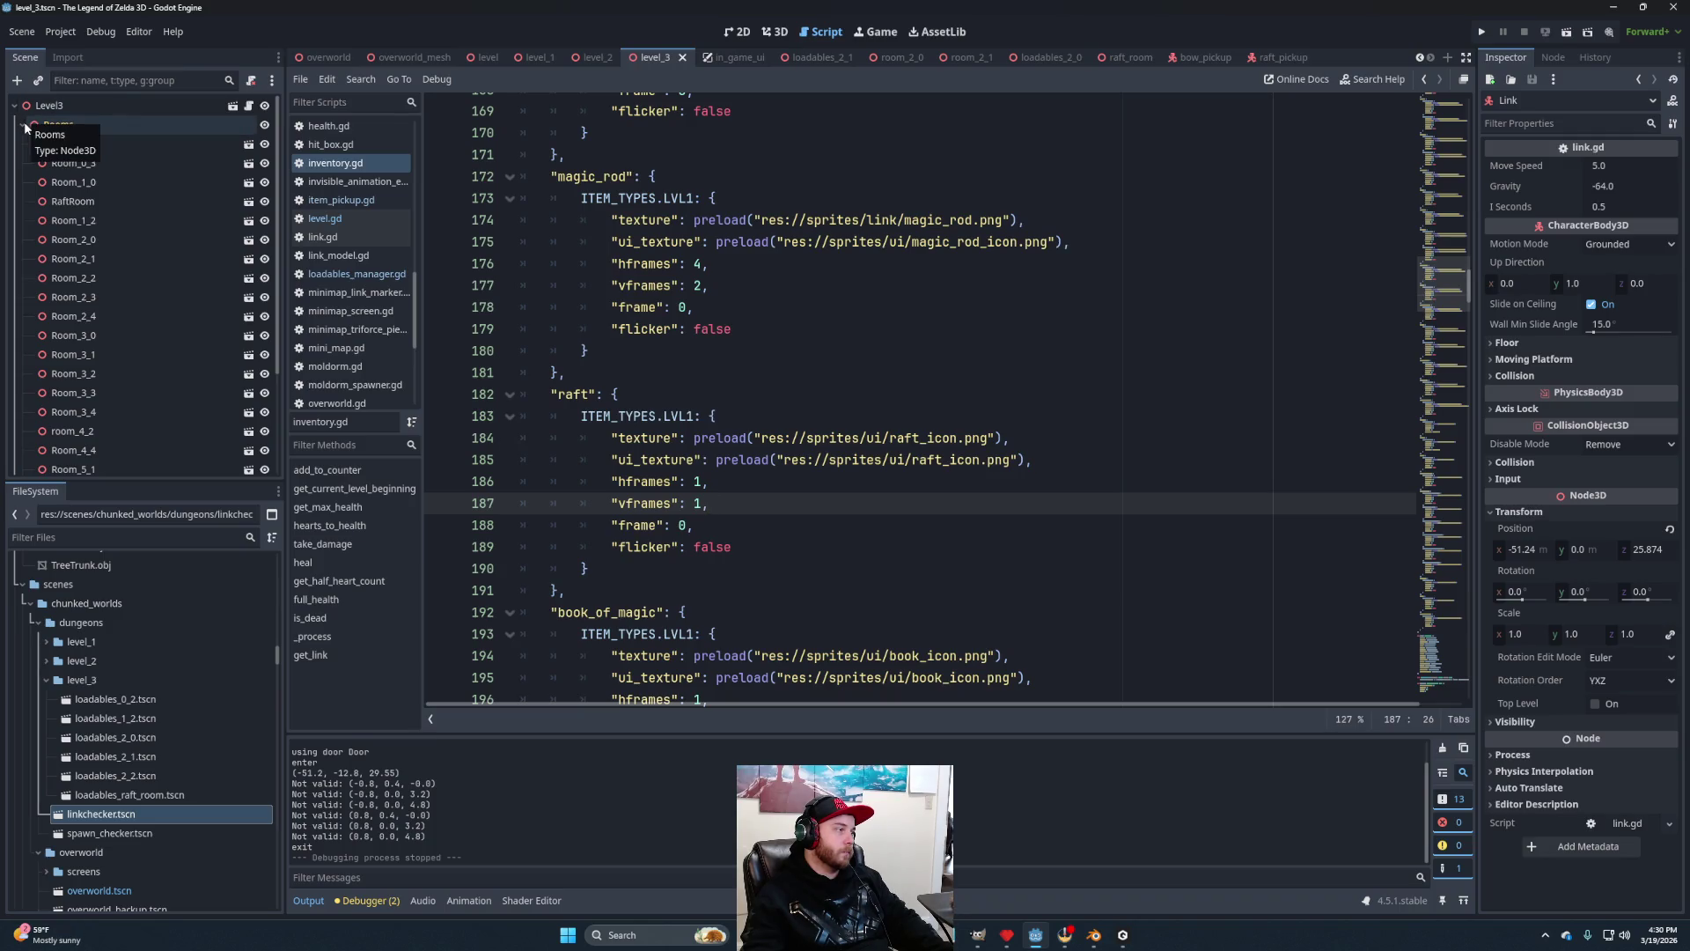
pyautogui.click(780, 33)
pyautogui.scroll(5, 919, 415)
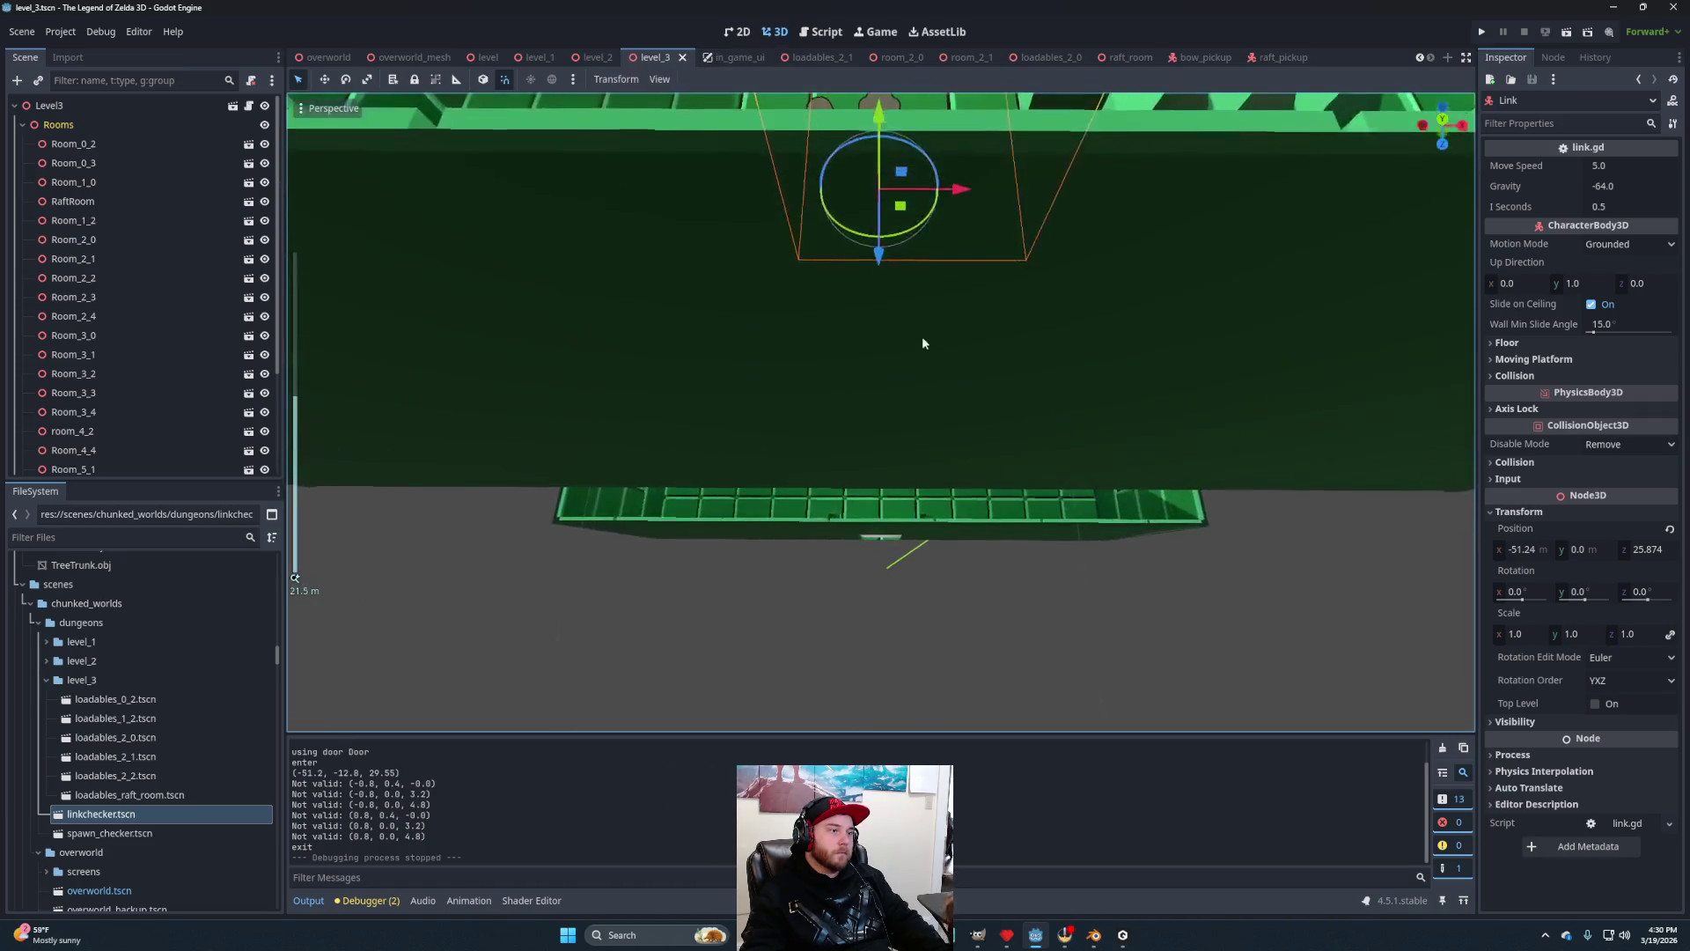
pyautogui.scroll(-5, 923, 342)
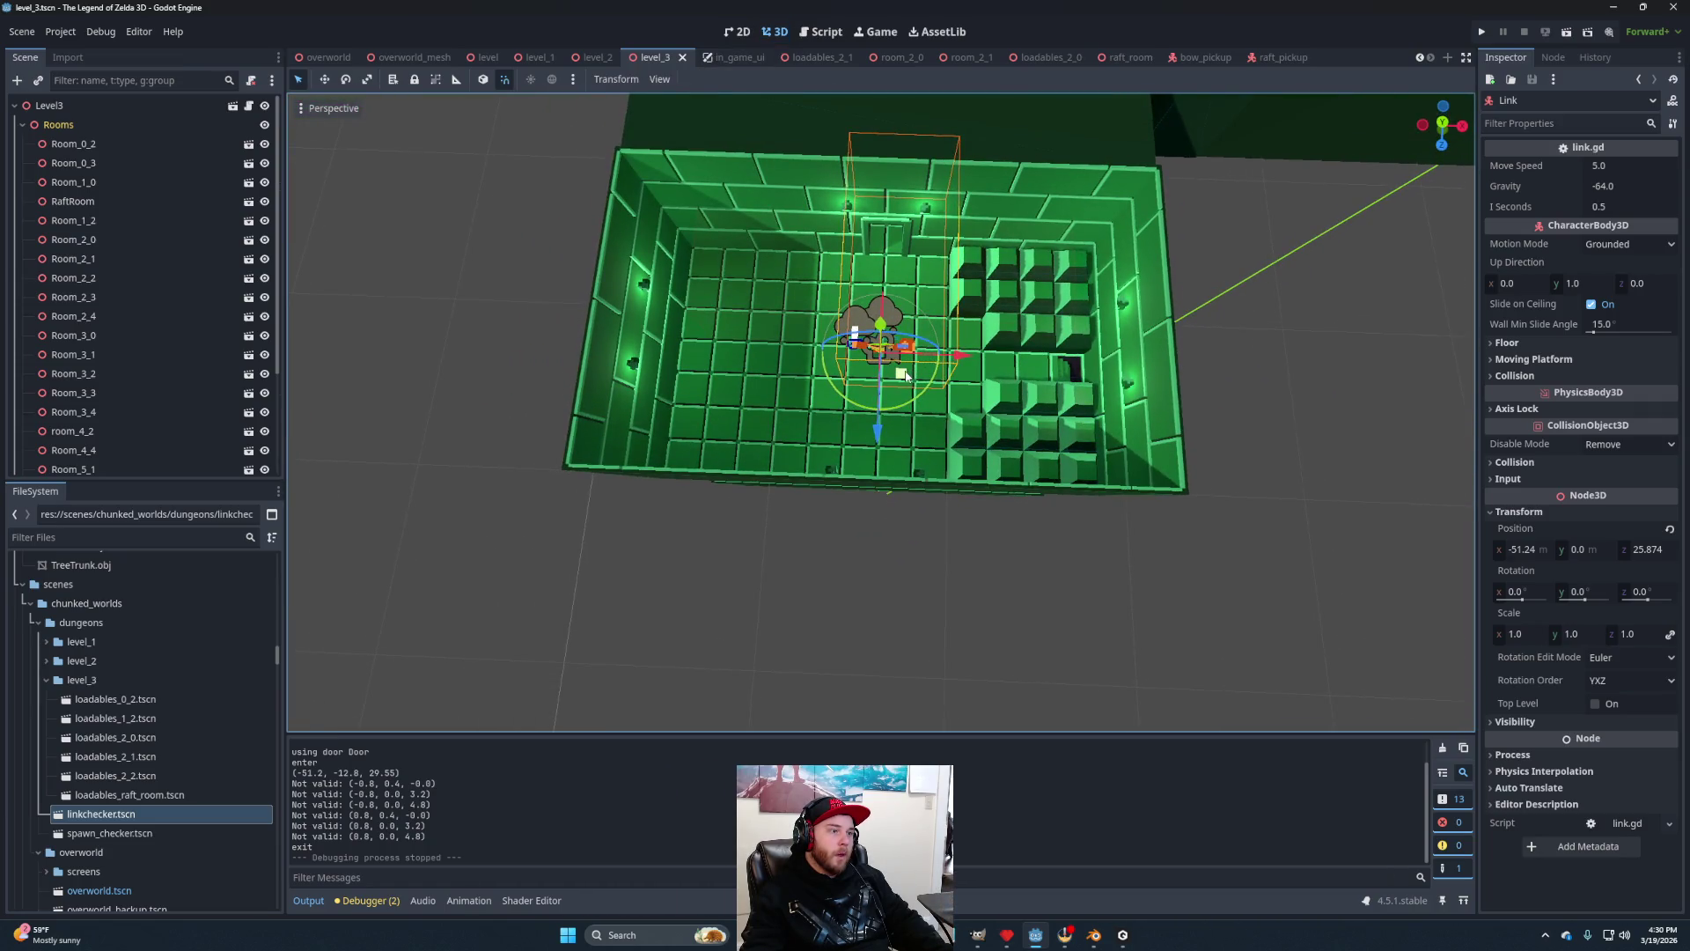
pyautogui.moveTo(930, 396)
pyautogui.mouseDown()
pyautogui.moveTo(949, 325)
pyautogui.moveTo(944, 343)
pyautogui.mouseUp()
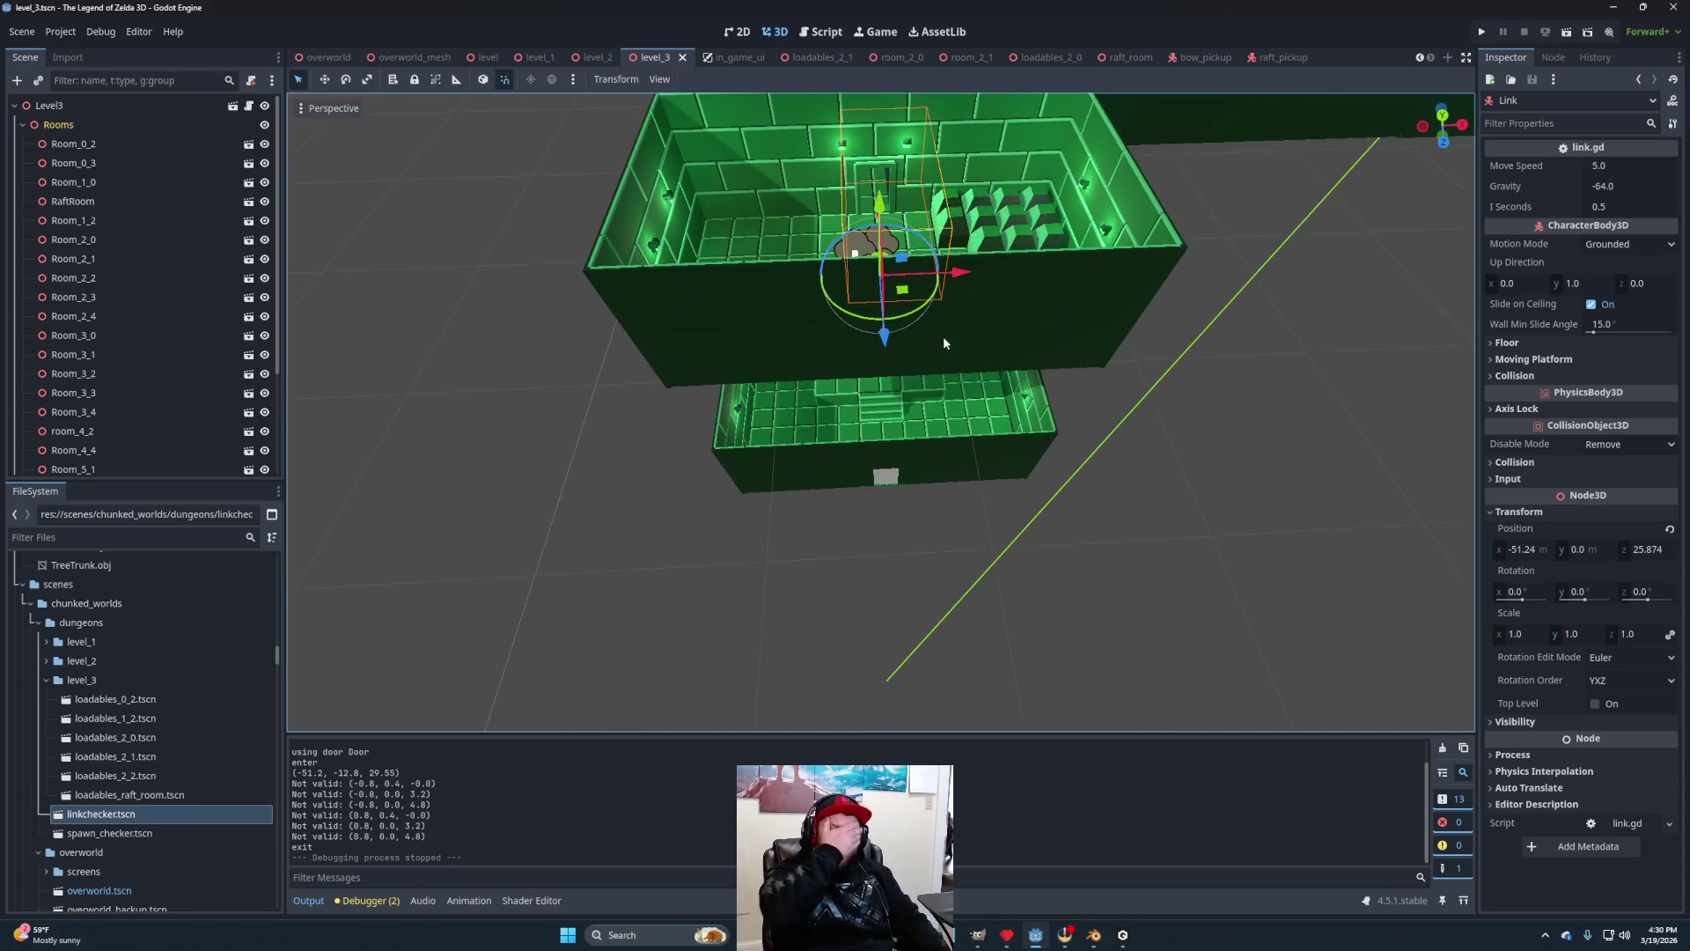
pyautogui.moveTo(880, 202)
pyautogui.mouseDown()
pyautogui.moveTo(887, 394)
pyautogui.moveTo(885, 339)
pyautogui.moveTo(1039, 374)
pyautogui.moveTo(988, 377)
pyautogui.moveTo(1011, 384)
pyautogui.moveTo(948, 445)
pyautogui.mouseUp()
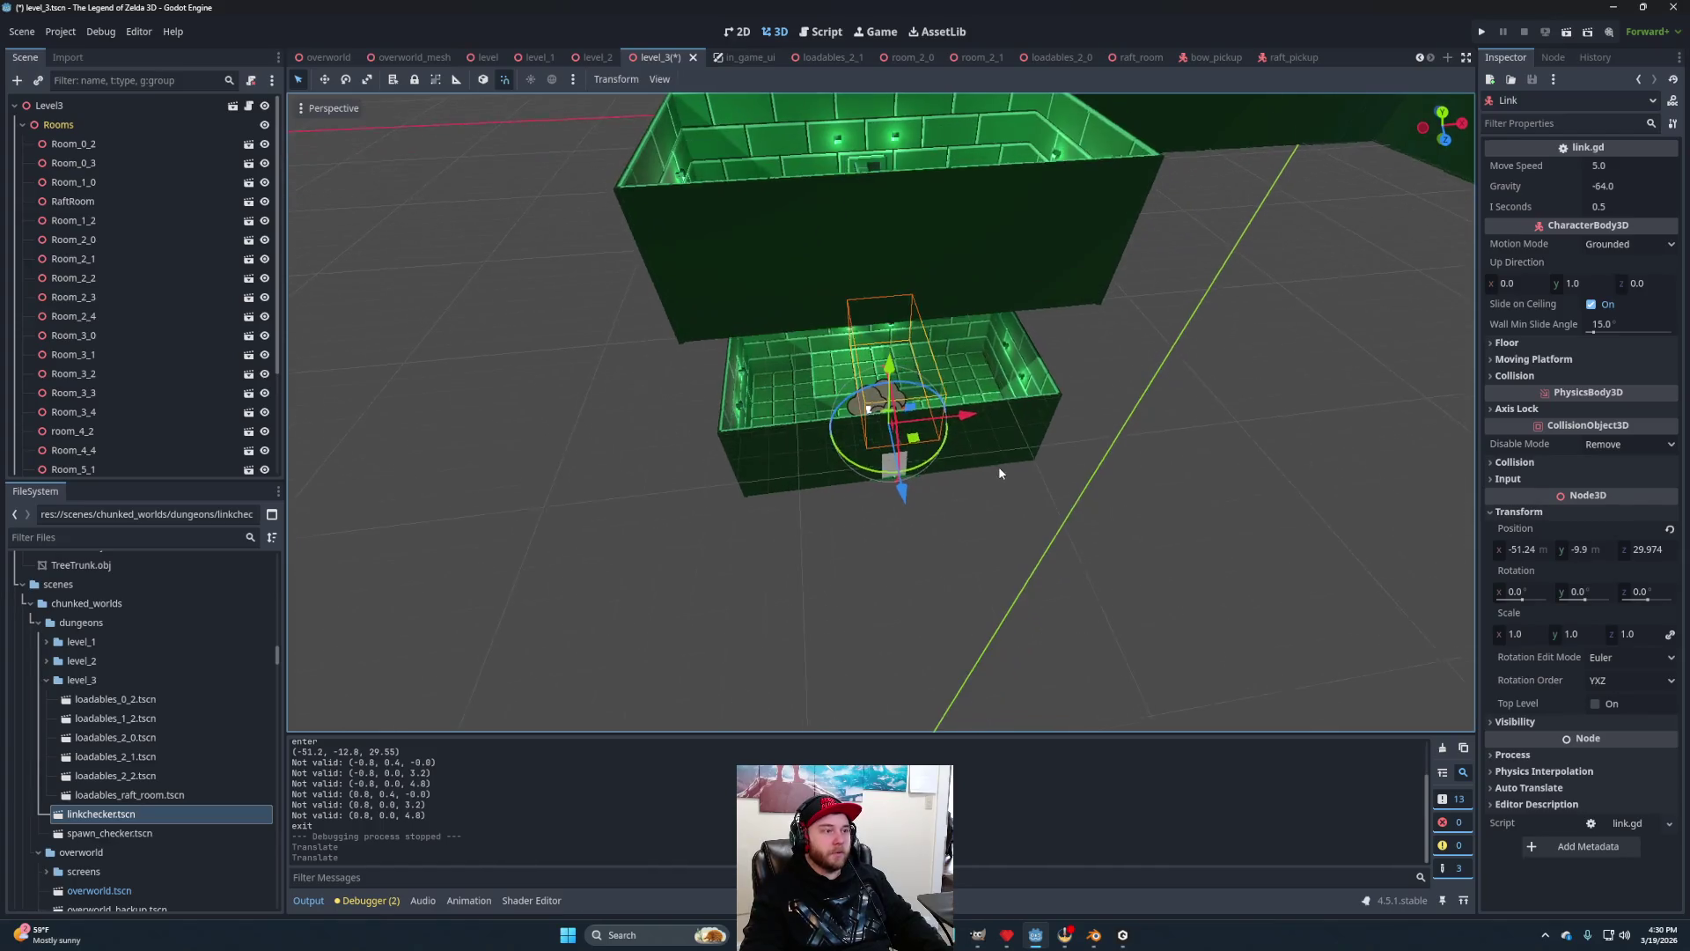
# Select Room_1_0 in the level tree and open its scene in the editor.
pyautogui.scroll(-2, 975, 402)
pyautogui.scroll(2, 975, 402)
pyautogui.scroll(1, 1081, 421)
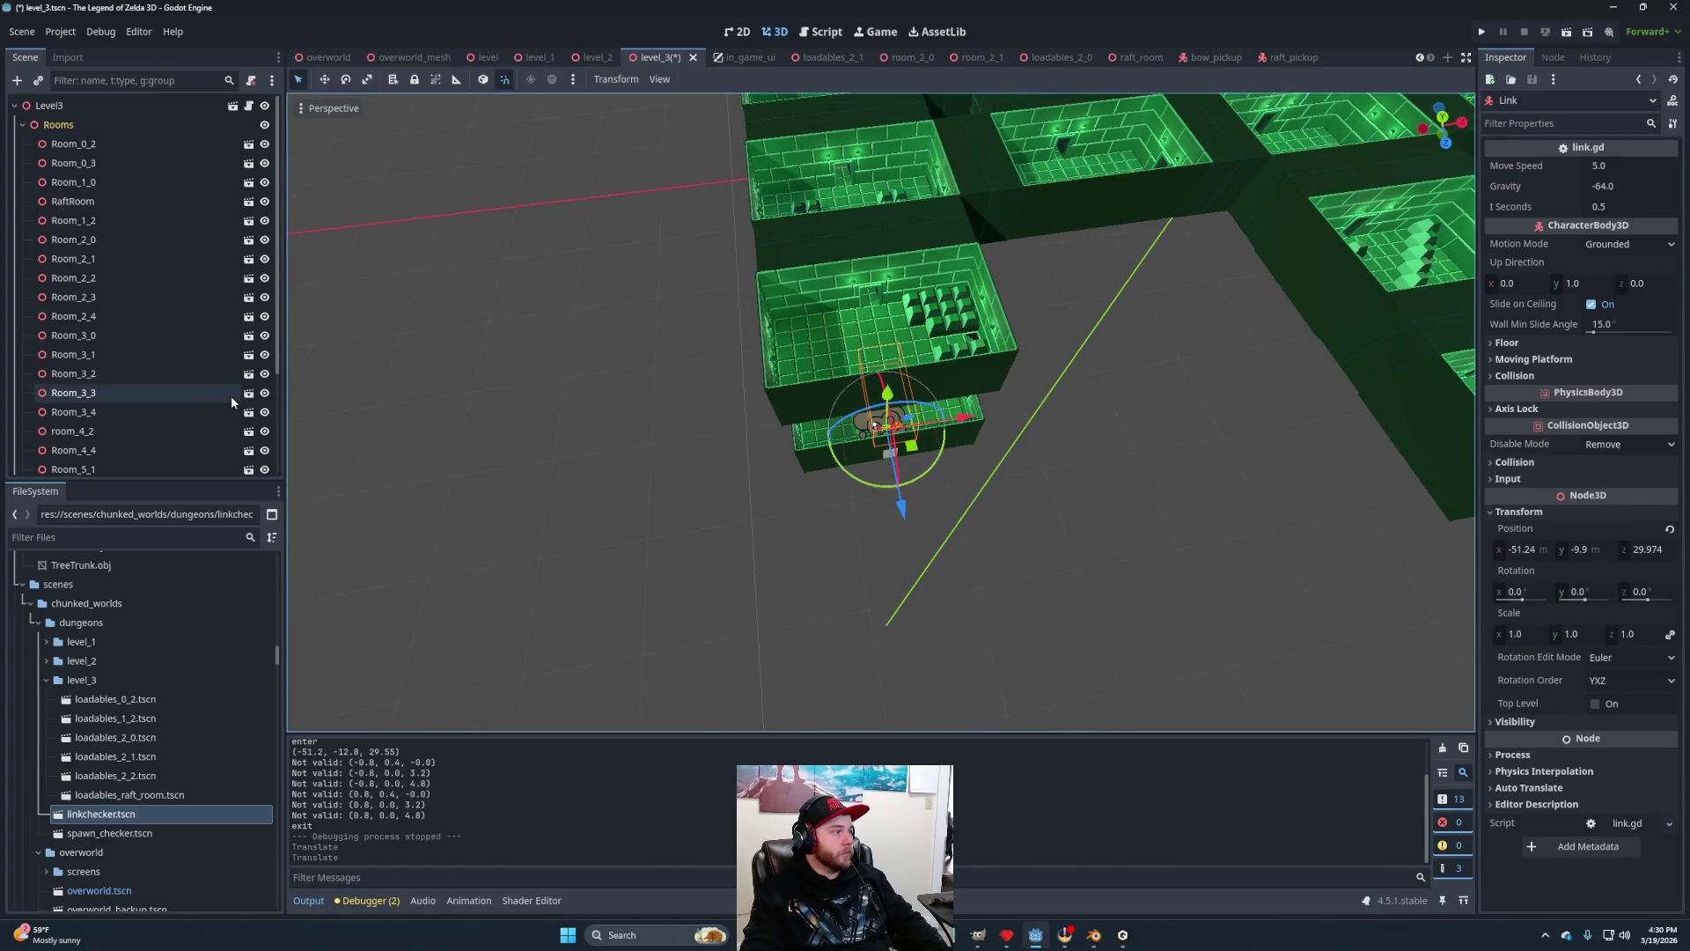
pyautogui.click(88, 182)
pyautogui.scroll(3, 1079, 652)
pyautogui.scroll(-3, 1047, 529)
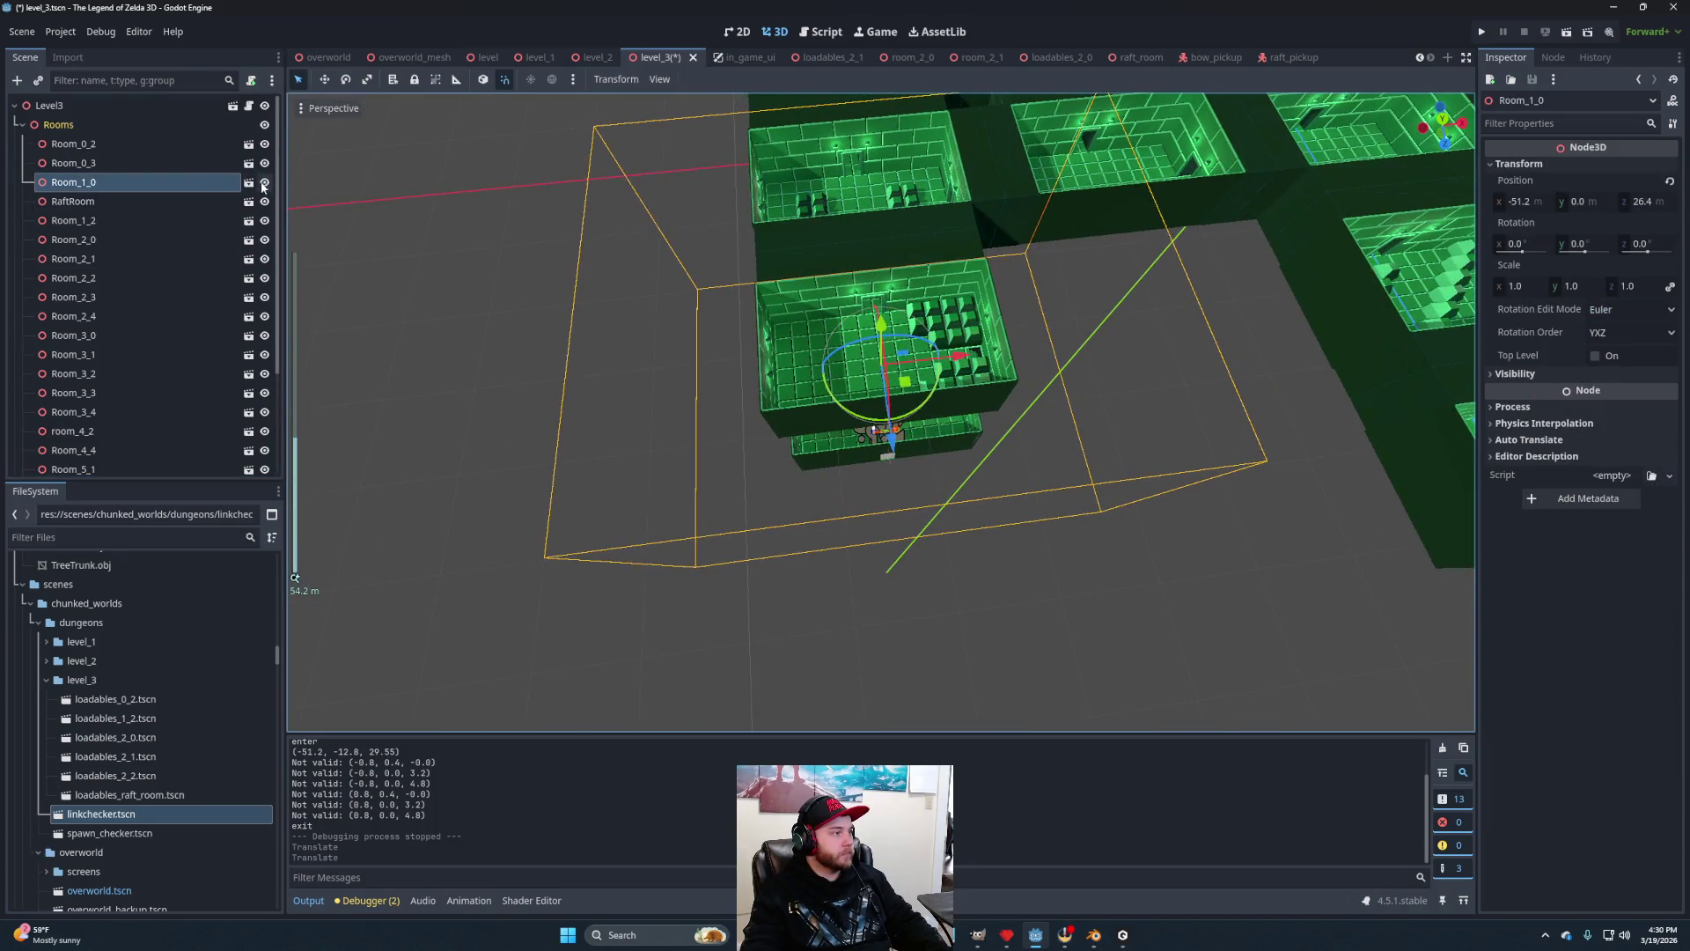
pyautogui.click(249, 182)
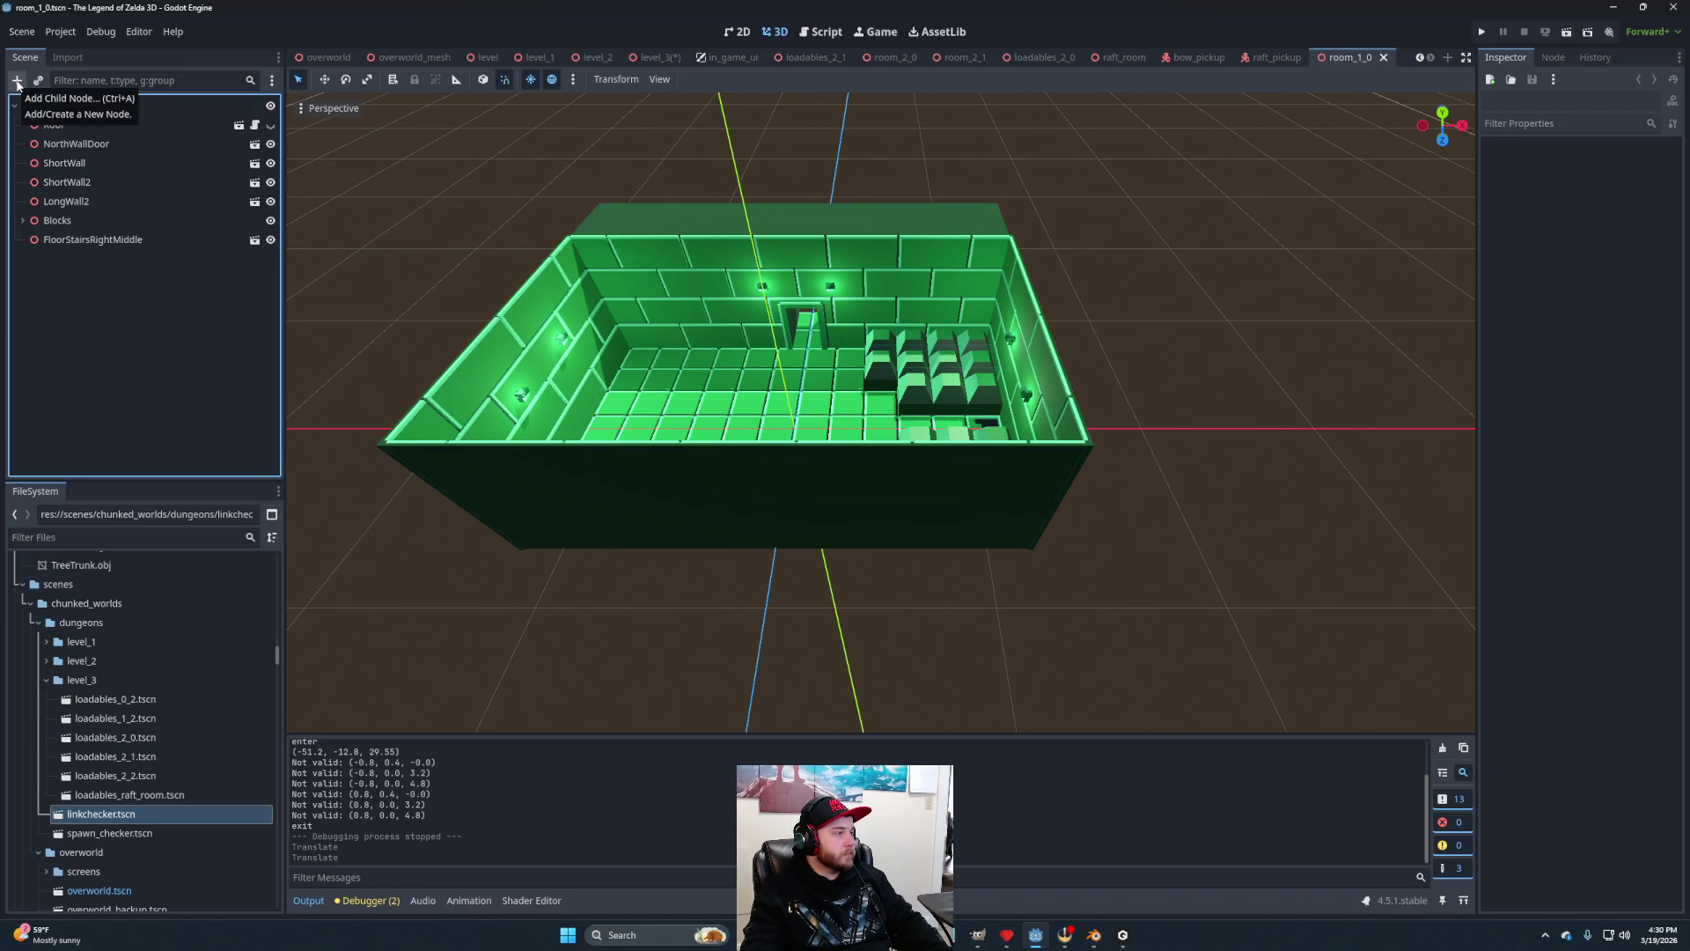
# Add a LoadableManager node to Room_1_0 and rename it Loadables_1_0.
pyautogui.click(17, 84)
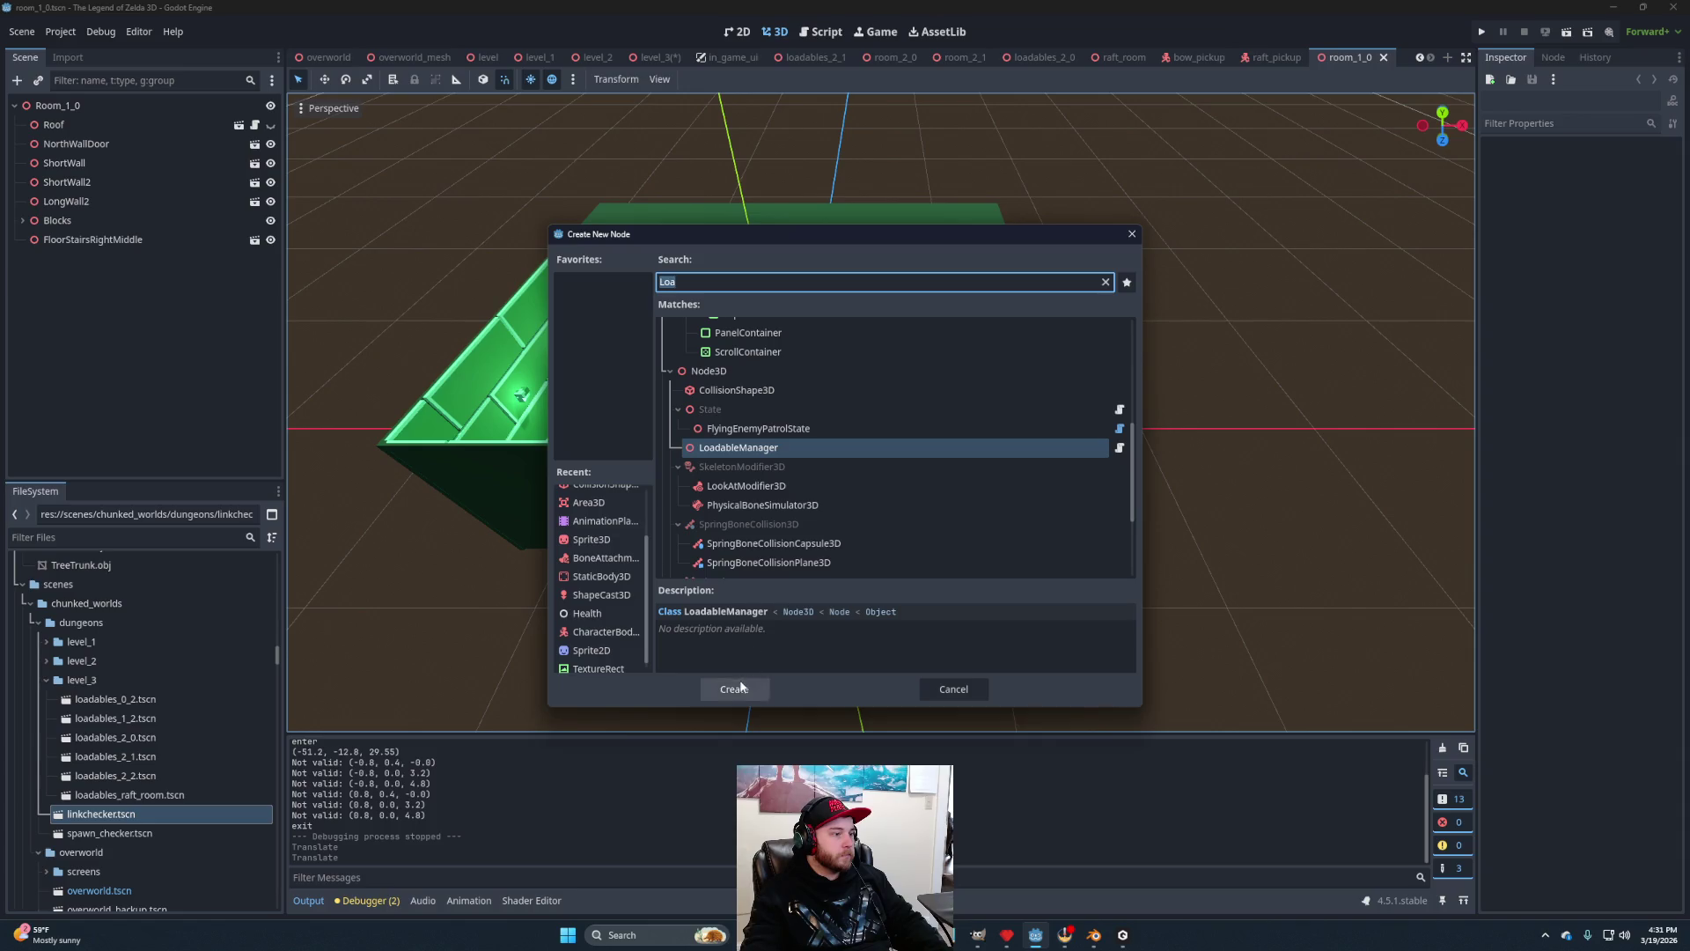
pyautogui.click(734, 688)
pyautogui.doubleClick(149, 261)
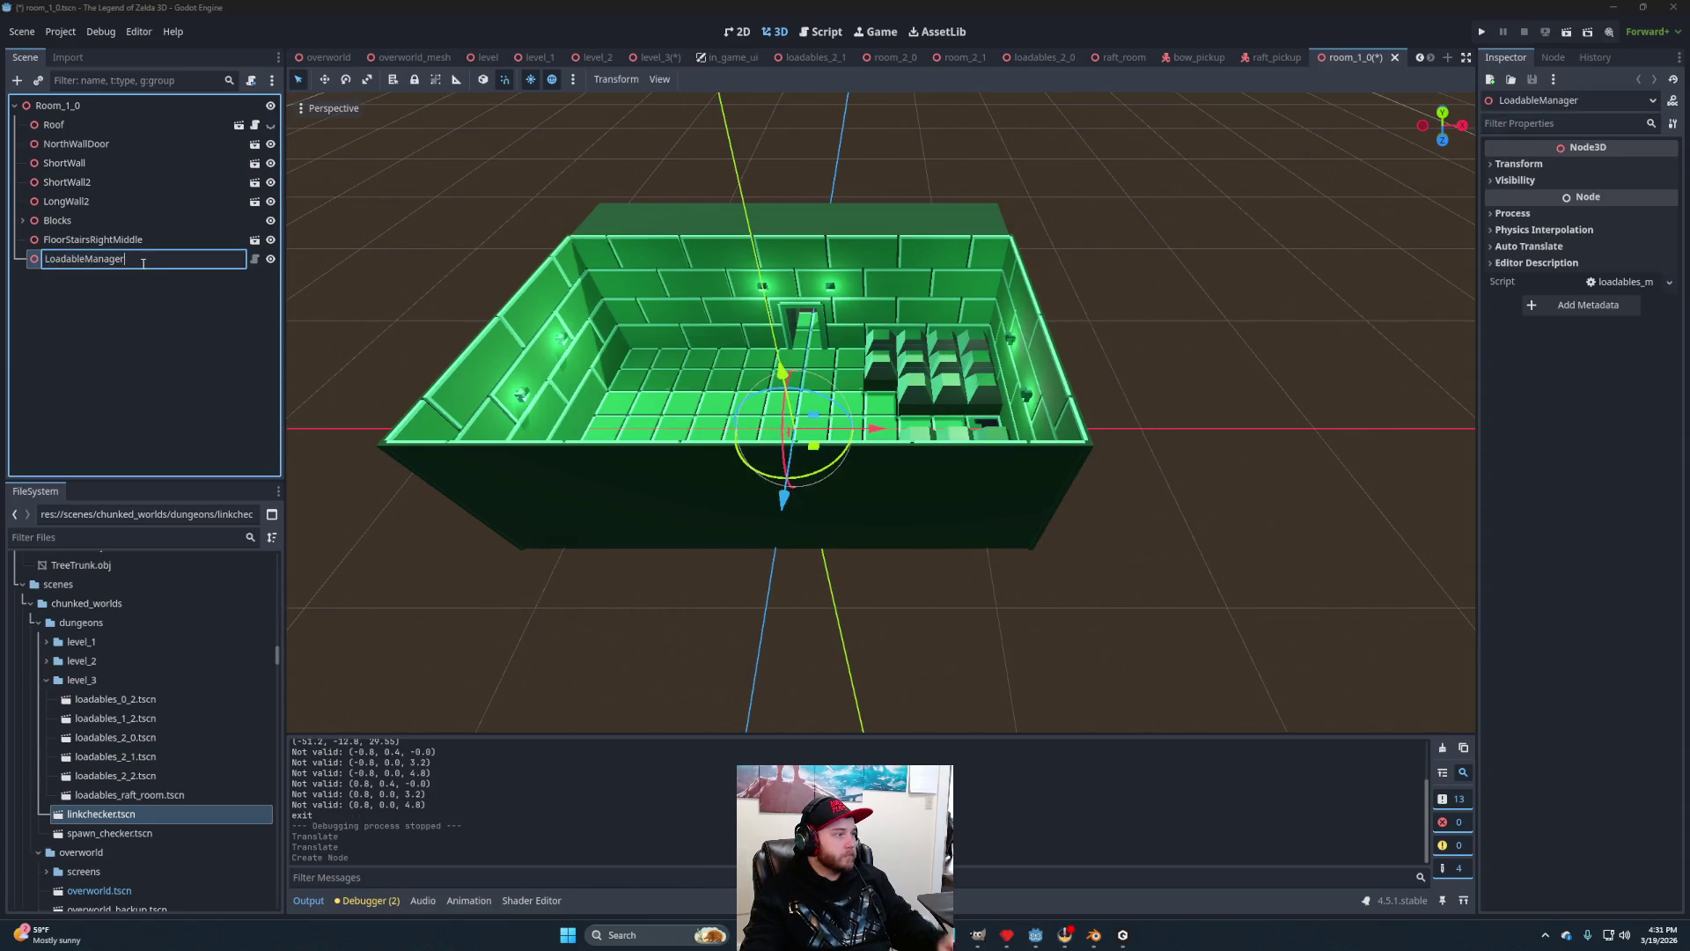
pyautogui.press('BackSpace')
pyautogui.press('BackSpace')
pyautogui.press('BackSpace')
pyautogui.write('s_1_0')
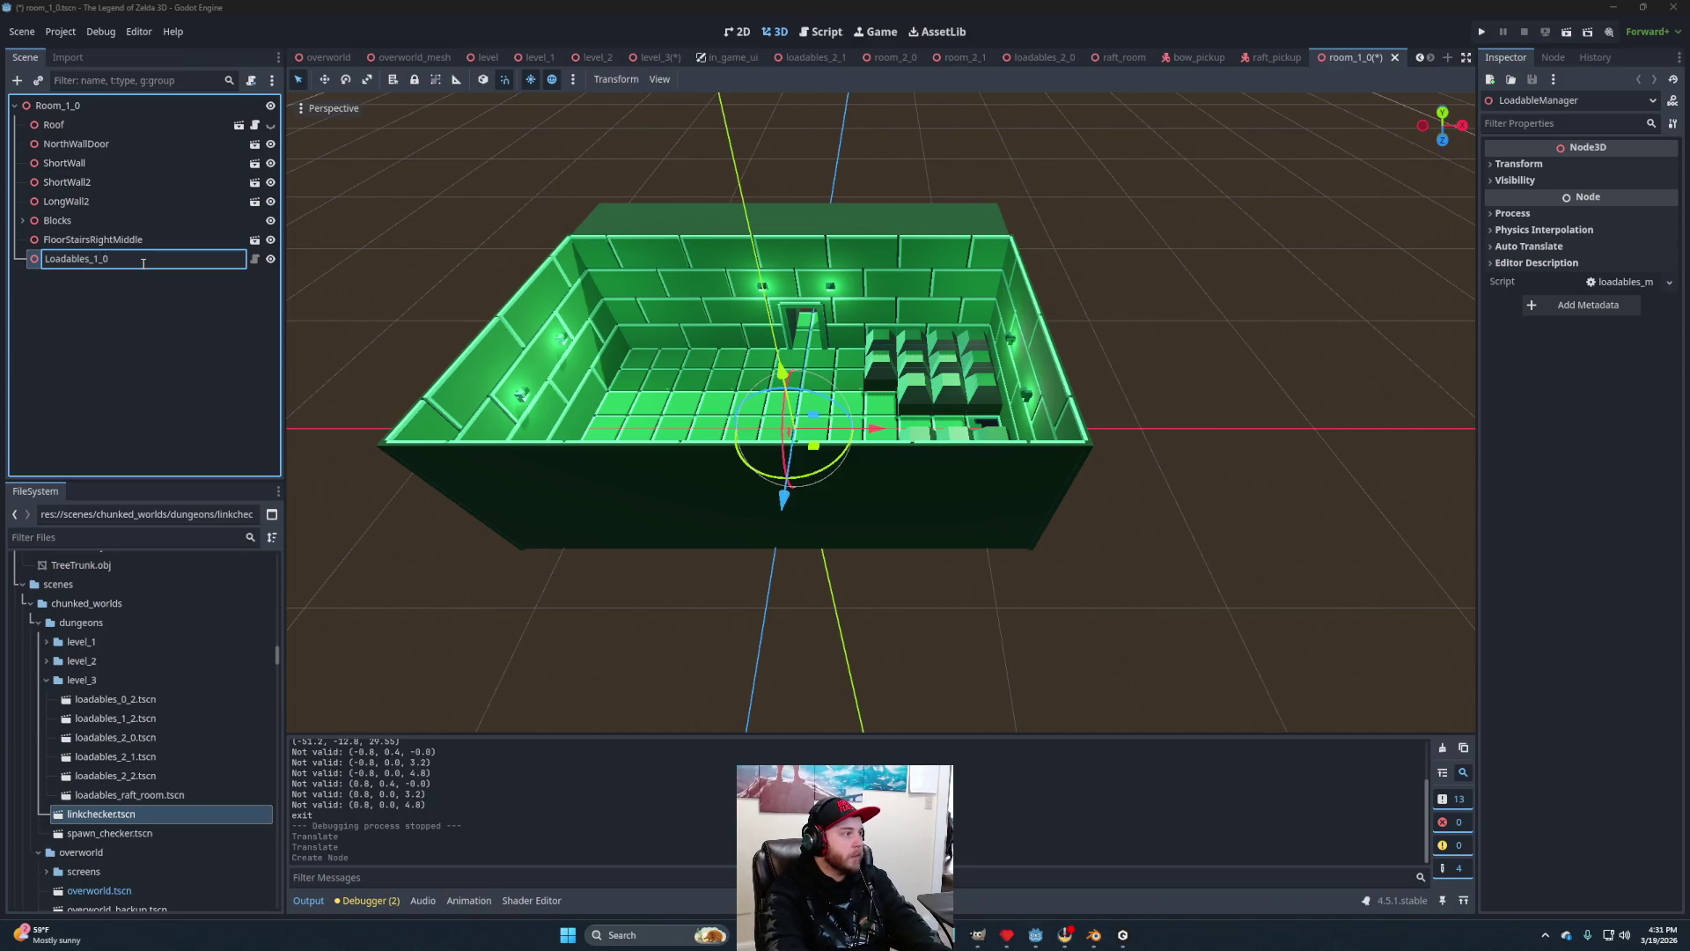
pyautogui.press('Return')
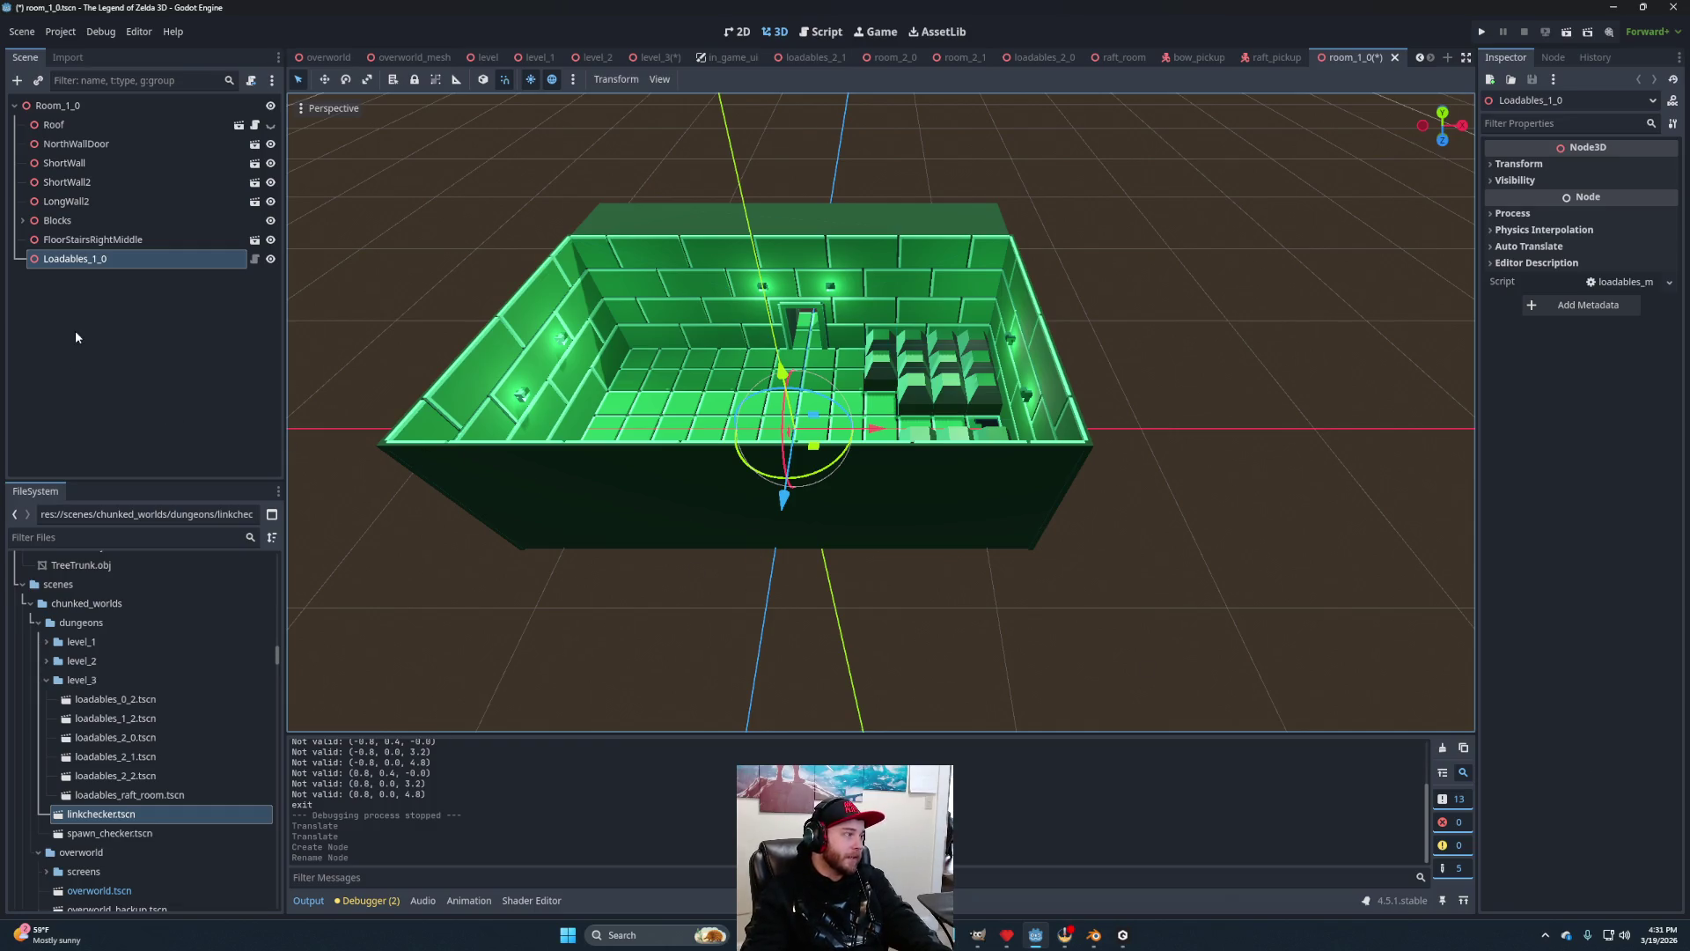
# Add a Node3D child named Enemies under Loadables_1_0.
pyautogui.rightClick(103, 264)
pyautogui.click(132, 282)
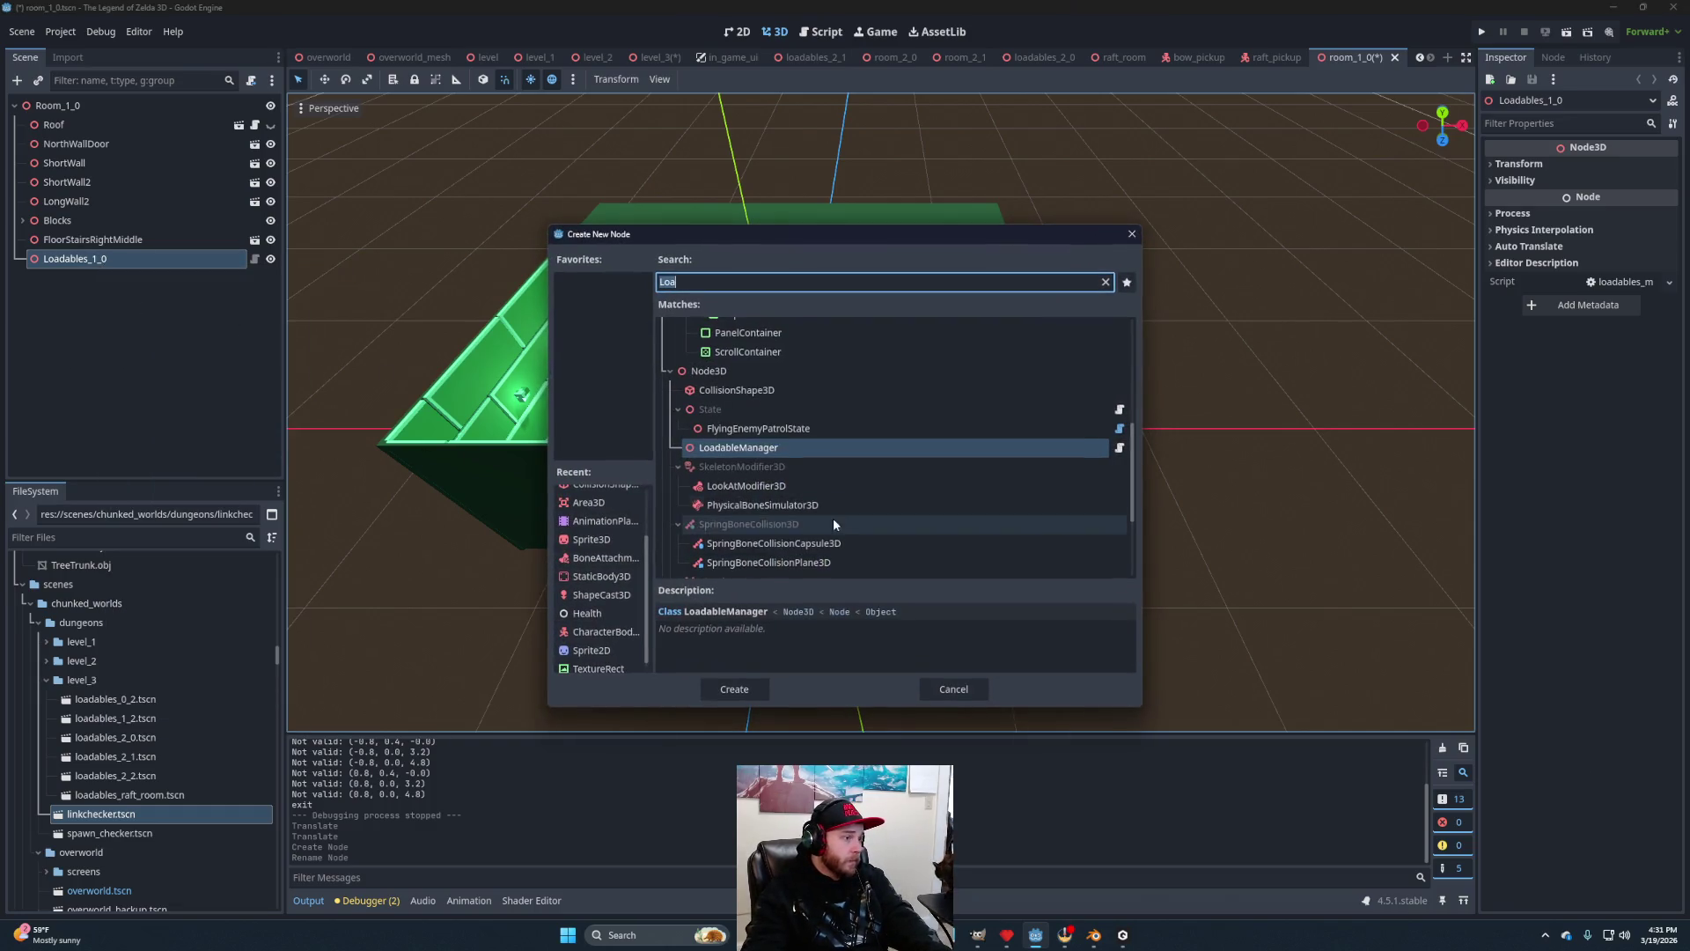
pyautogui.click(710, 371)
pyautogui.click(735, 689)
pyautogui.press('F2')
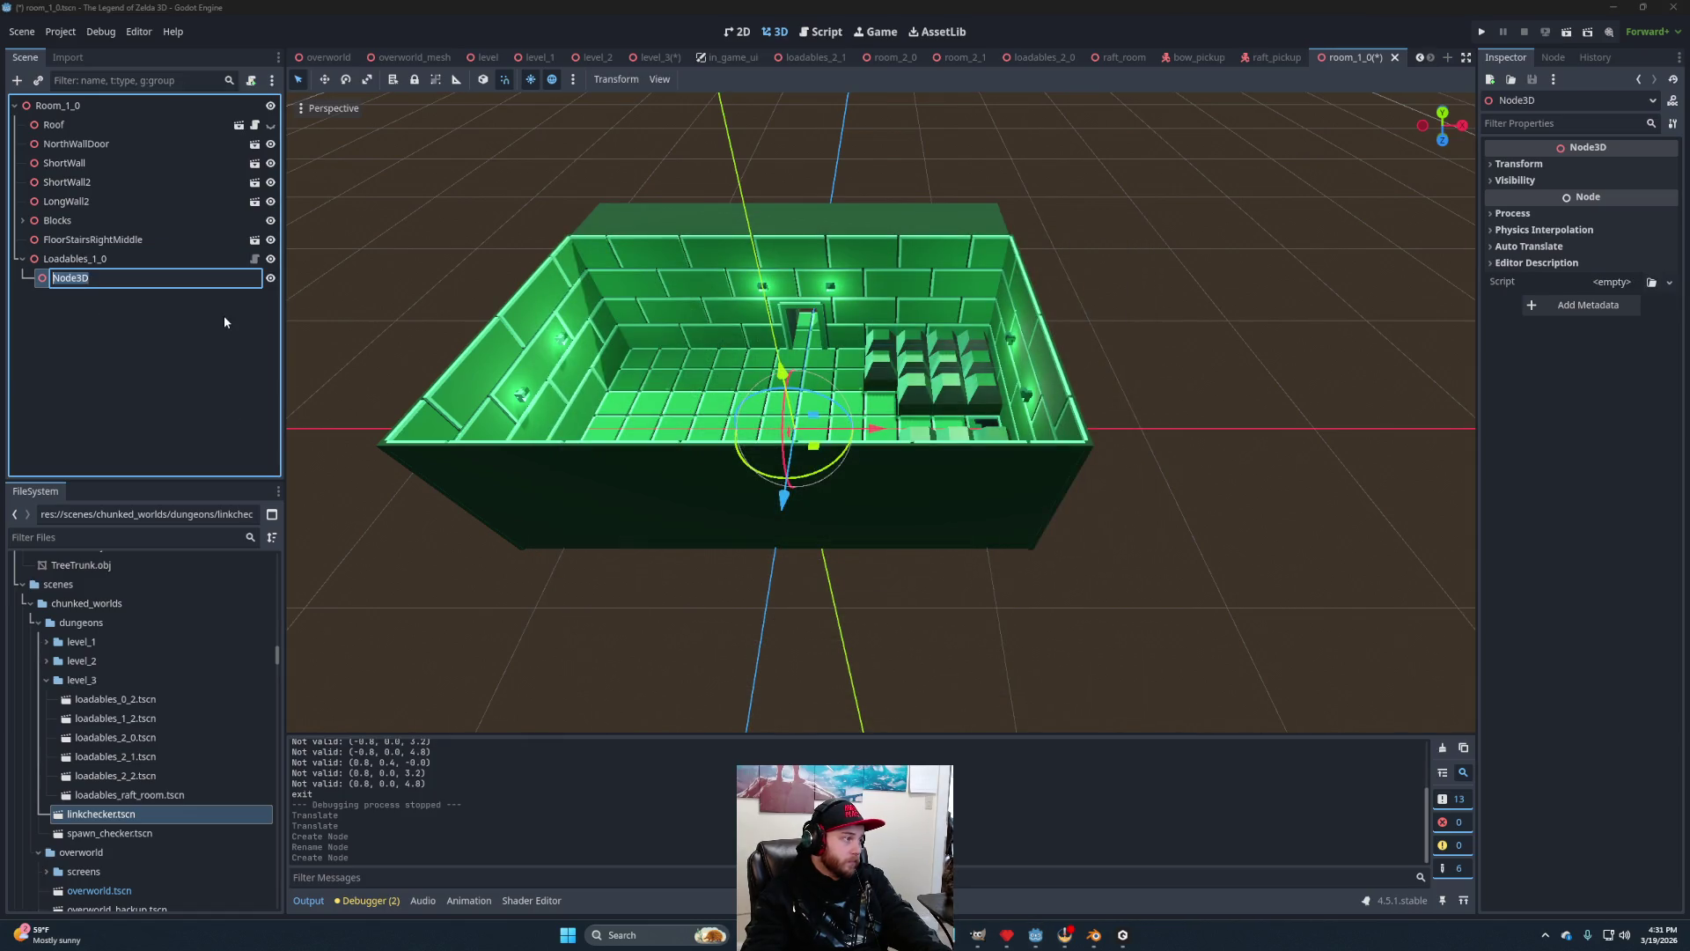
pyautogui.write('Enemies')
pyautogui.press('Return')
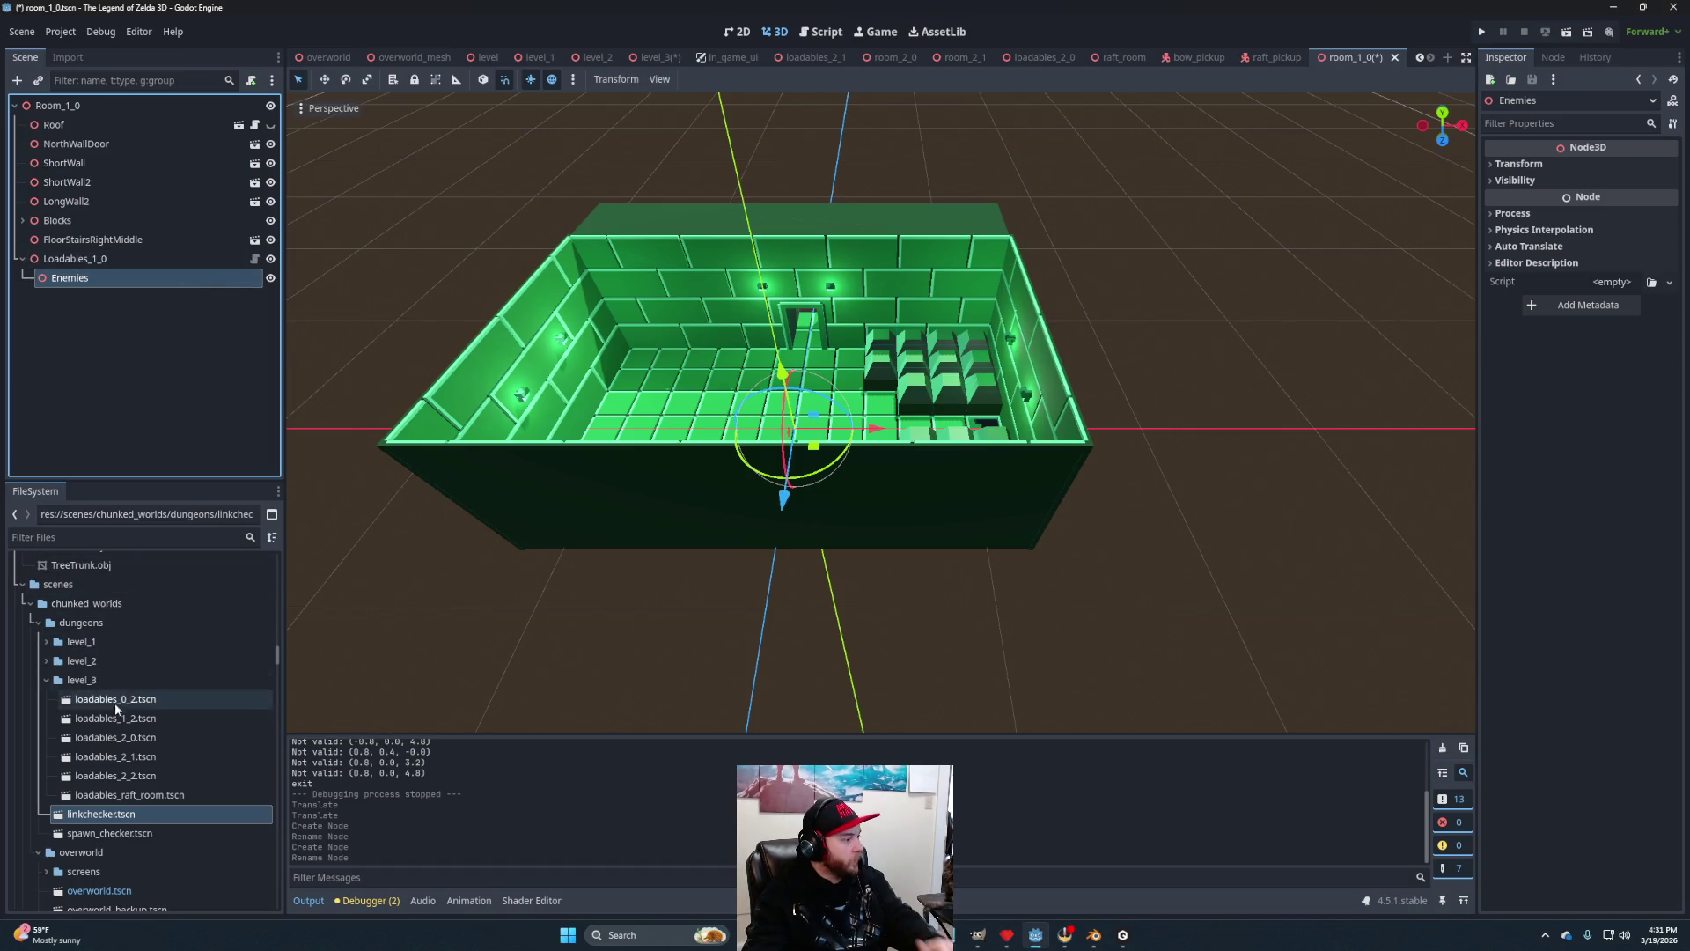
# Instance darknut.tscn under Enemies and duplicate it into Darknut through Darknut7.
pyautogui.scroll(5, 124, 717)
pyautogui.scroll(-5, 128, 729)
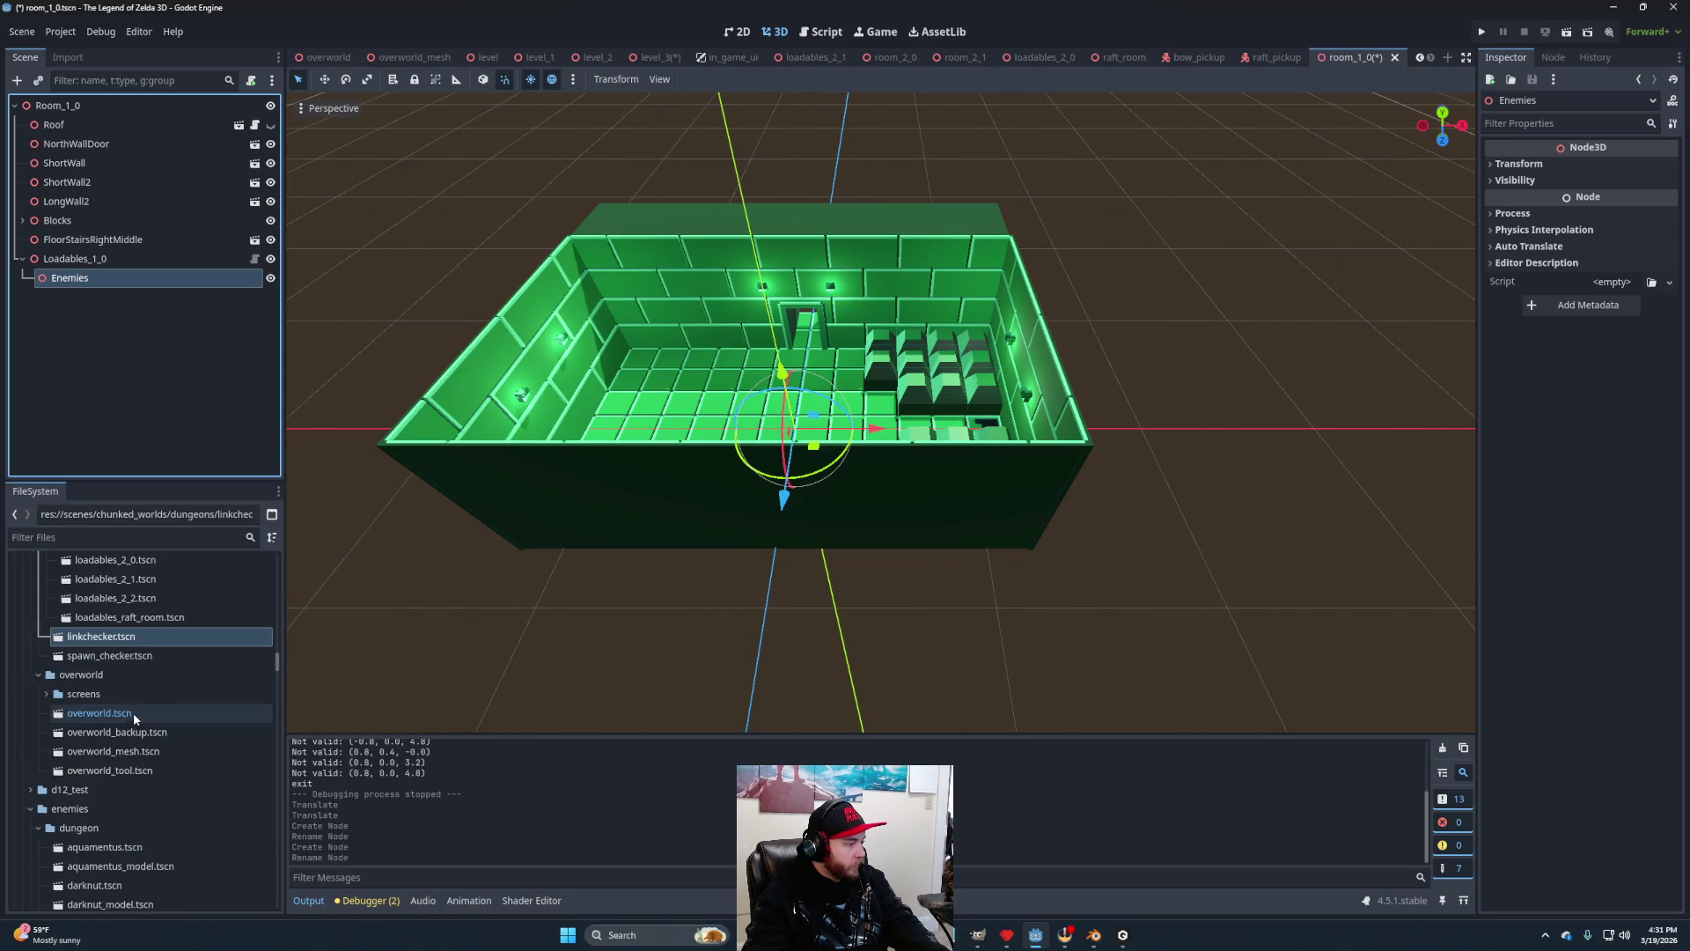
pyautogui.moveTo(107, 673); pyautogui.dragTo(88, 286)
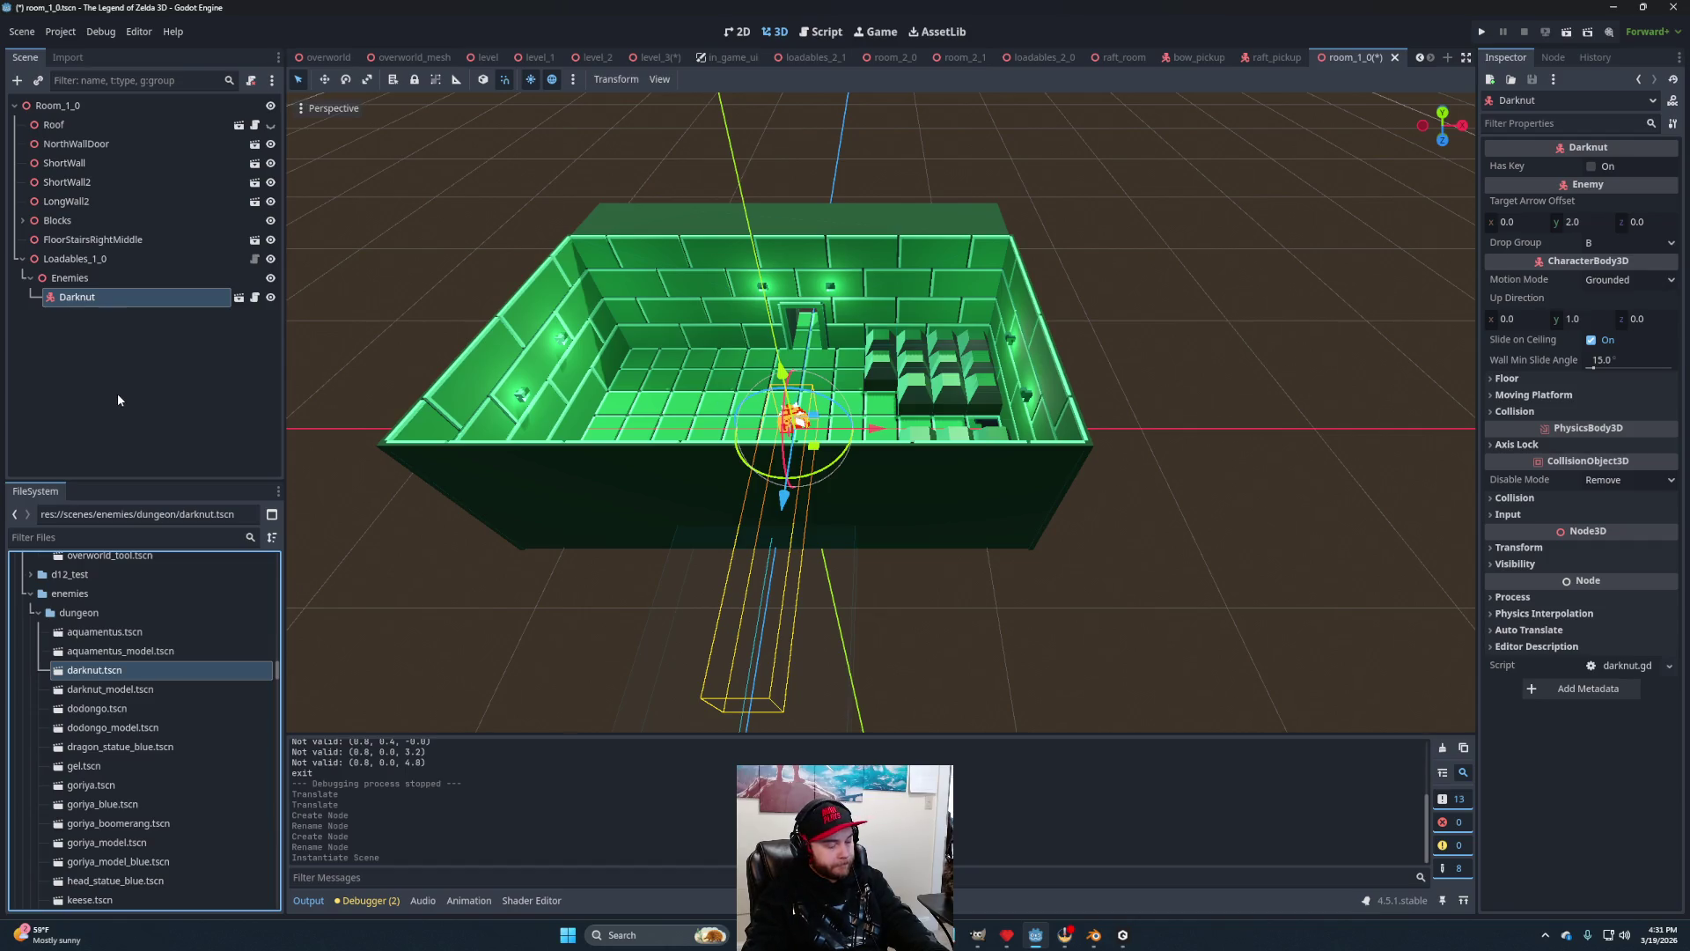
pyautogui.hotkey('ctrl', 'd')
pyautogui.click(904, 533)
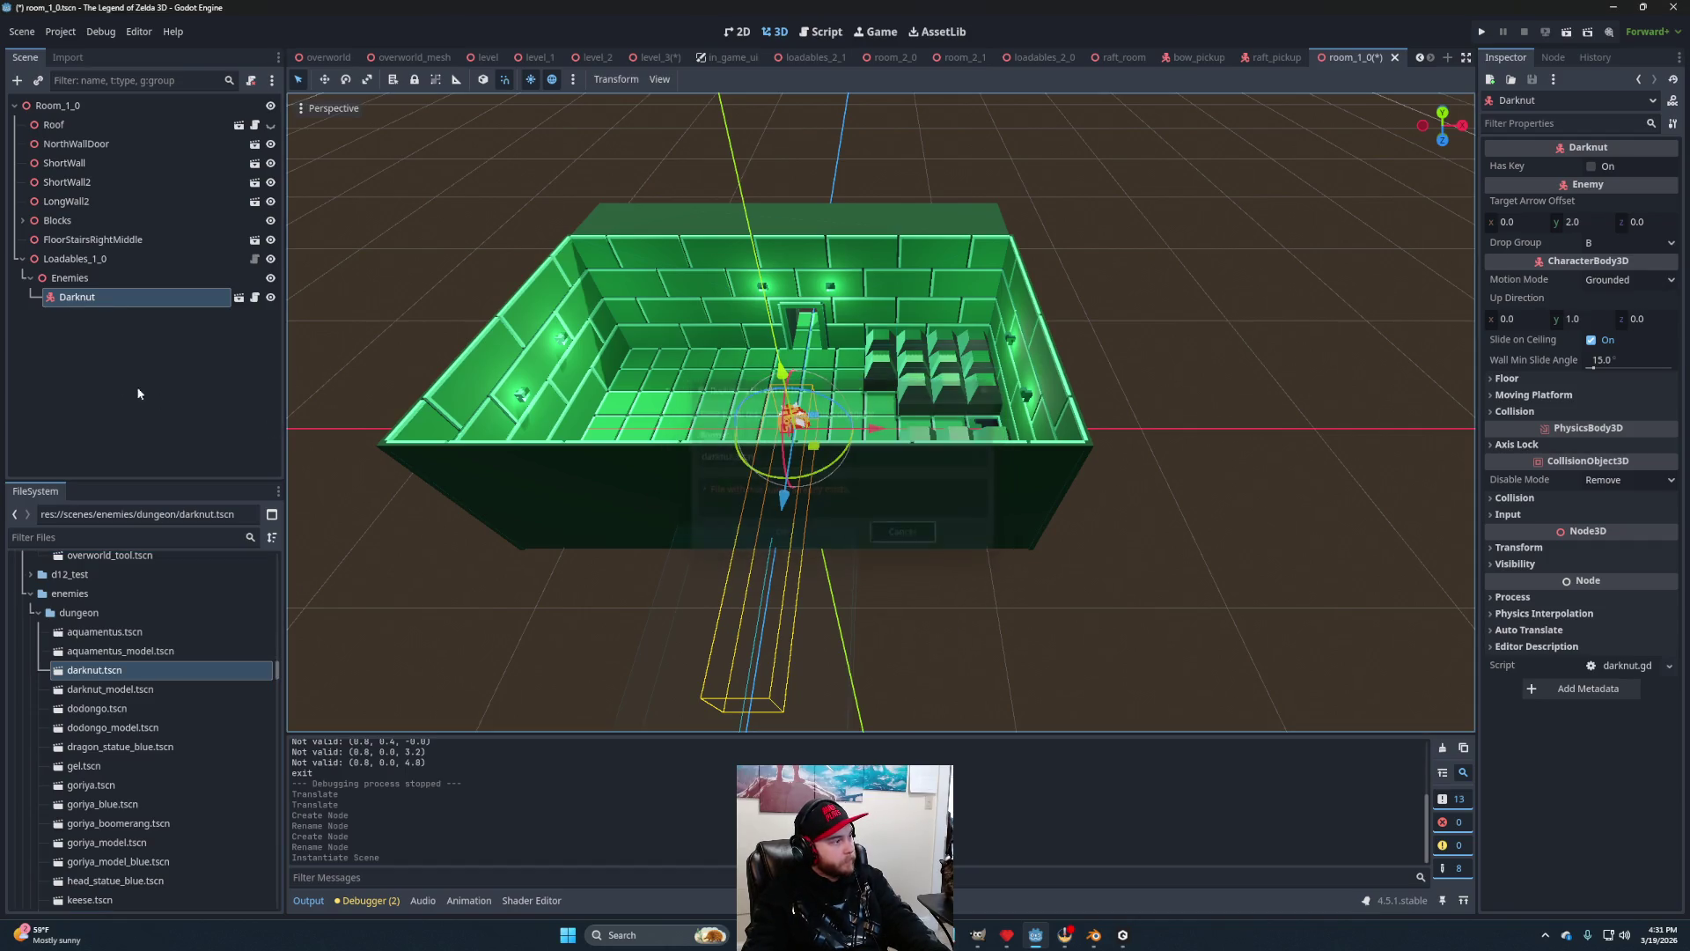
pyautogui.click(93, 303)
pyautogui.hotkey('ctrl', 'd')
pyautogui.hotkey('ctrl', 'd')
pyautogui.hotkey('ctrl', 'd')
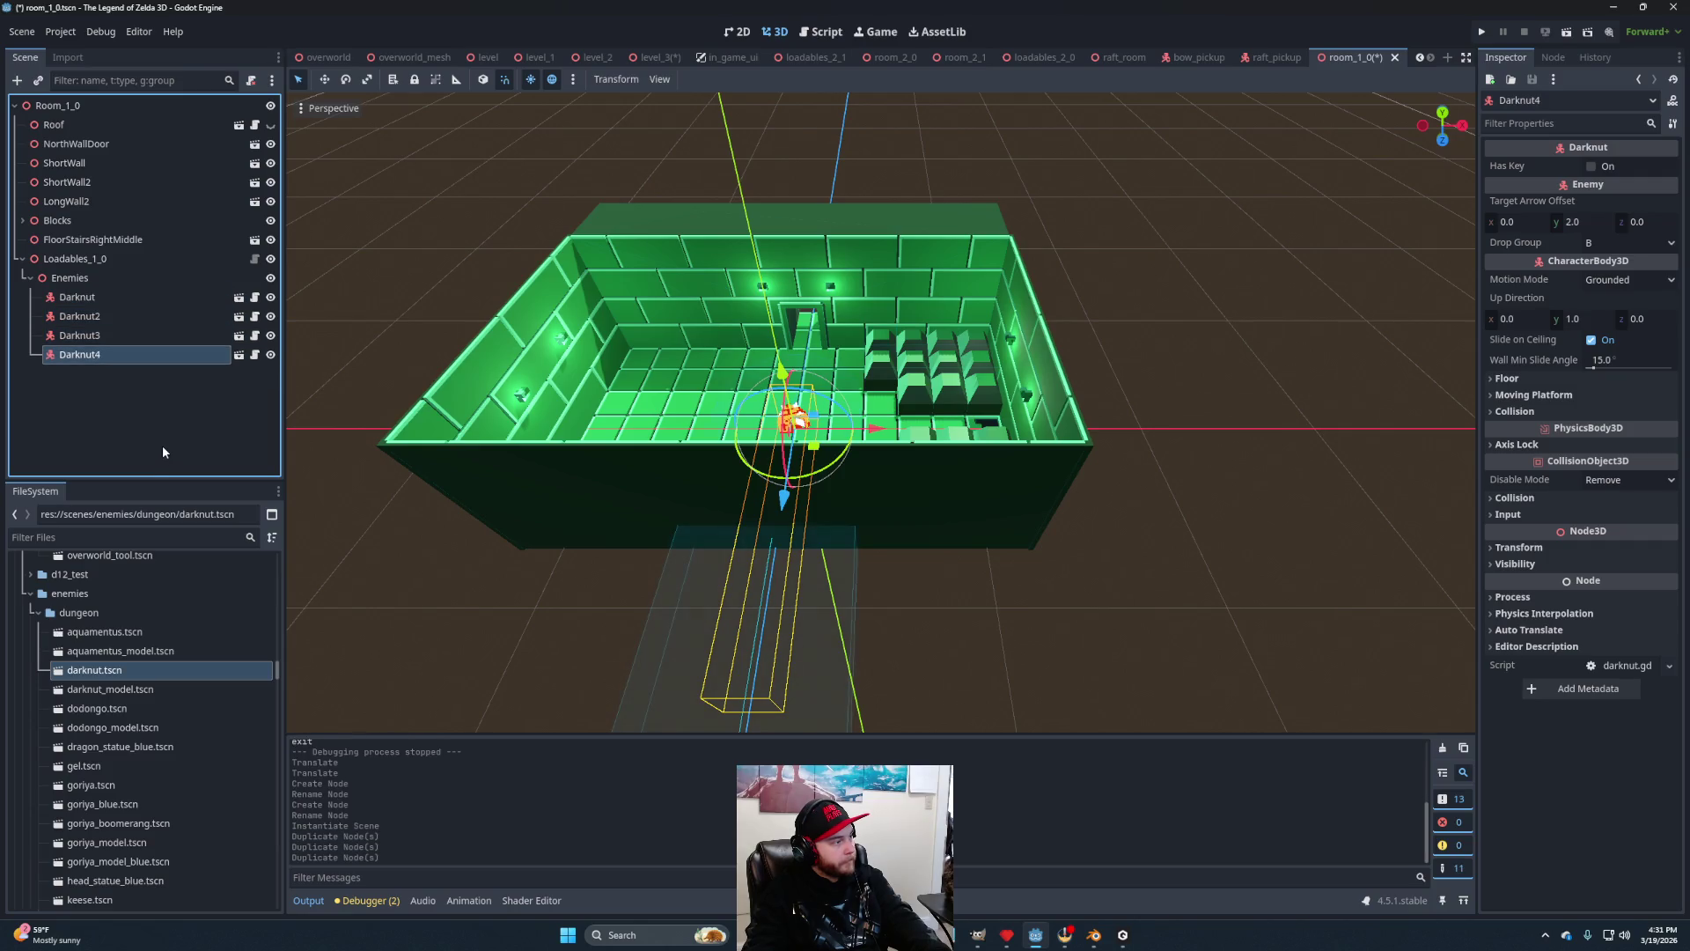
pyautogui.hotkey('ctrl', 'd')
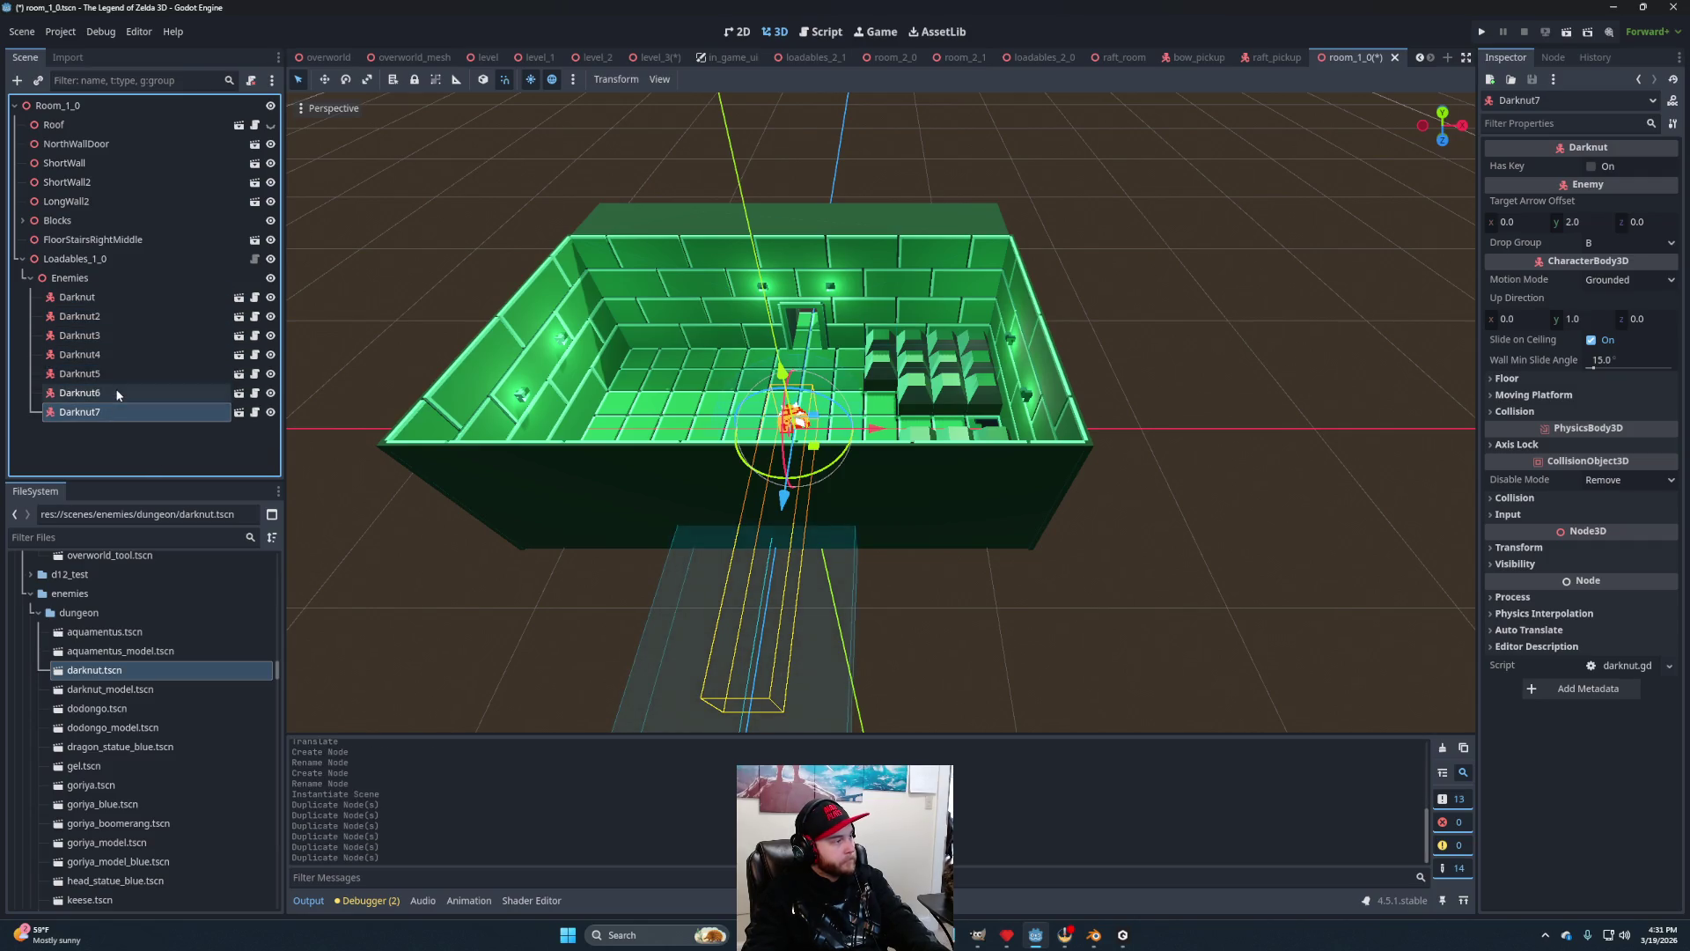
pyautogui.rightClick(109, 255)
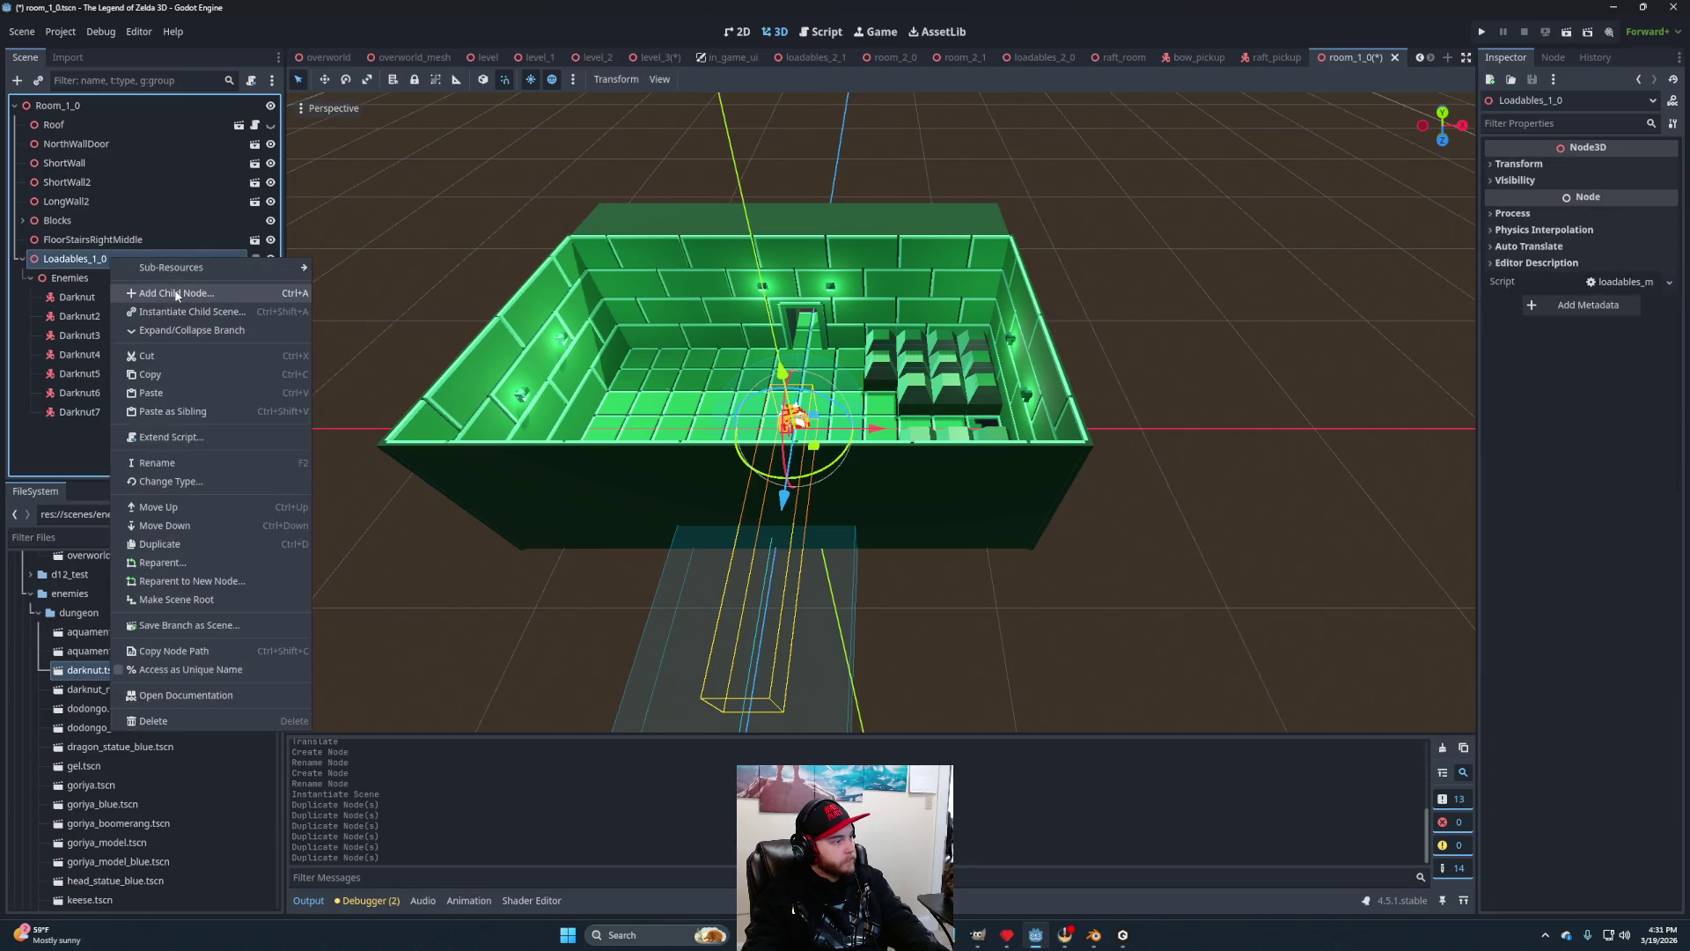
# Instance spawn_checker.tscn from the FileSystem dock into Room_1_0.
pyautogui.click(62, 474)
pyautogui.scroll(-10, 105, 665)
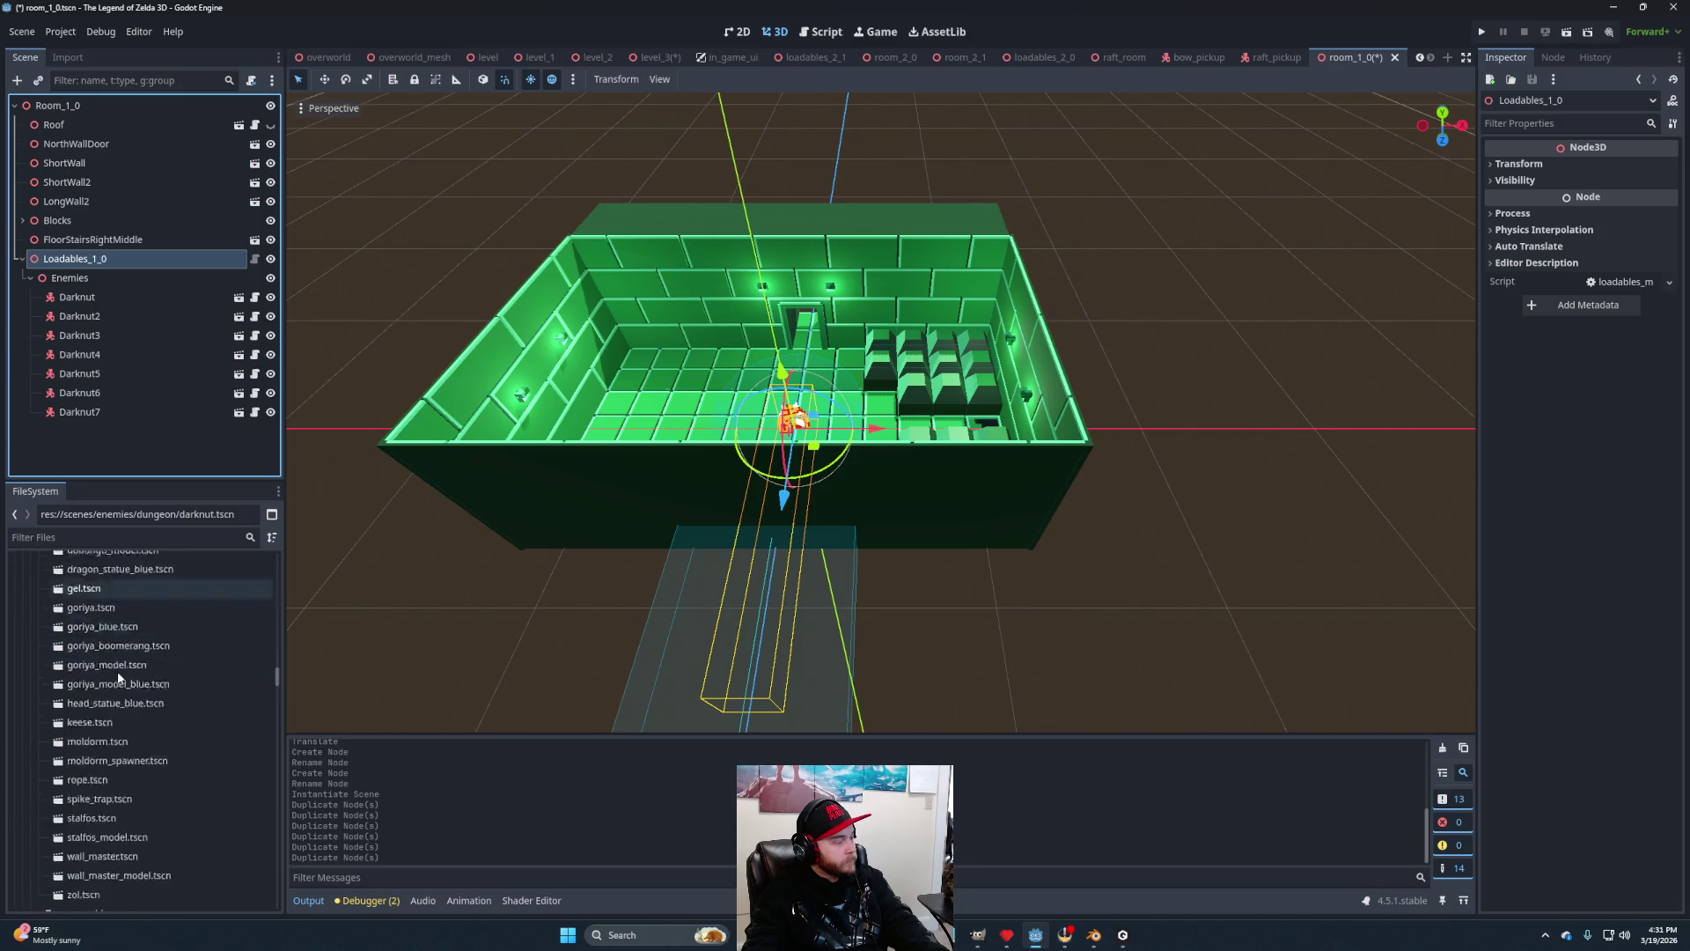
pyautogui.scroll(-5, 121, 676)
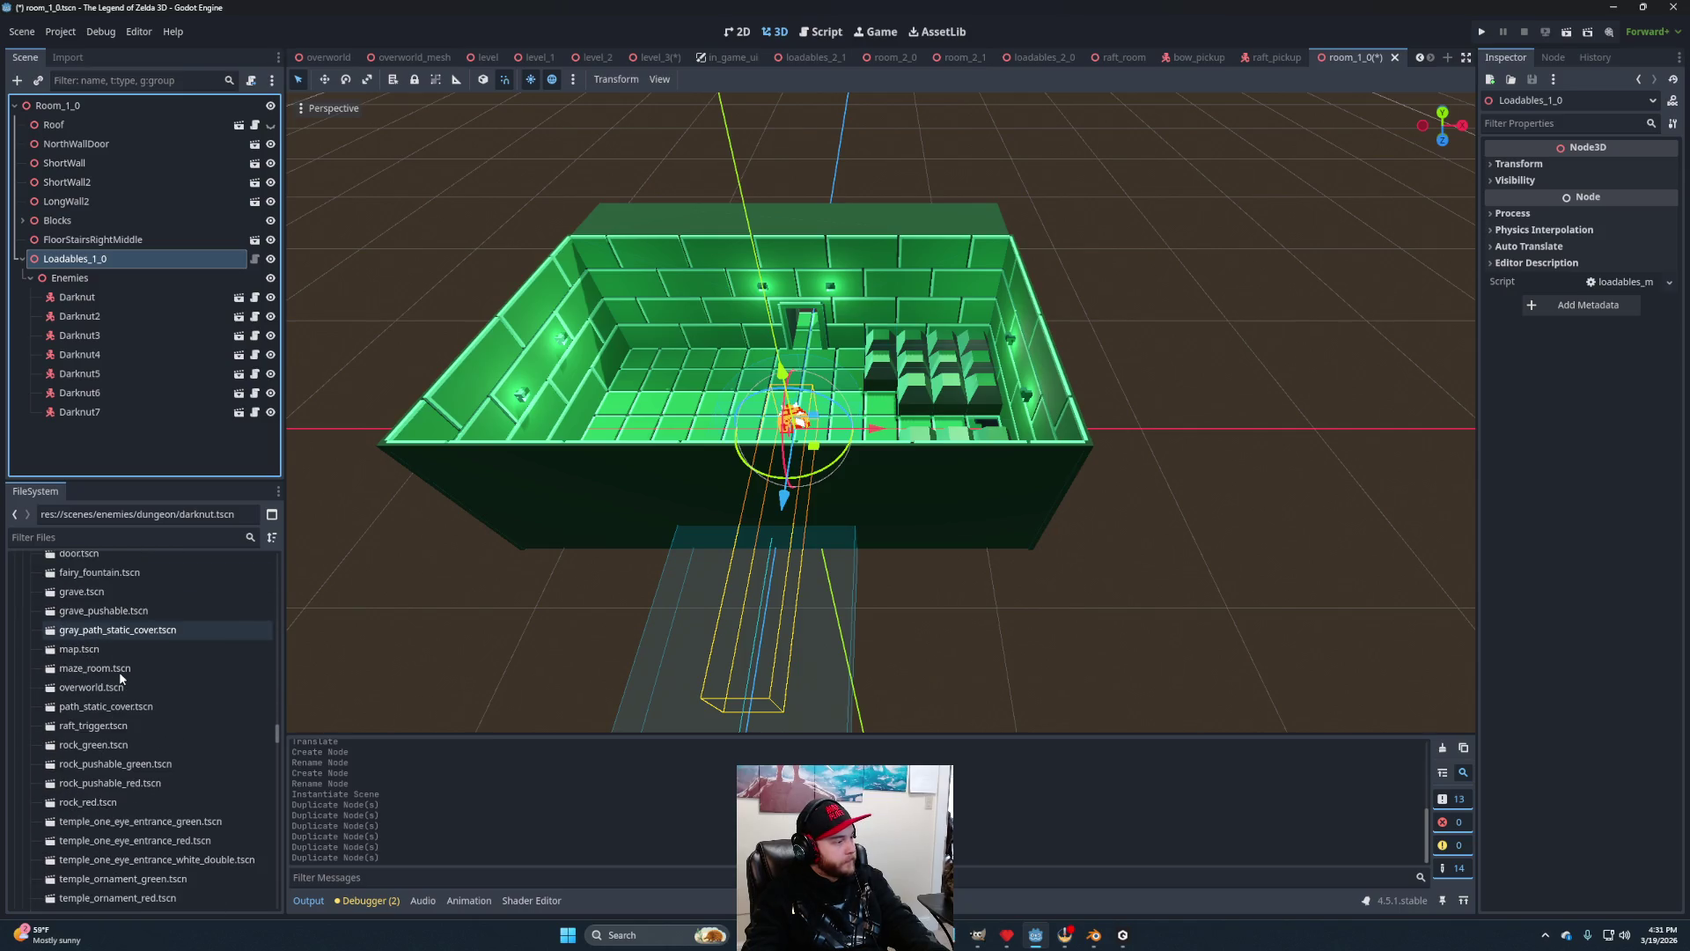
pyautogui.scroll(3, 120, 674)
pyautogui.scroll(-3, 120, 674)
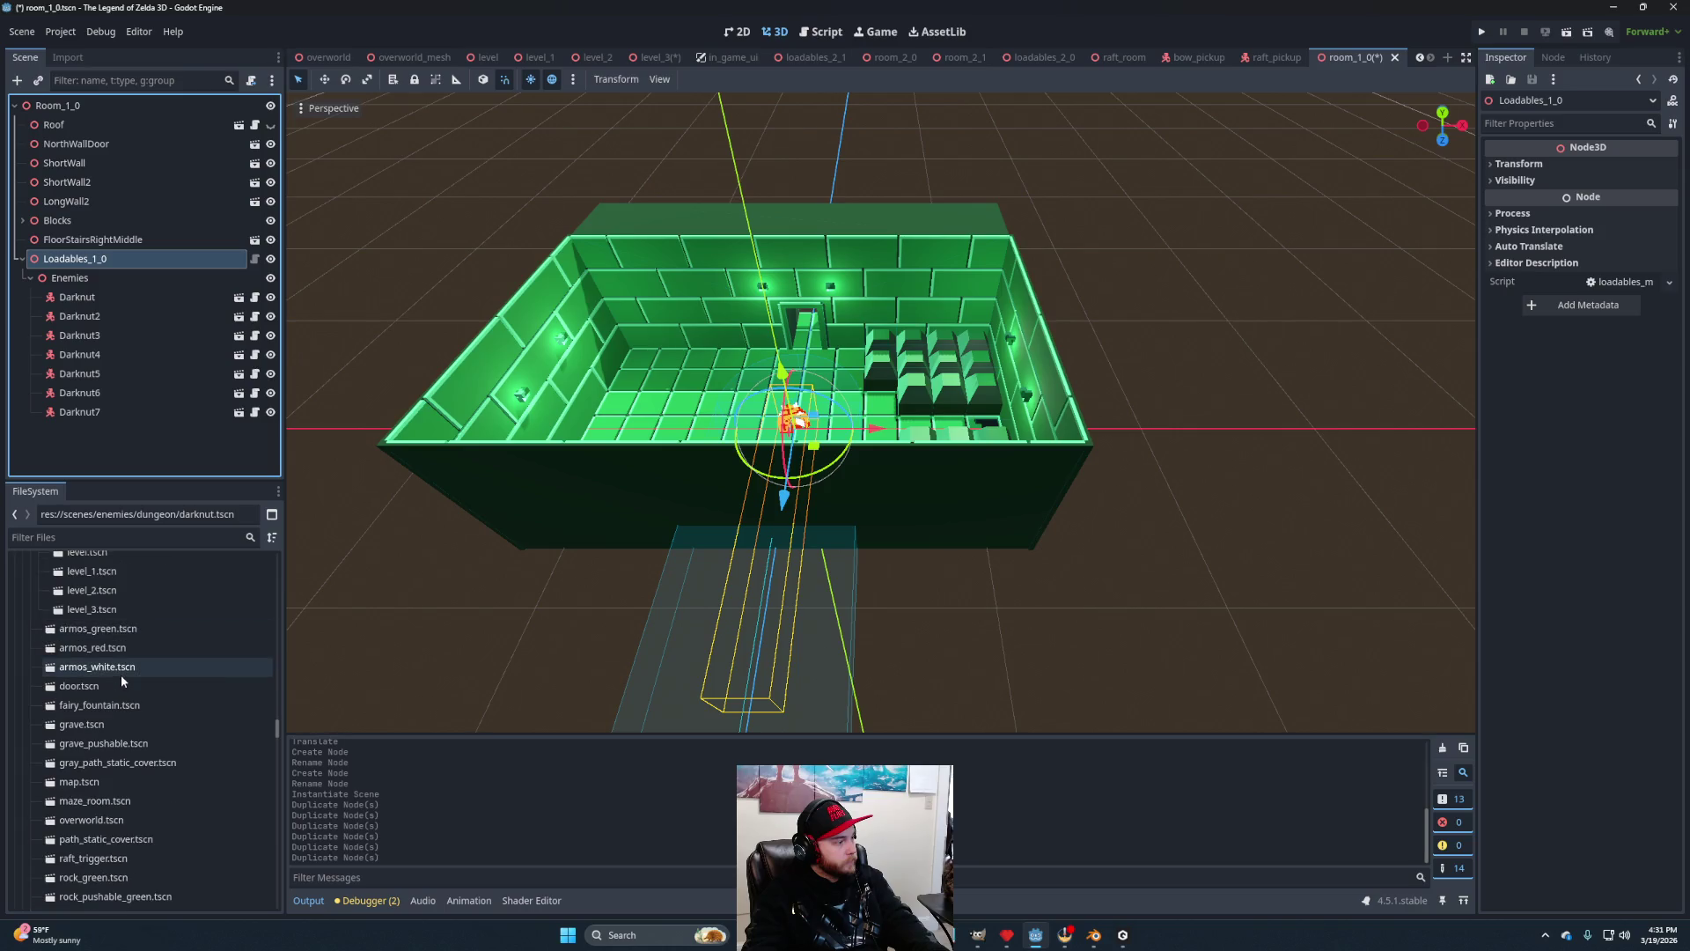
pyautogui.scroll(5, 120, 675)
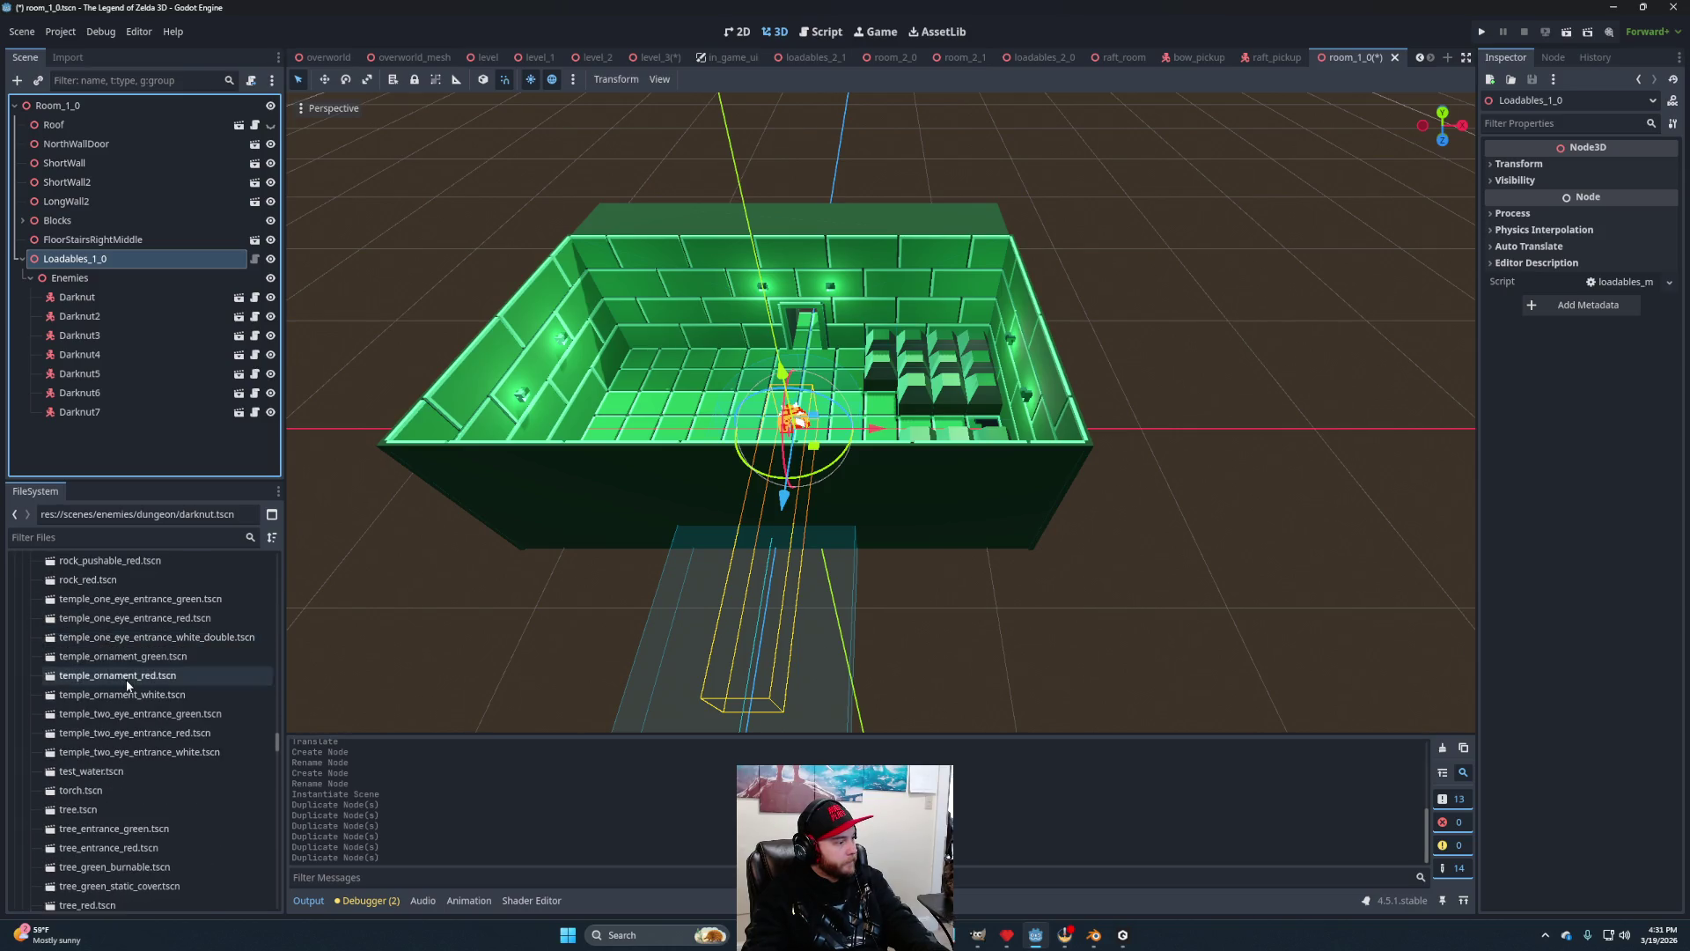
pyautogui.scroll(-8, 129, 687)
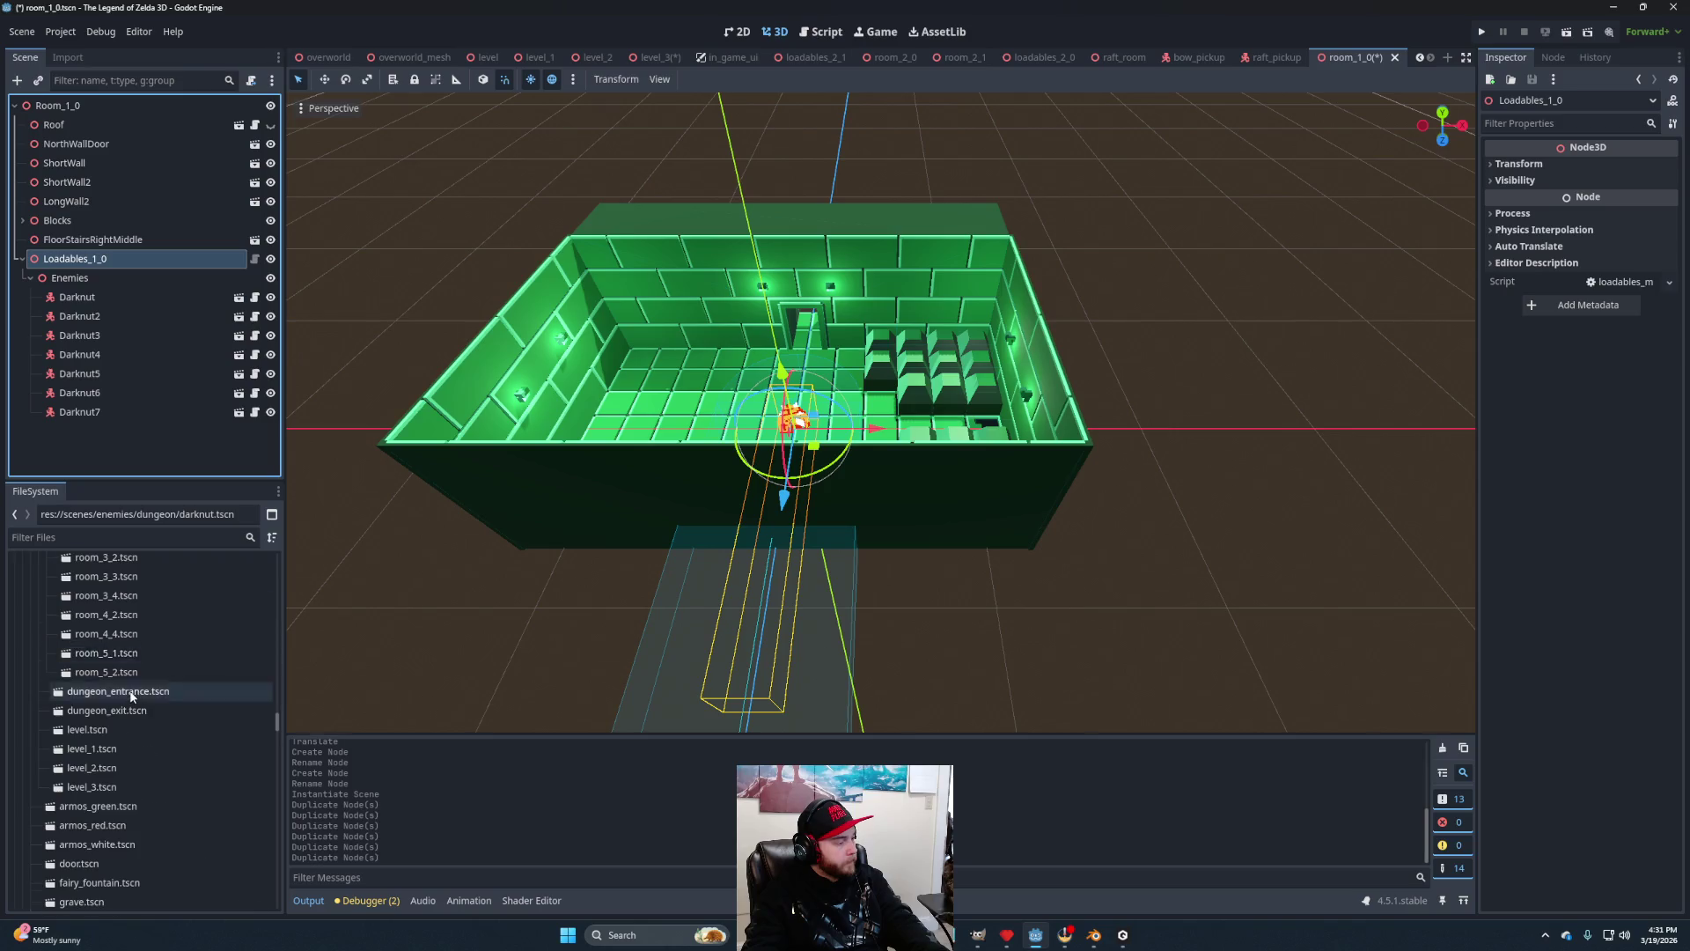
pyautogui.scroll(3, 129, 698)
pyautogui.scroll(5, 129, 698)
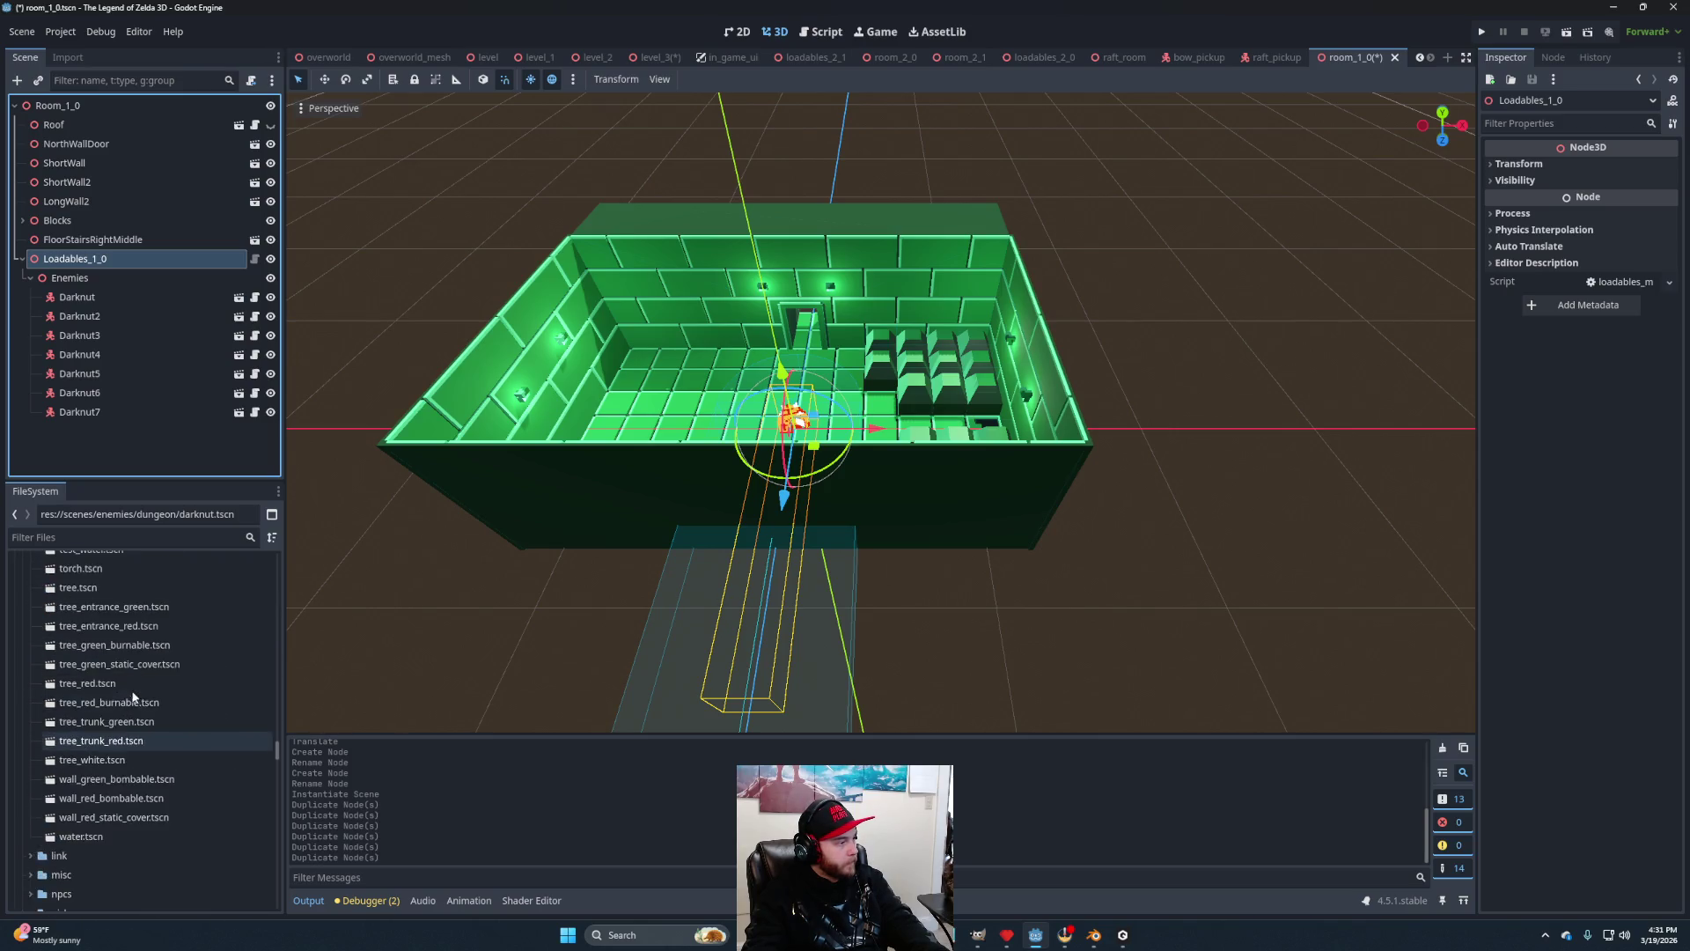
pyautogui.scroll(10, 150, 711)
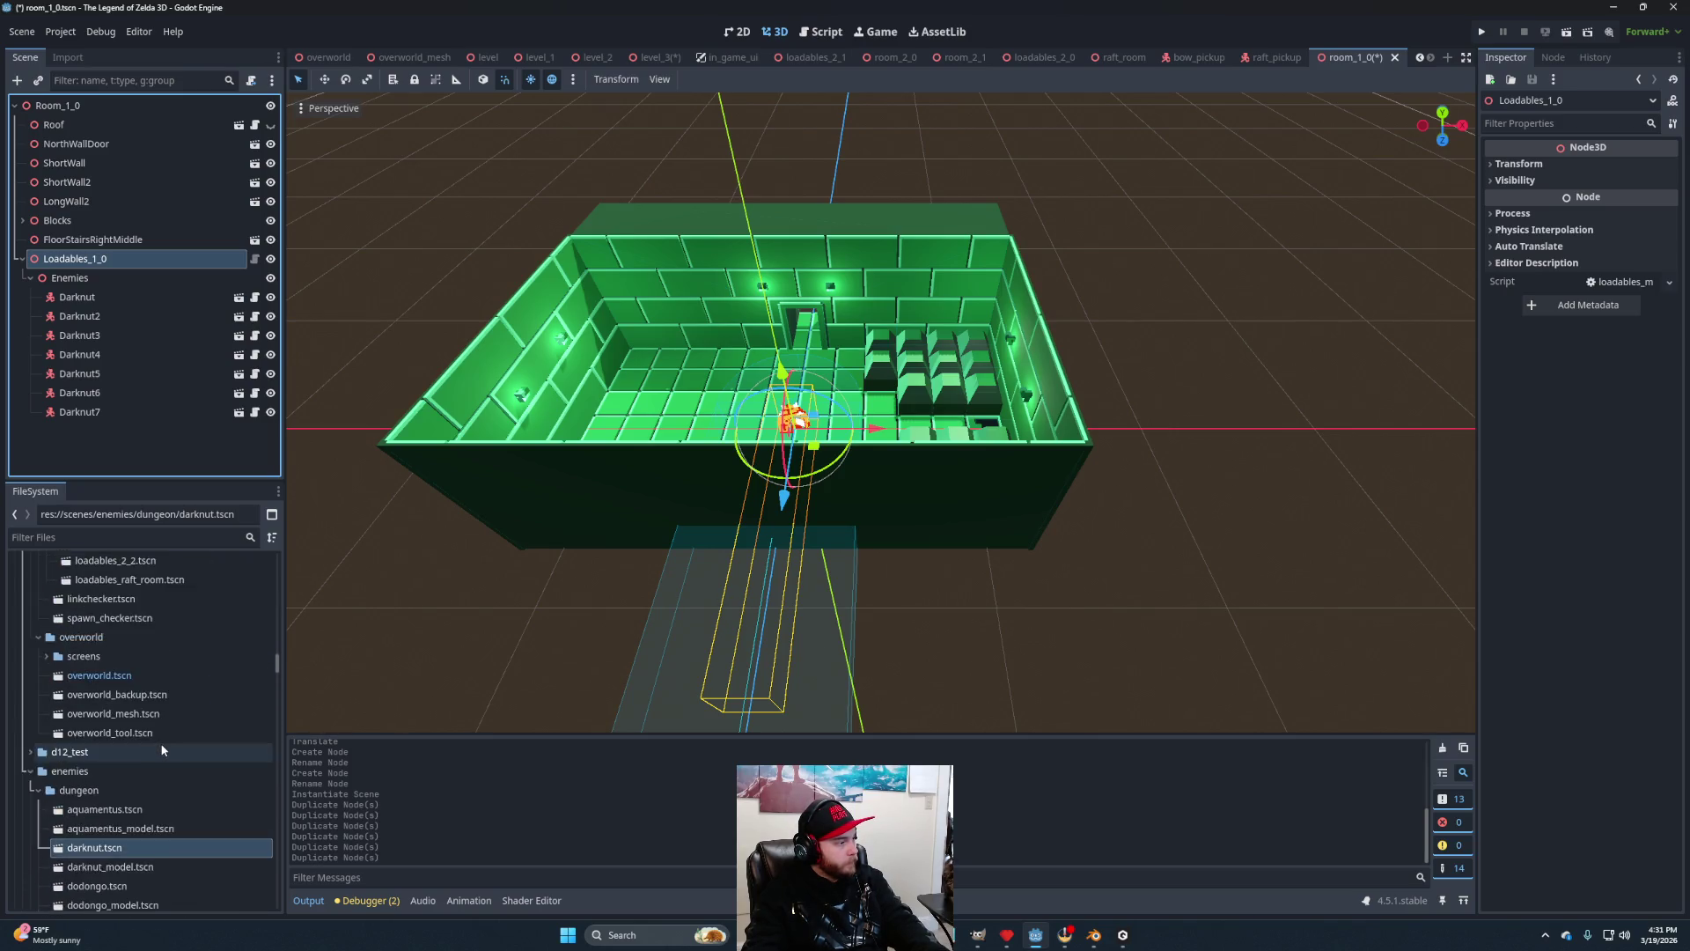
pyautogui.scroll(-8, 163, 749)
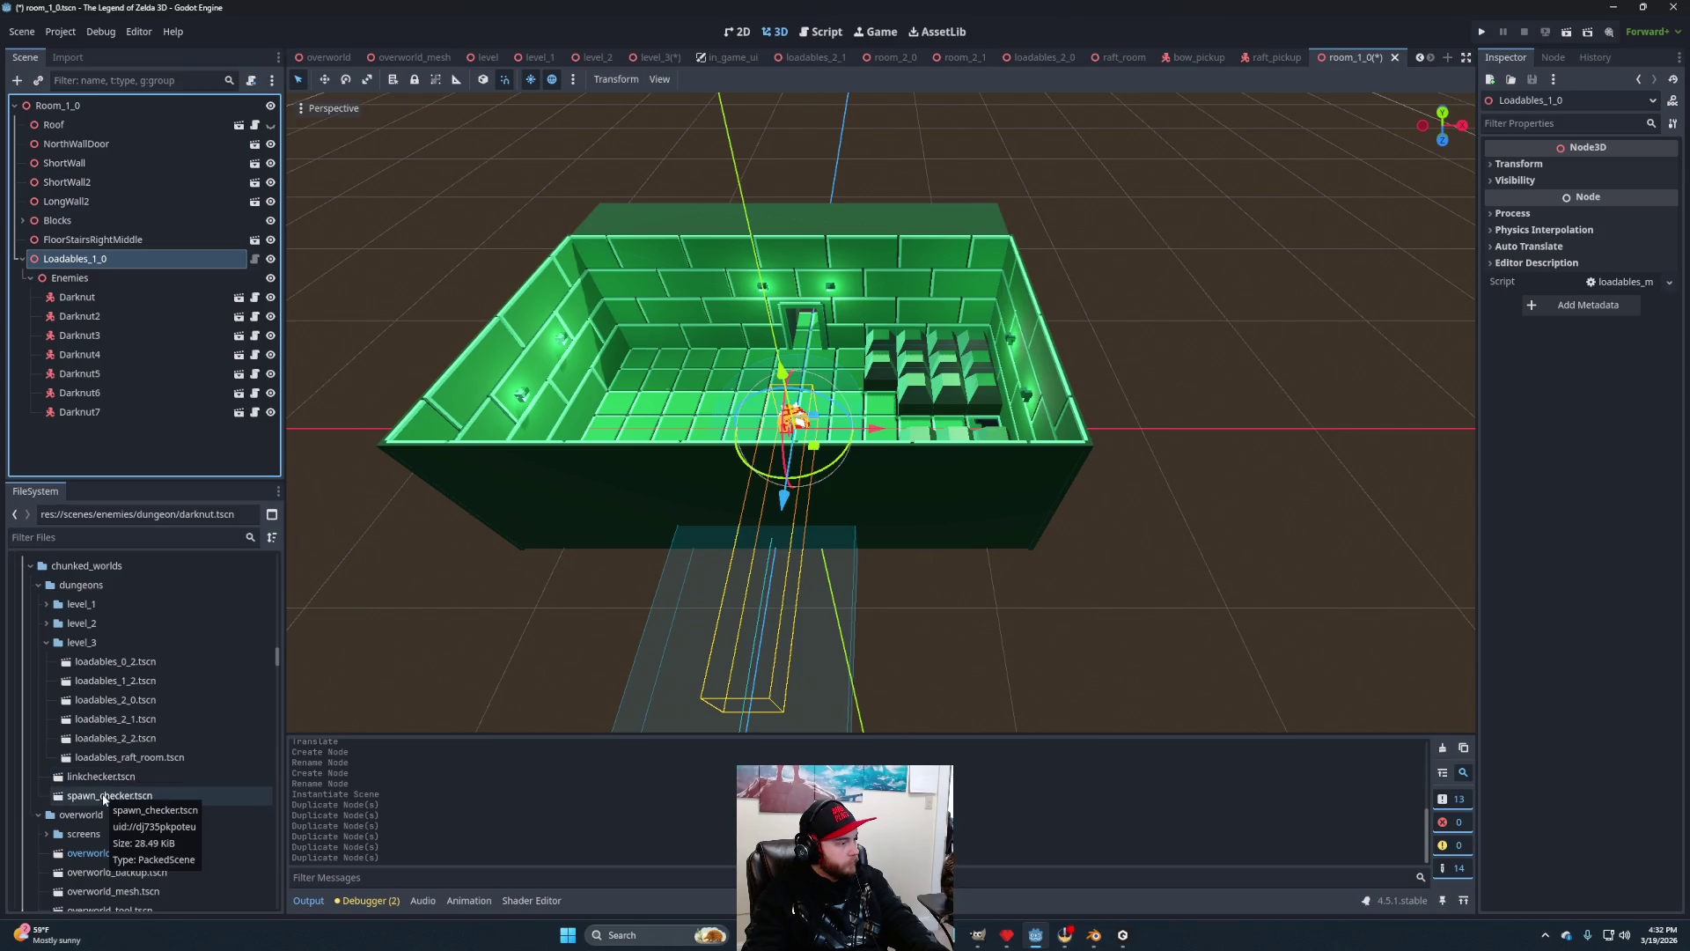
pyautogui.moveTo(111, 800); pyautogui.dragTo(93, 105)
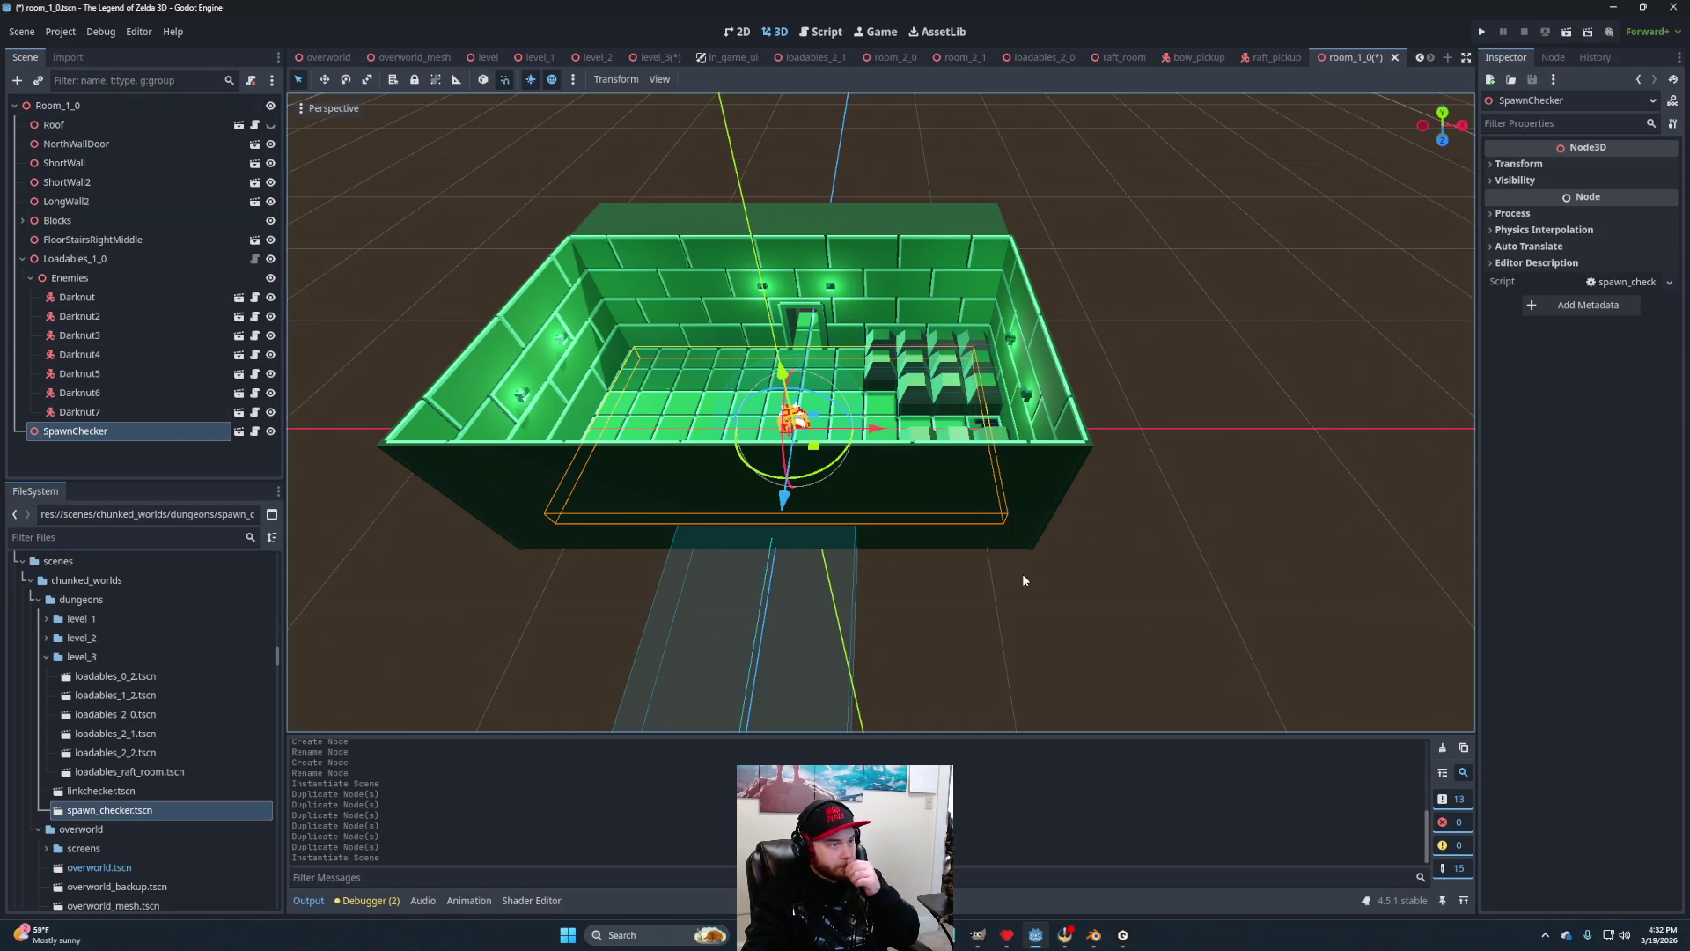
# Reparent SpawnChecker under Loadables_1_0, beside Enemies.
pyautogui.scroll(5, 947, 602)
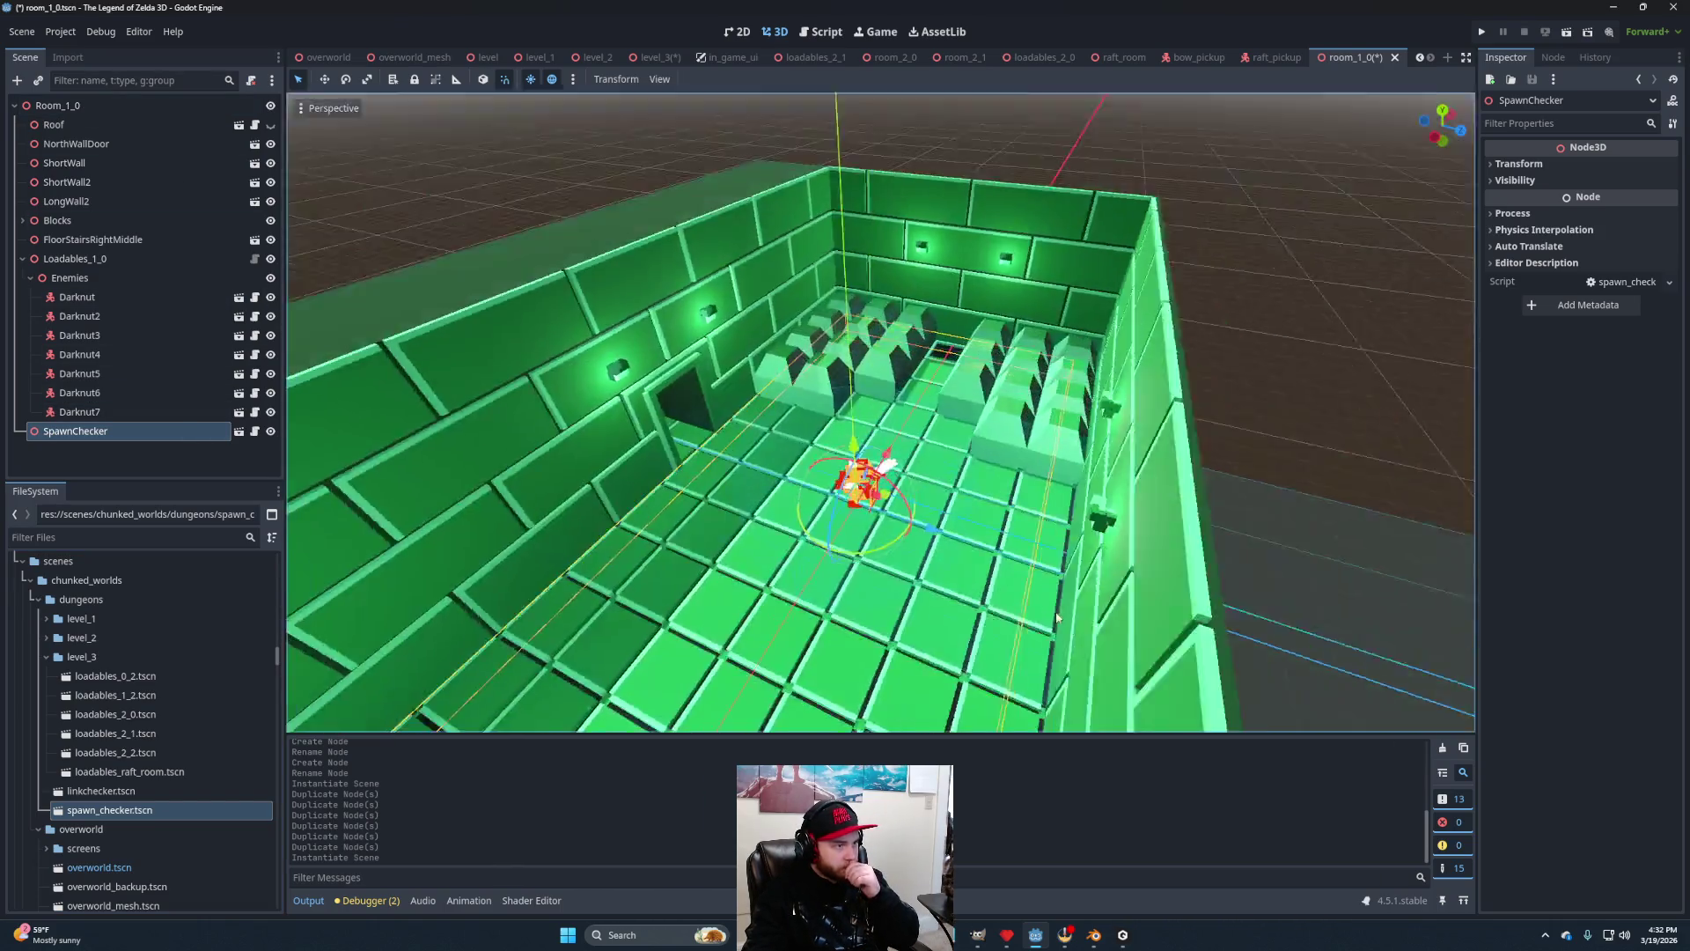
pyautogui.scroll(-5, 944, 622)
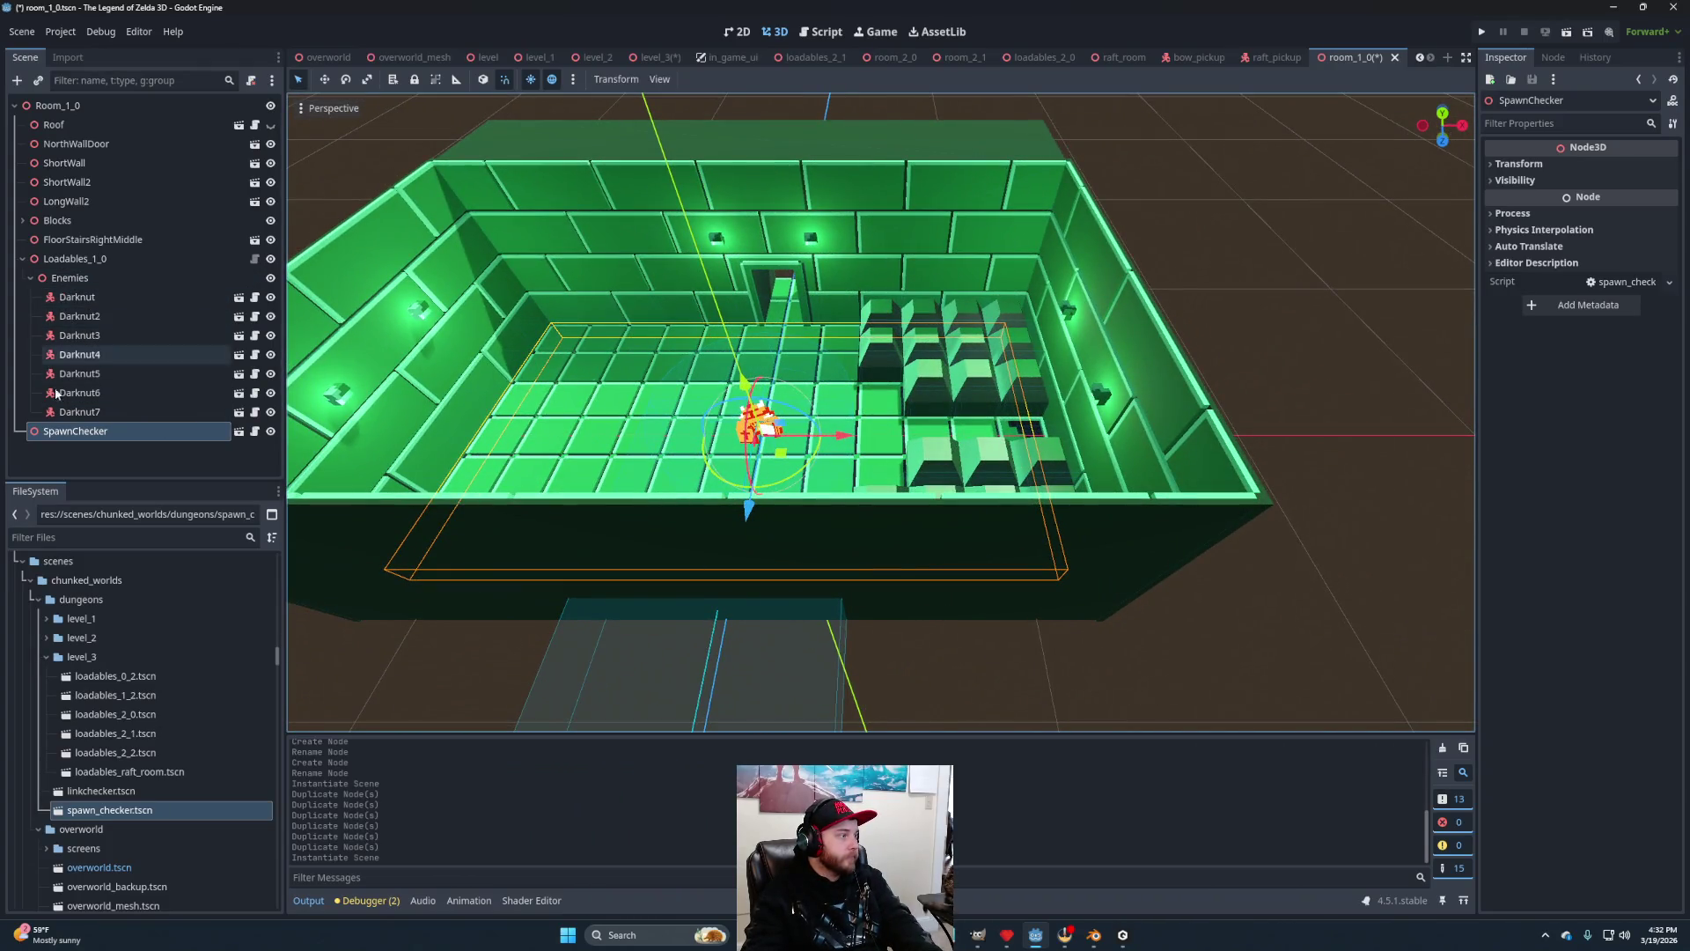
pyautogui.moveTo(57, 432); pyautogui.dragTo(102, 261)
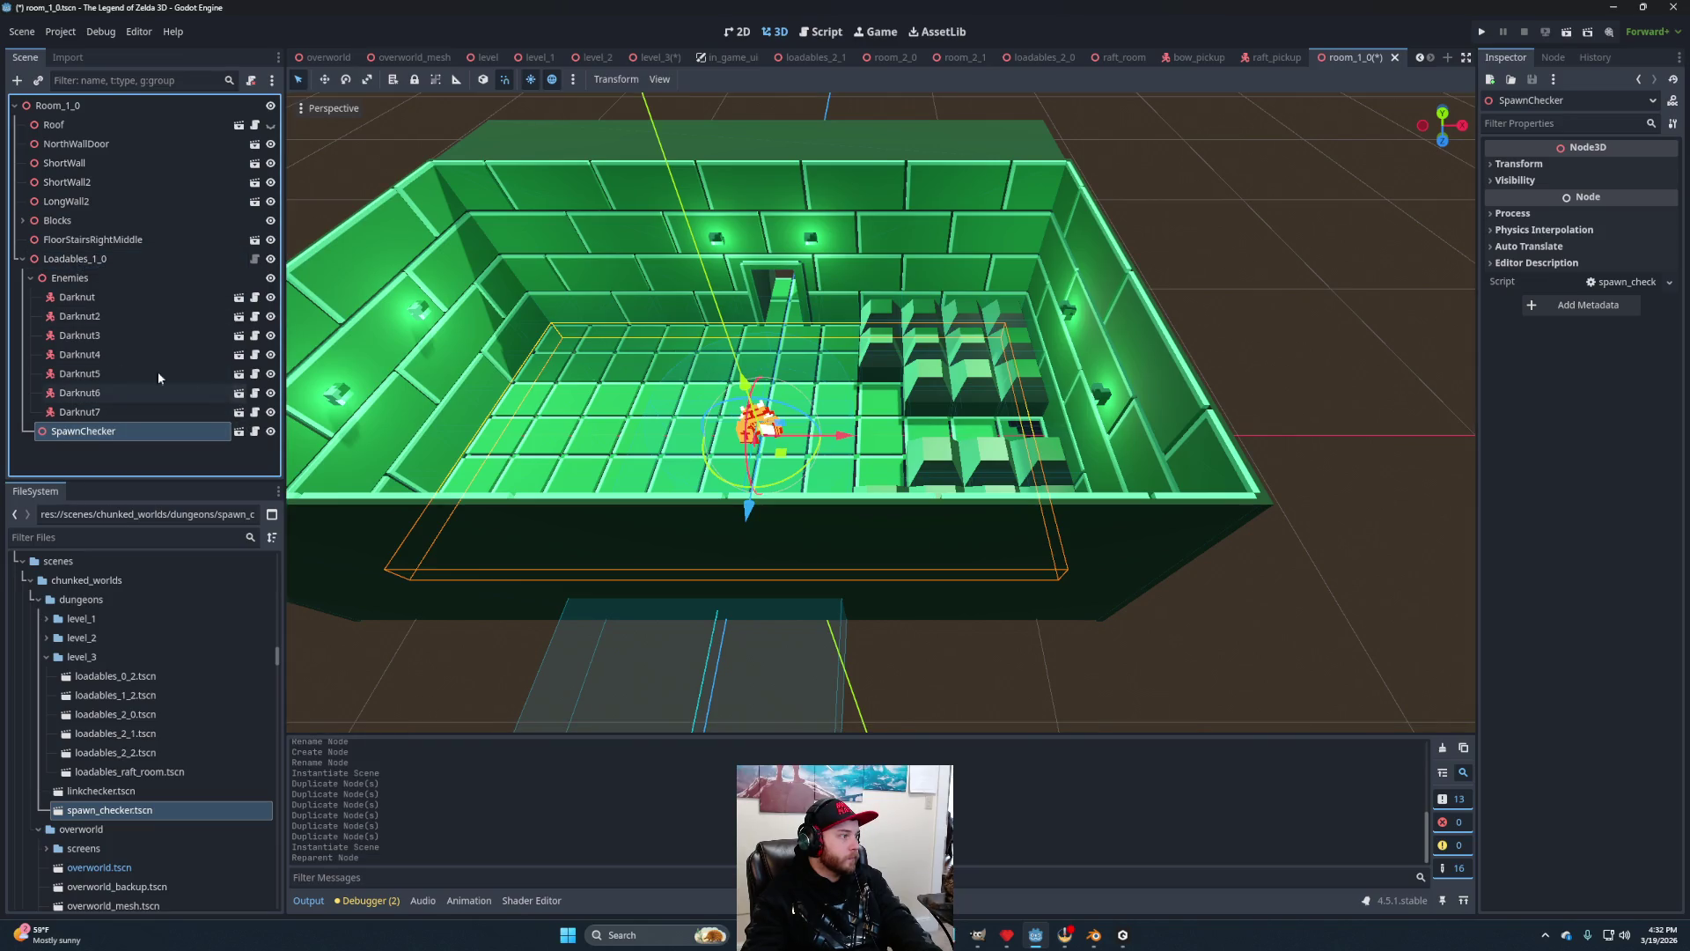
# Save the Loadables_1_0 branch as loadables_1_0.tscn in the level_3 folder.
pyautogui.rightClick(119, 258)
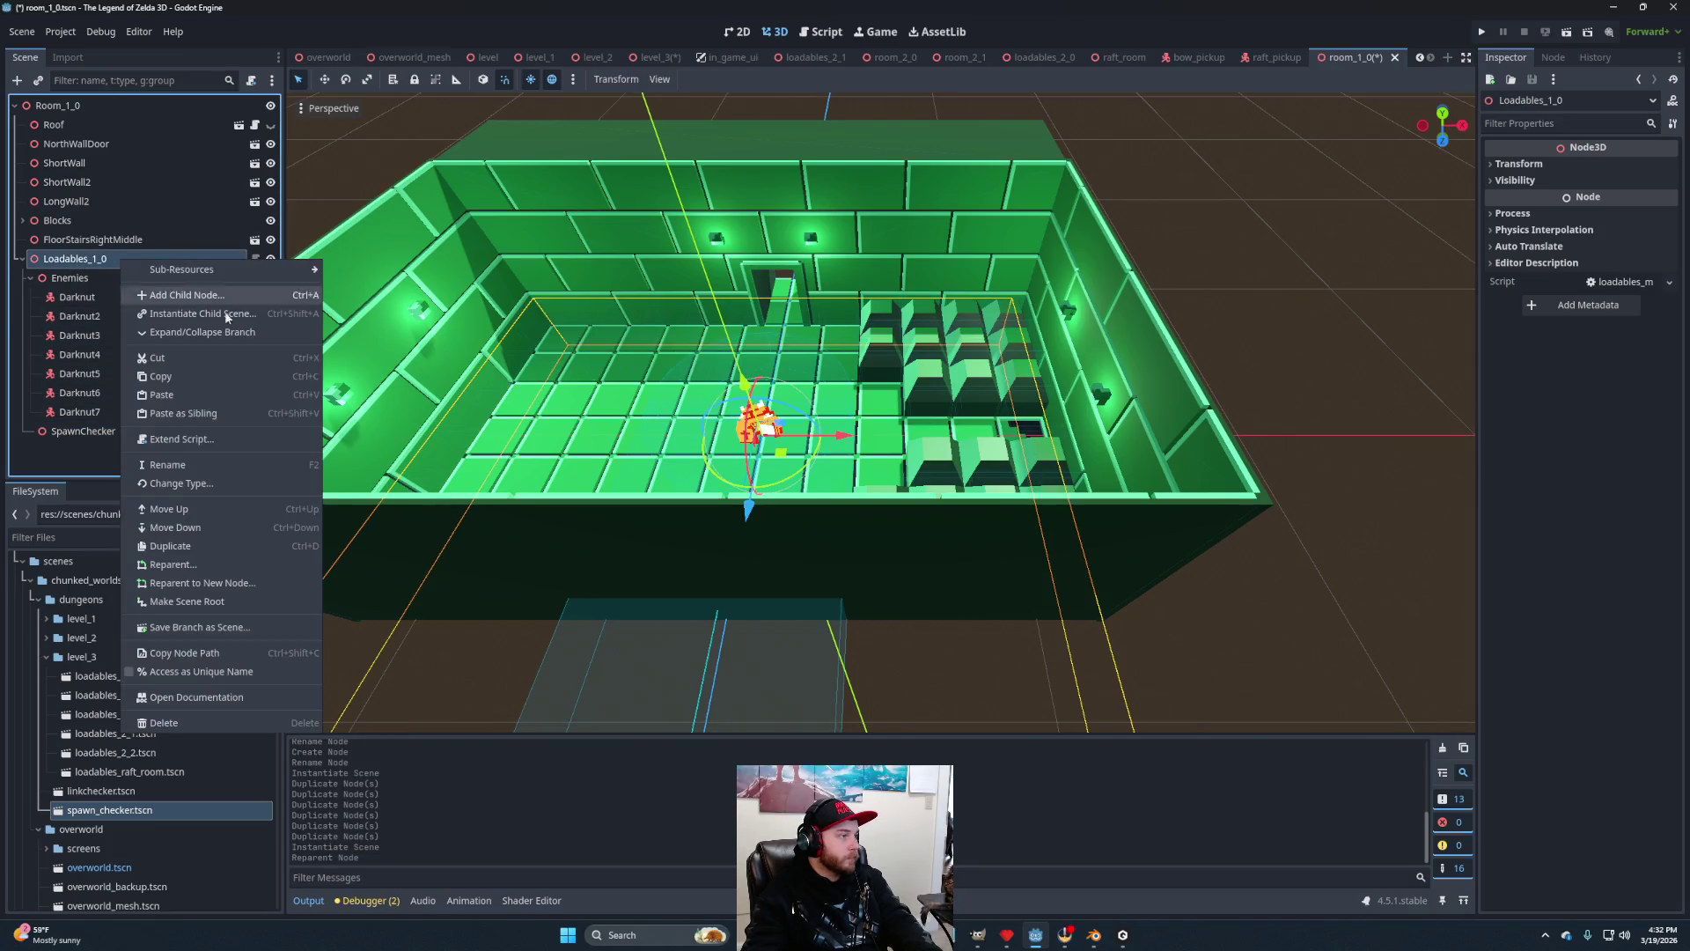
pyautogui.click(213, 634)
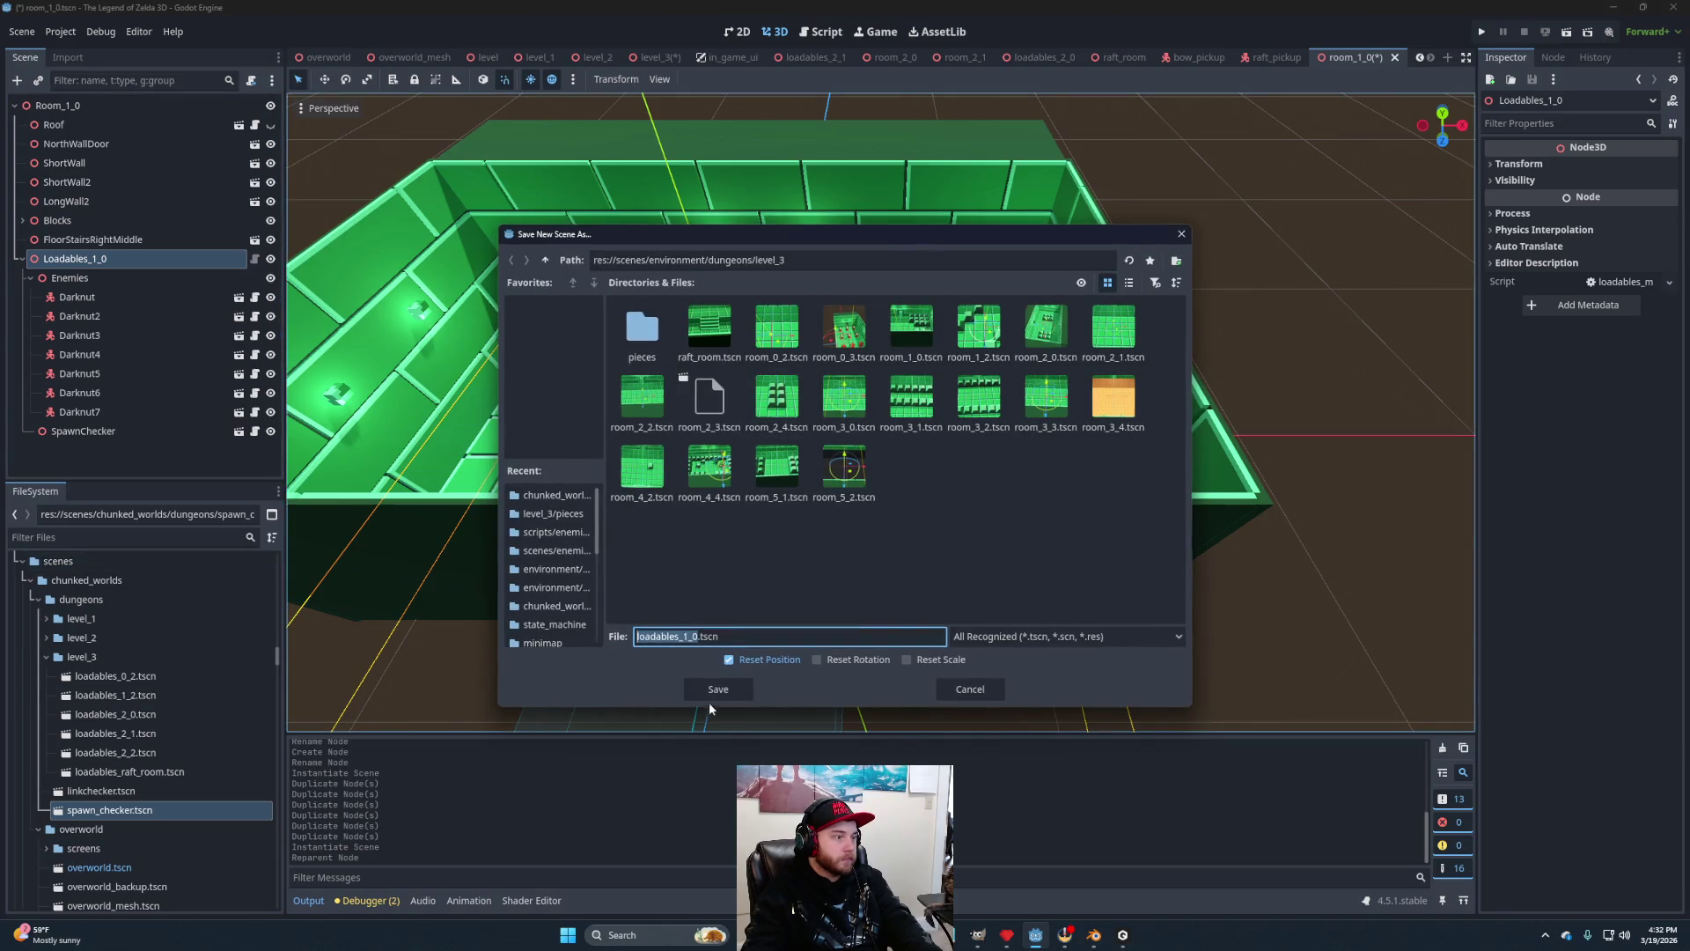
pyautogui.click(553, 495)
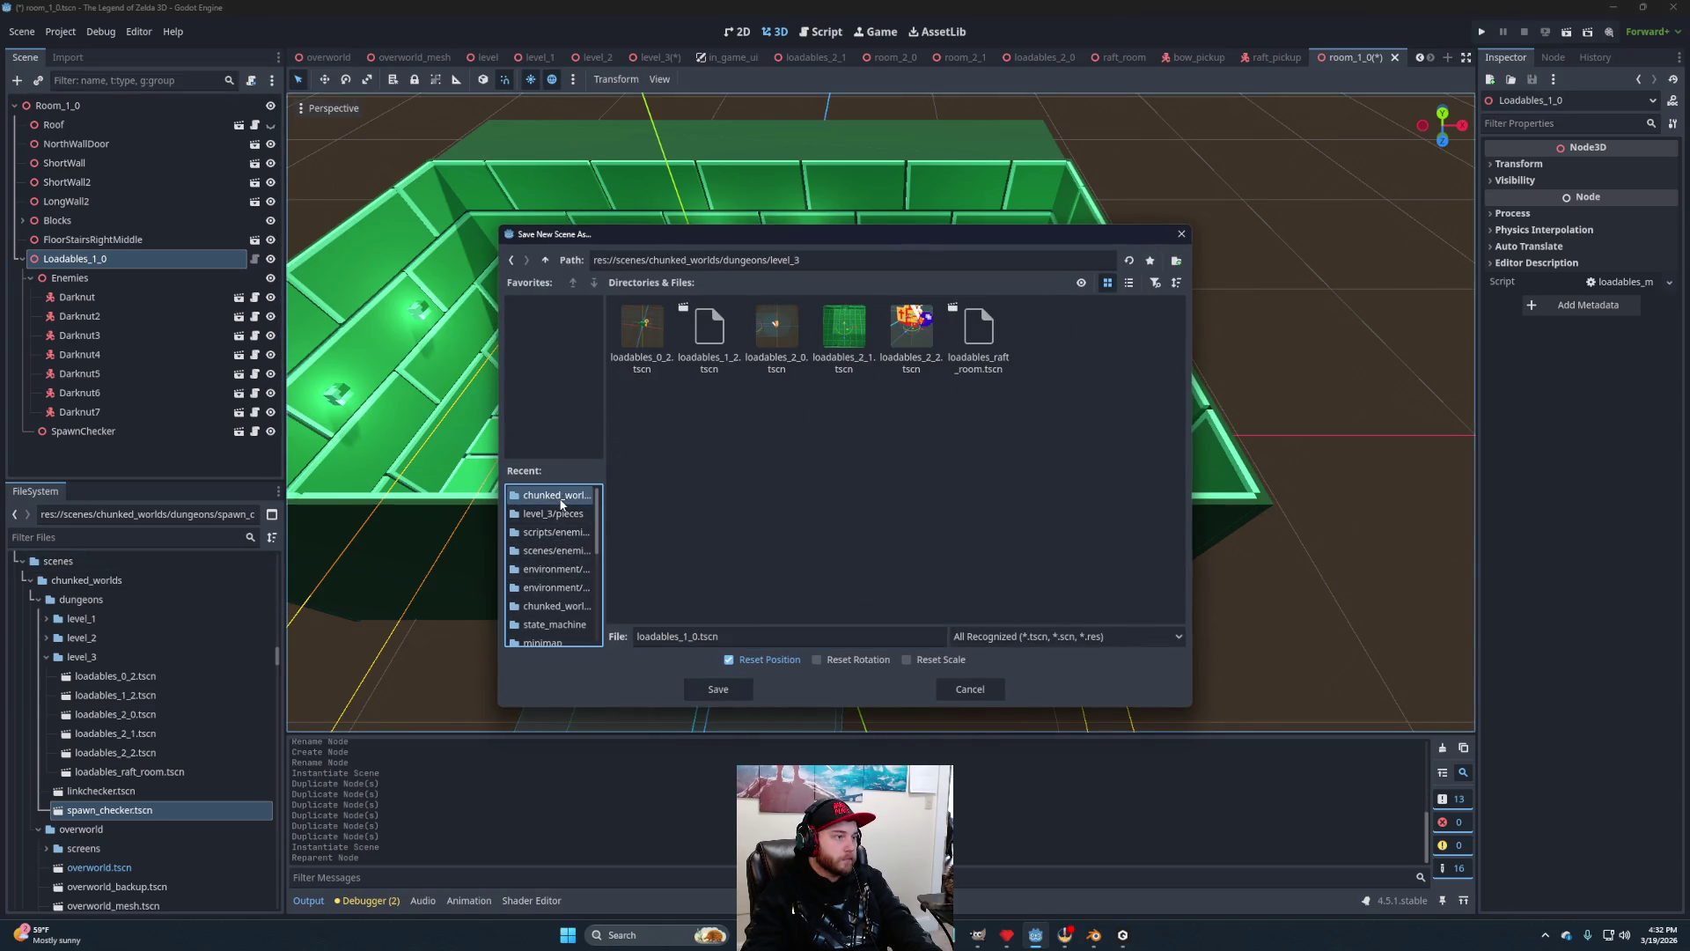
pyautogui.click(720, 688)
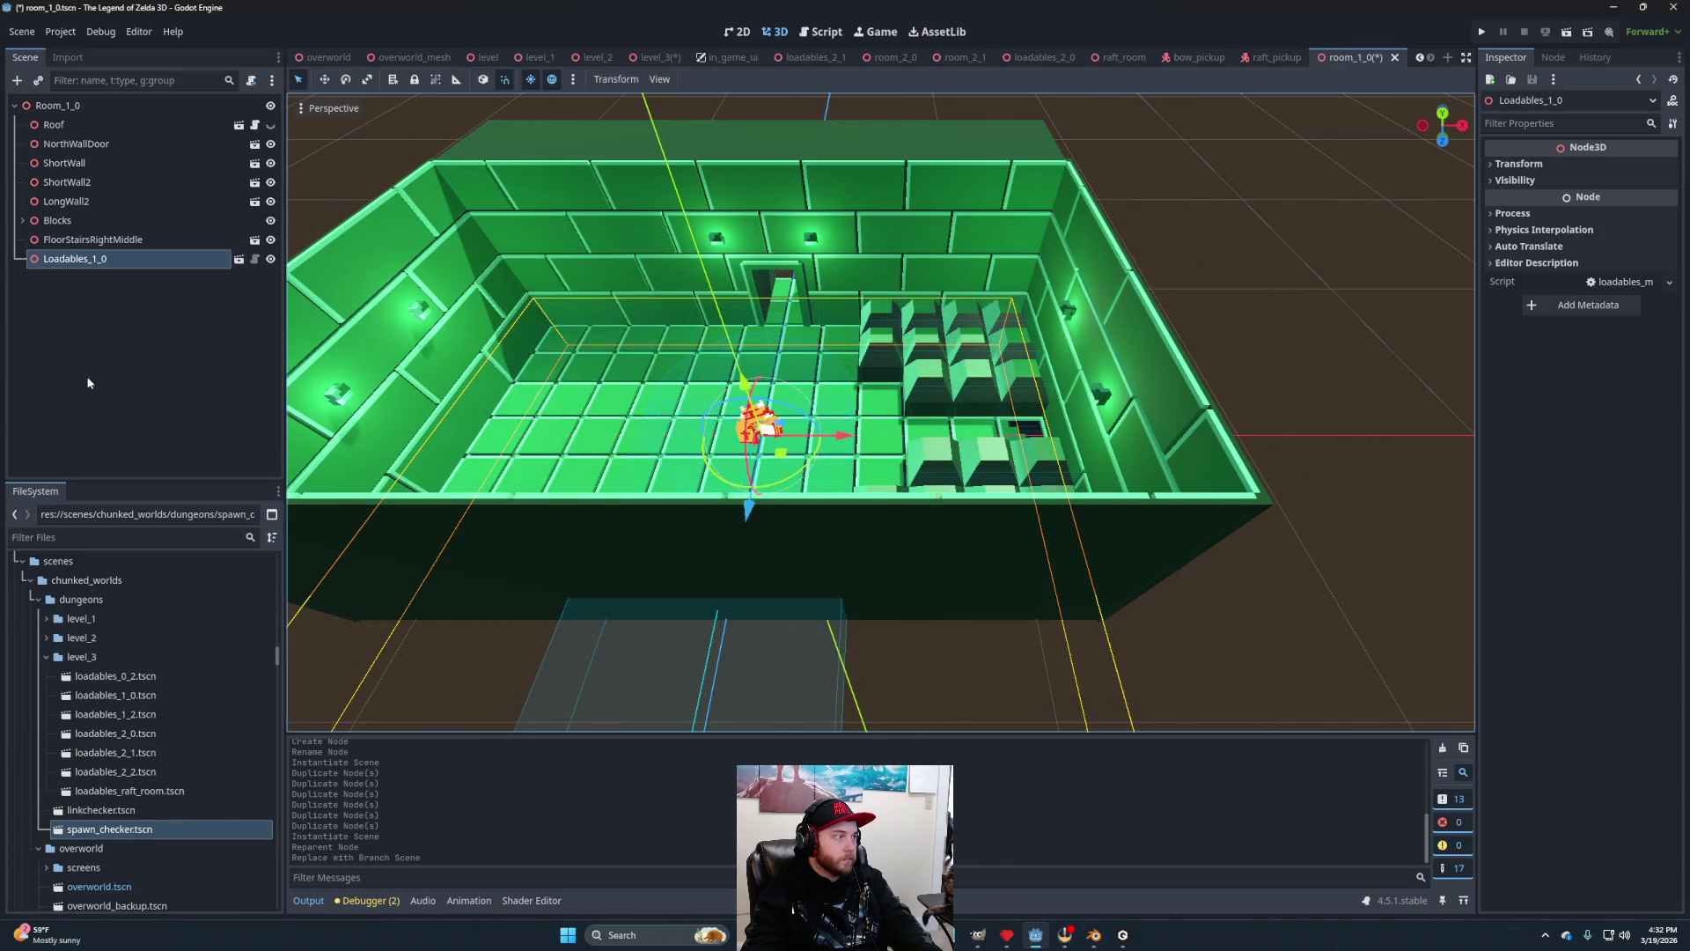
# Add a Linkchecker to Room_1_0 with Loadable Path set to level_3/loadables_1_0.tscn.
pyautogui.moveTo(112, 809)
pyautogui.mouseDown()
pyautogui.moveTo(172, 430)
pyautogui.moveTo(136, 105)
pyautogui.mouseUp()
pyautogui.click(1668, 165)
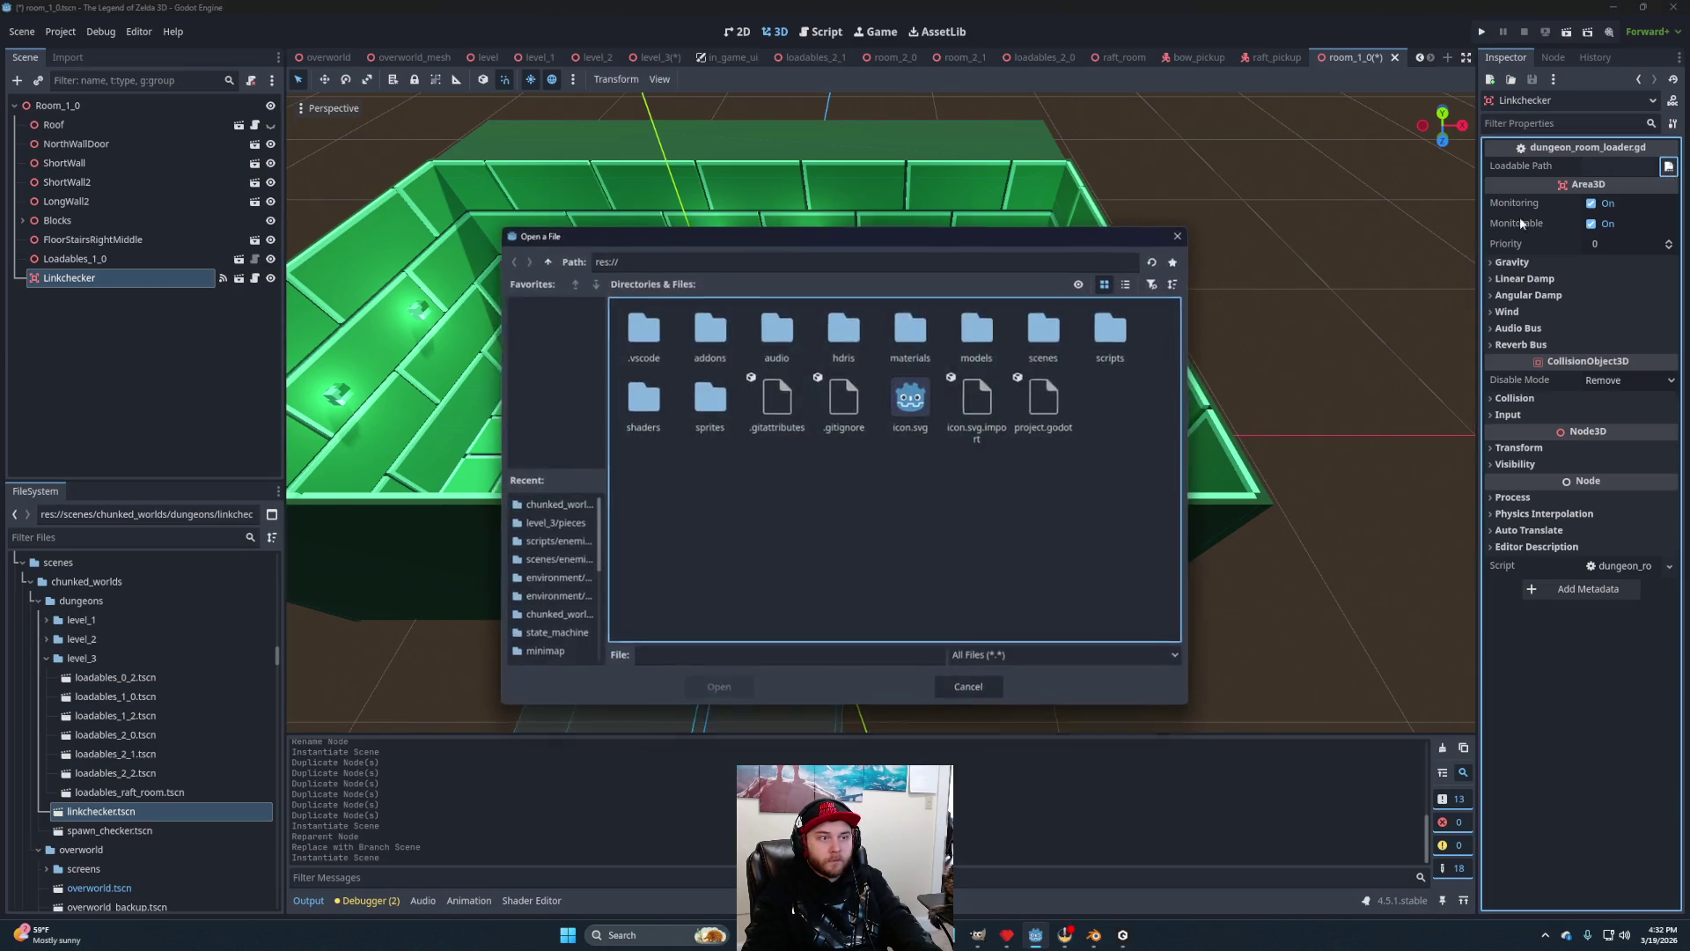
pyautogui.doubleClick(1046, 327)
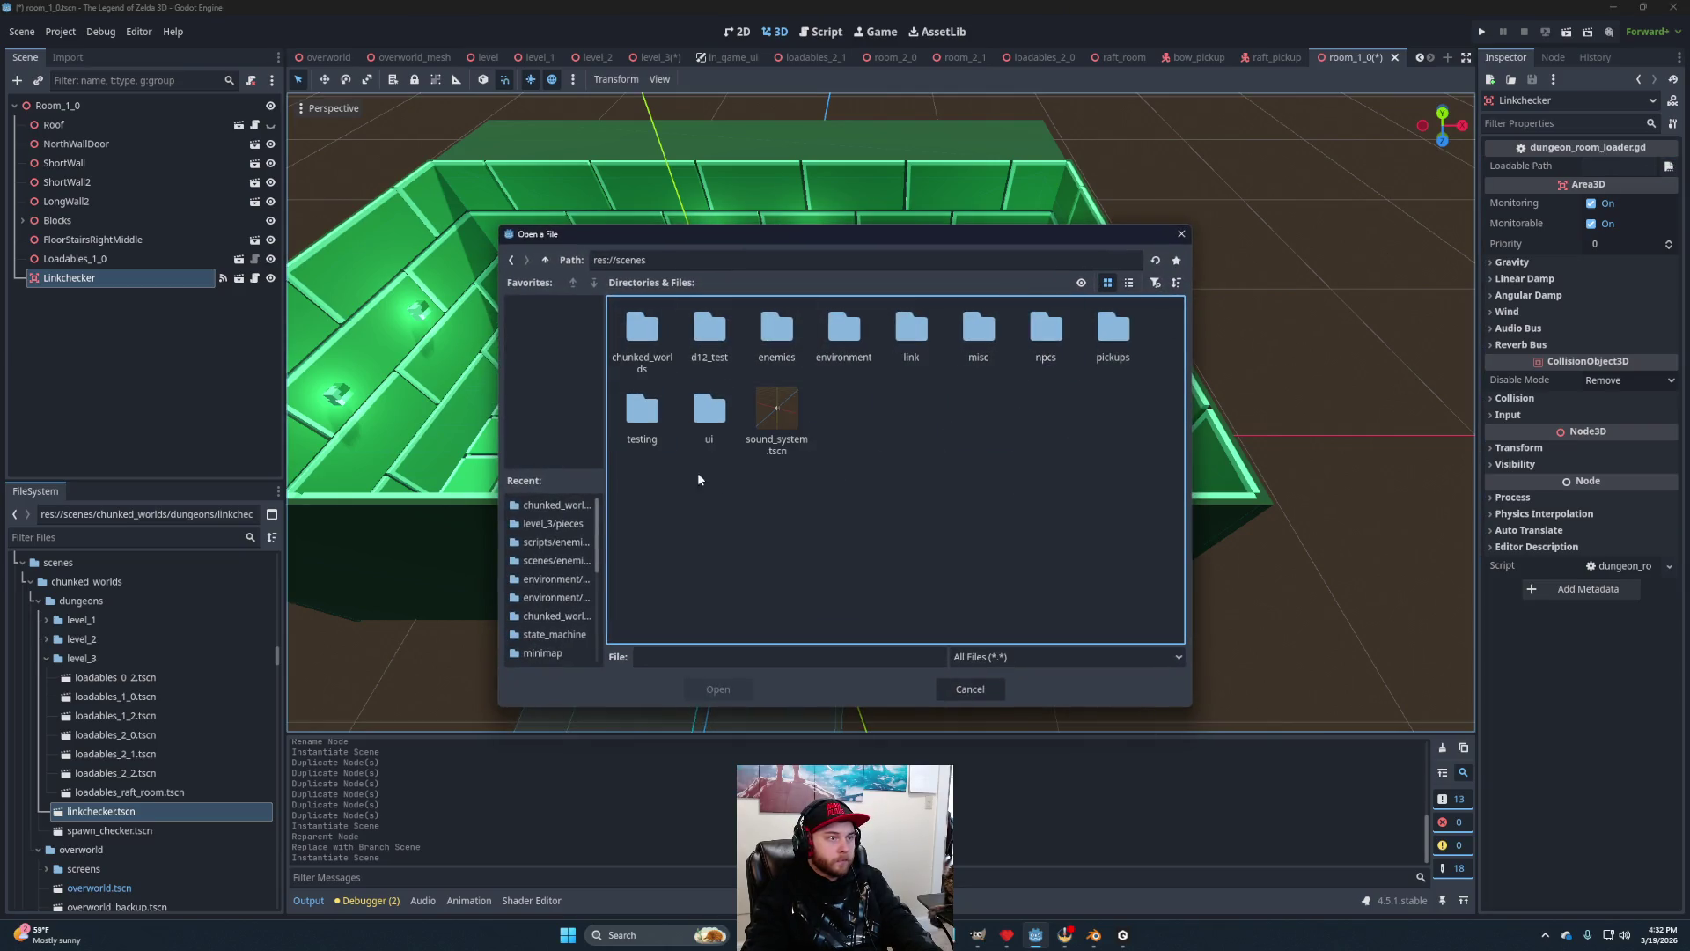
pyautogui.doubleClick(646, 330)
pyautogui.doubleClick(667, 342)
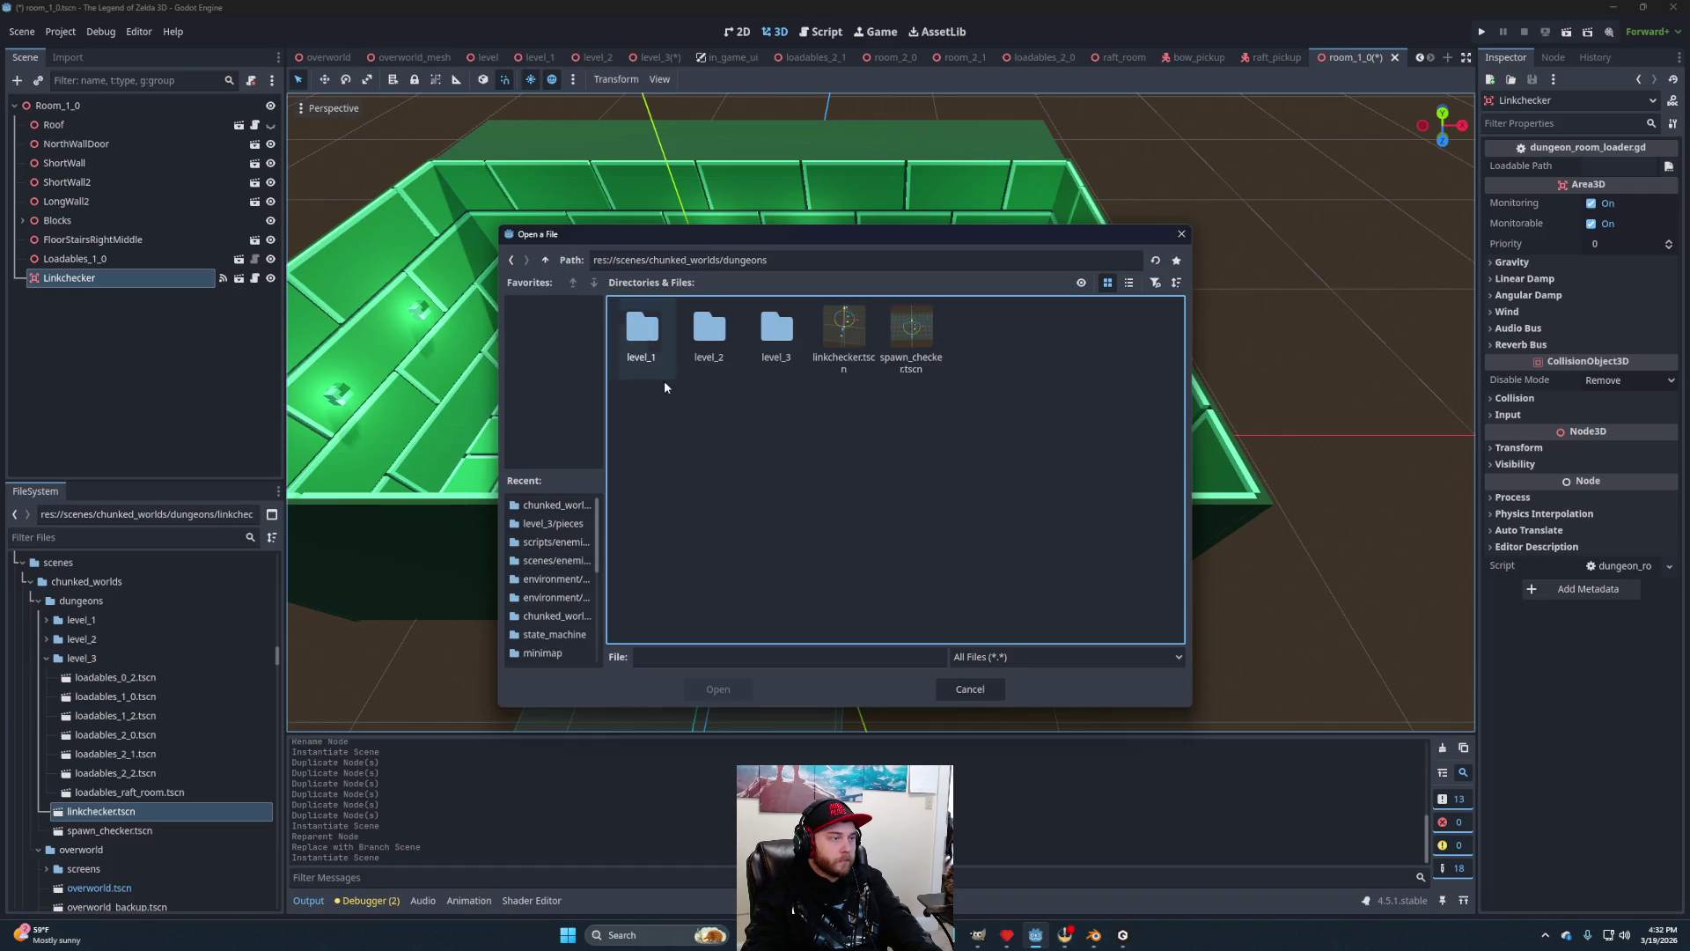
pyautogui.doubleClick(776, 333)
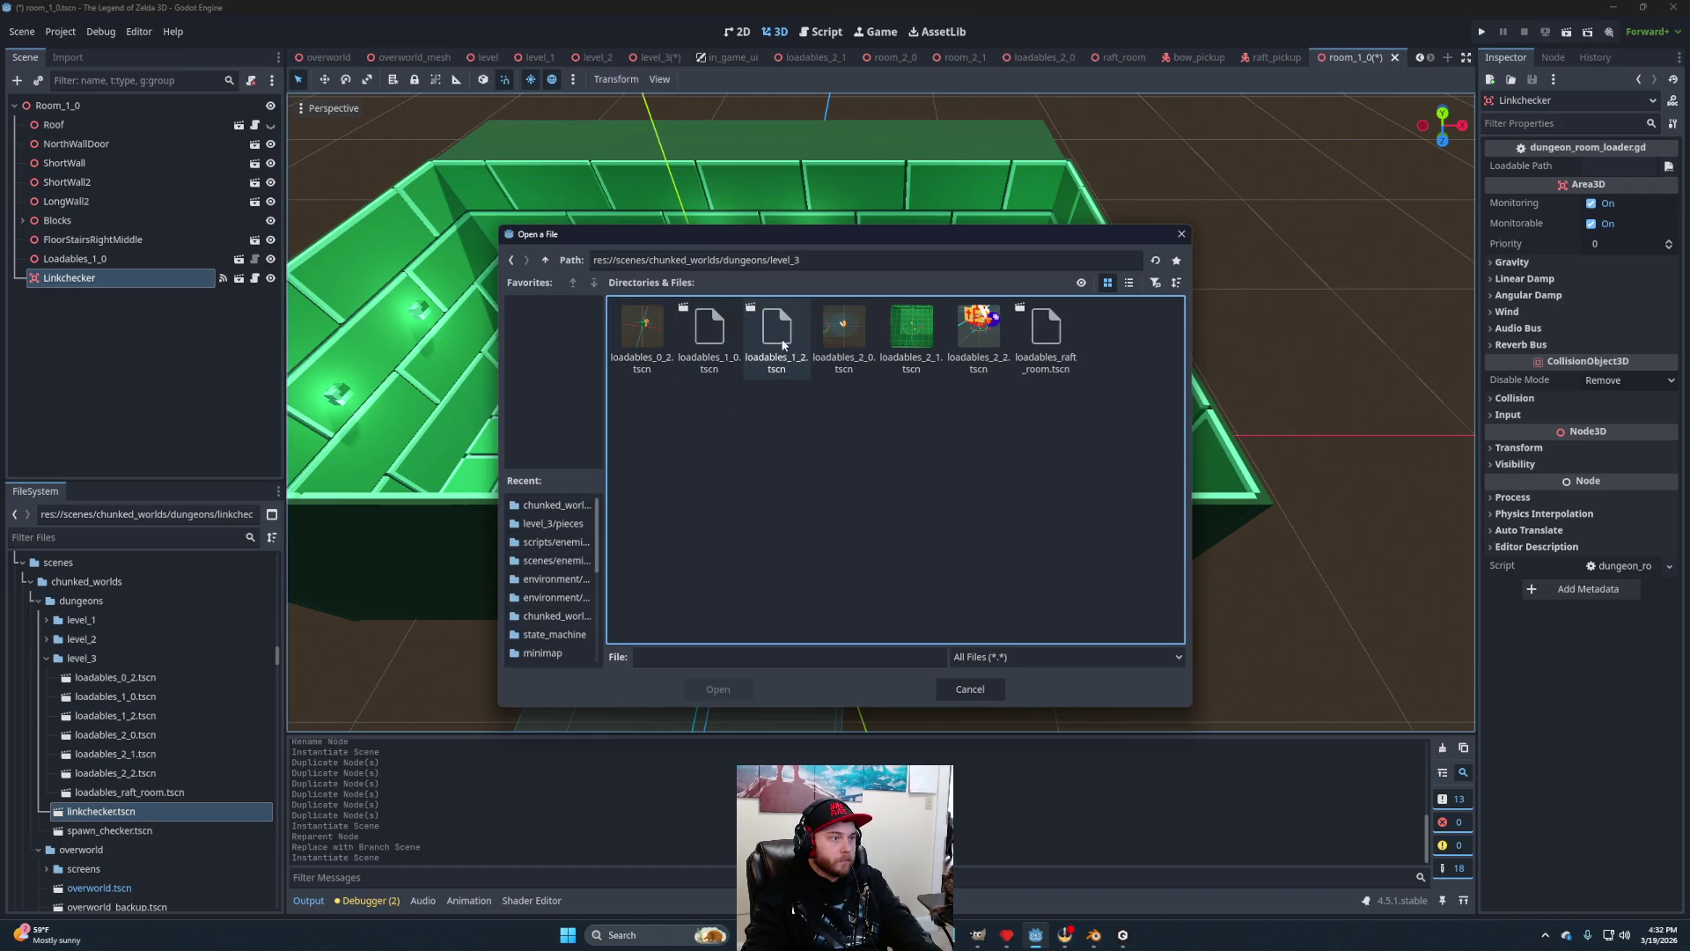
pyautogui.click(709, 335)
pyautogui.click(720, 692)
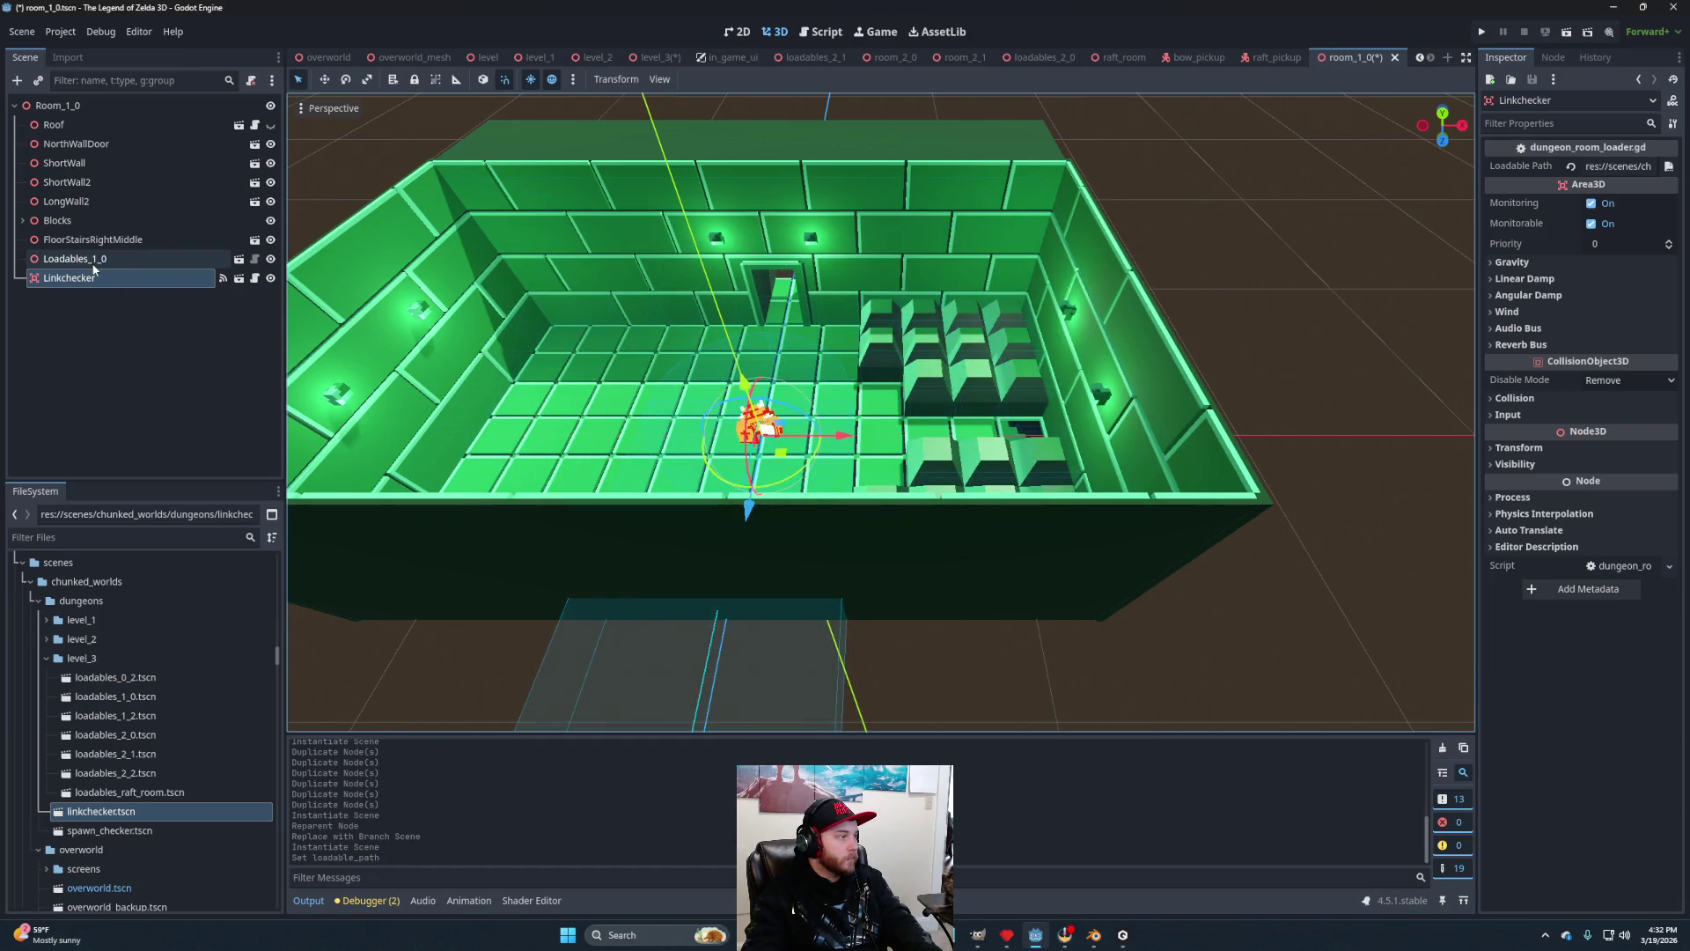
# Delete the Loadables_1_0 node and save room_1_0.tscn.
pyautogui.click(94, 264)
pyautogui.press('Delete')
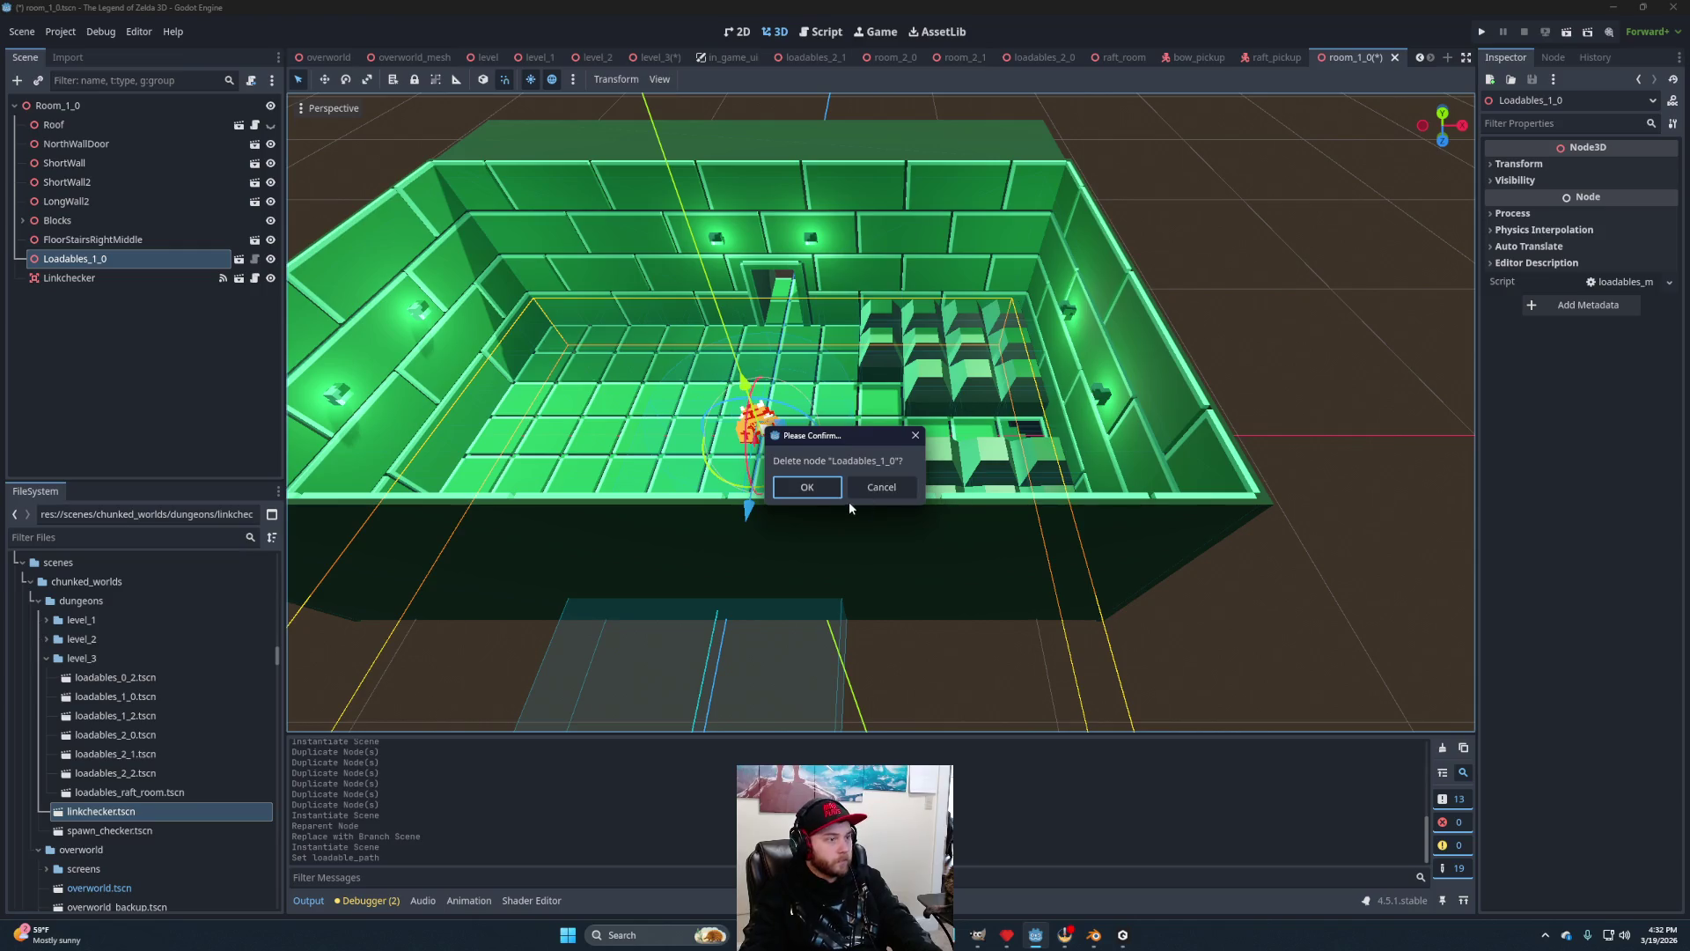
pyautogui.click(815, 488)
pyautogui.scroll(-3, 993, 494)
pyautogui.moveTo(993, 486); pyautogui.dragTo(1019, 503)
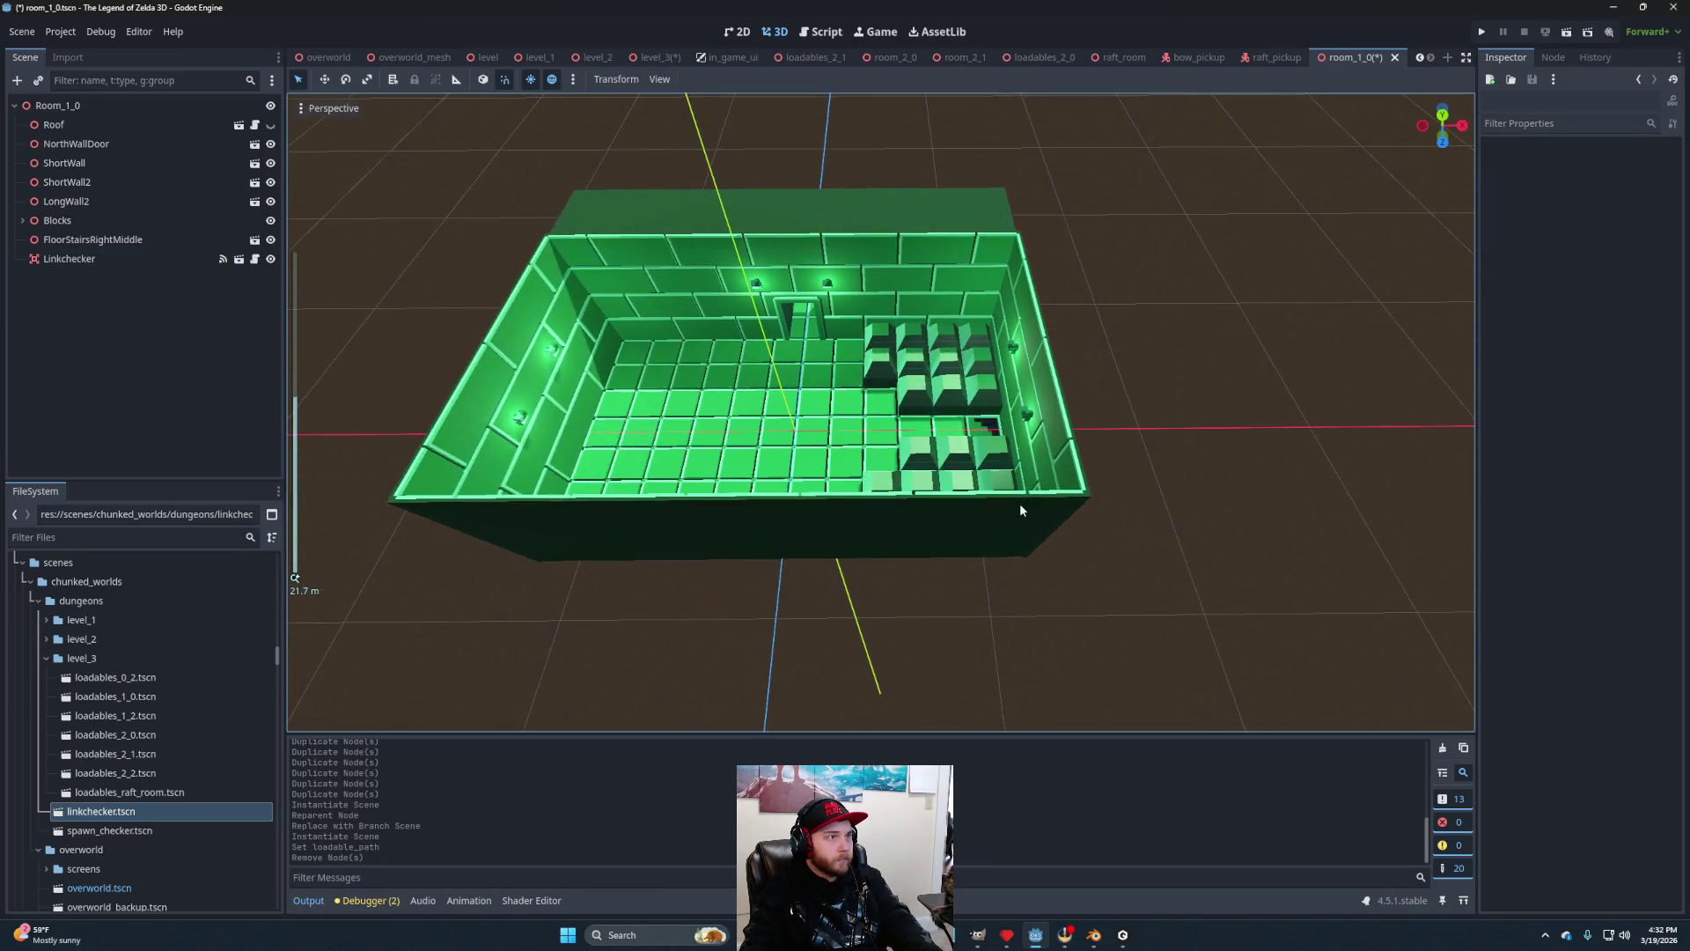
pyautogui.hotkey('ctrl', 's')
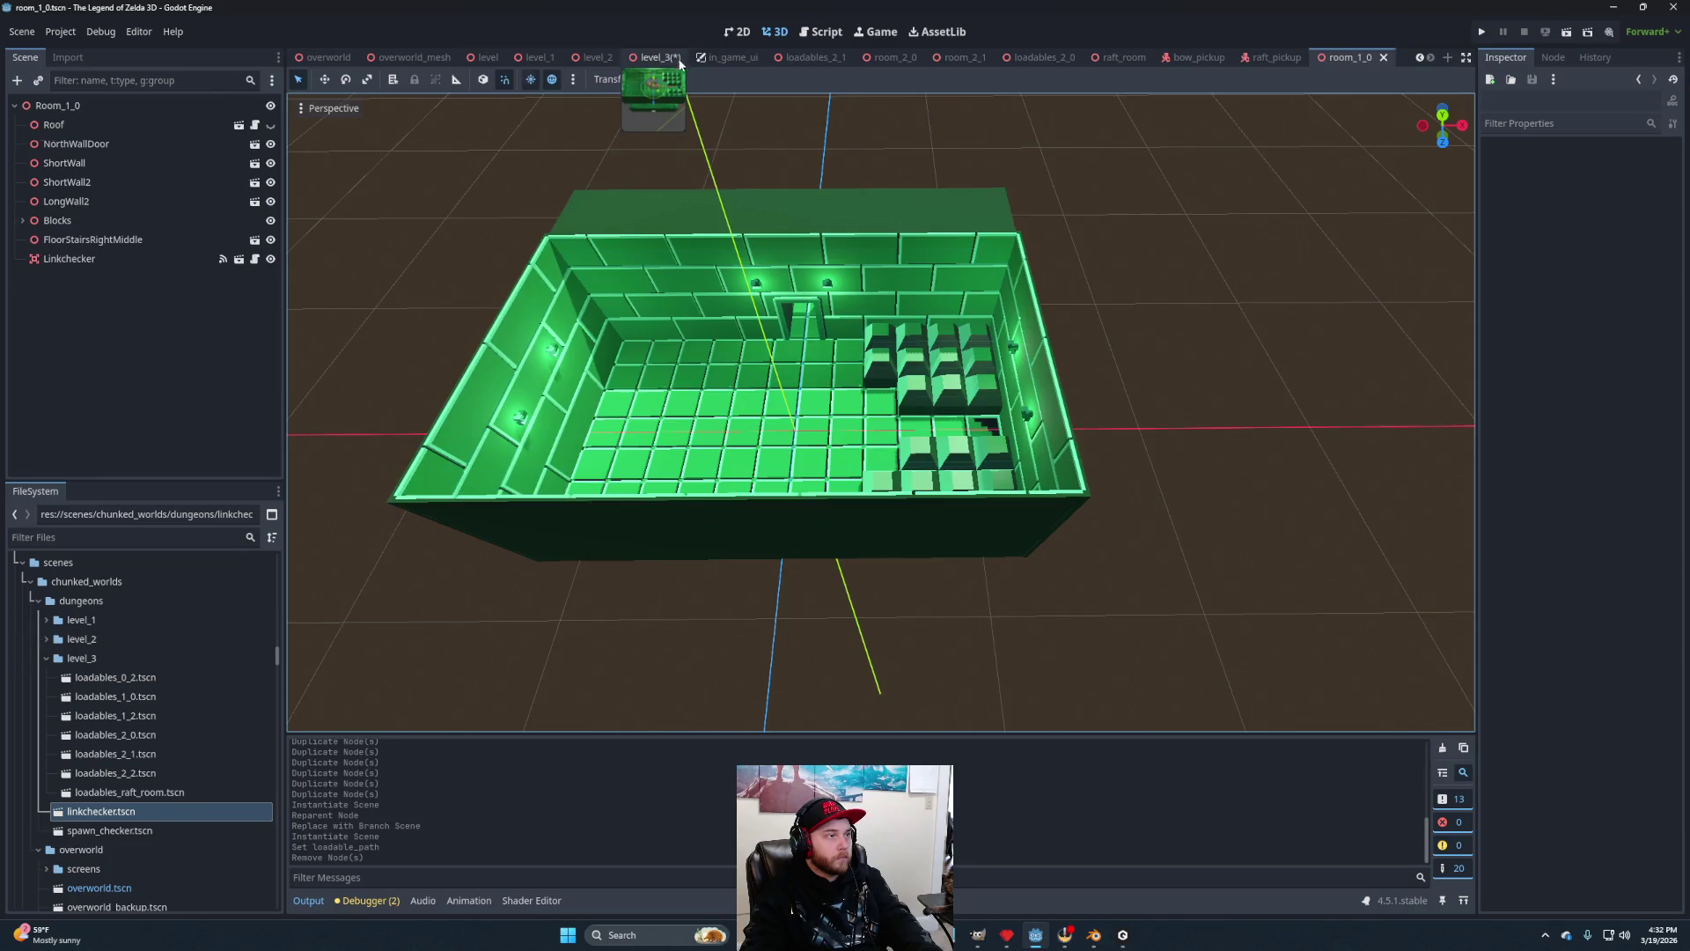
# Switch to the level_3 scene, run the project to play-test, then stop it.
pyautogui.click(652, 58)
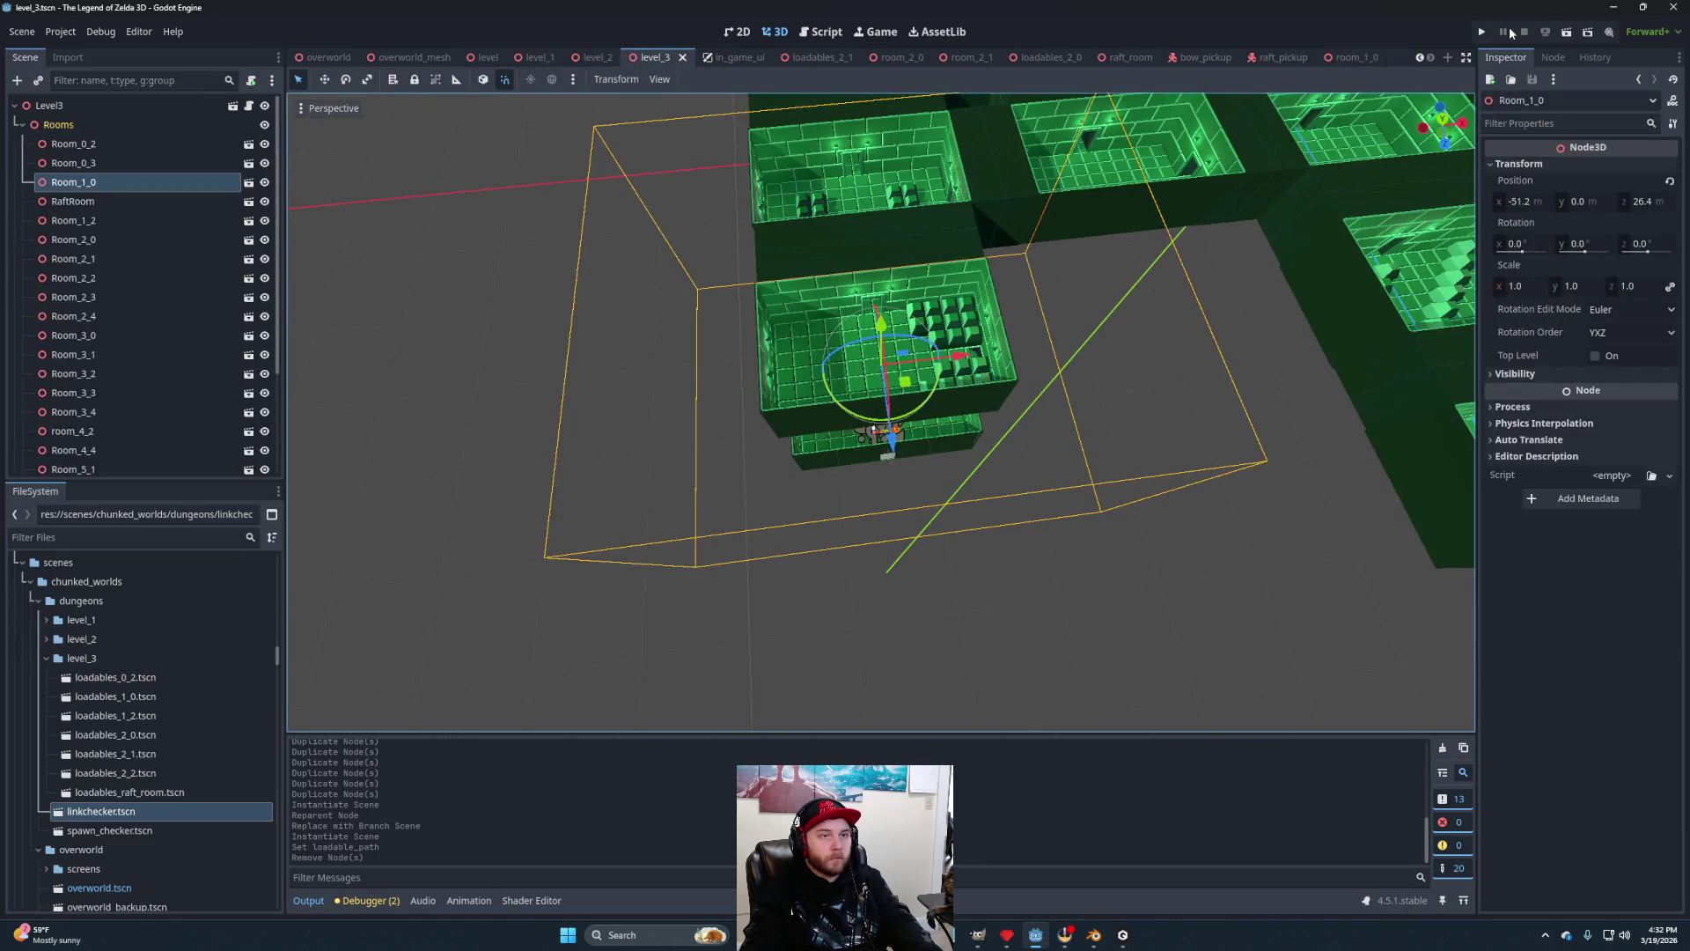
pyautogui.click(1567, 35)
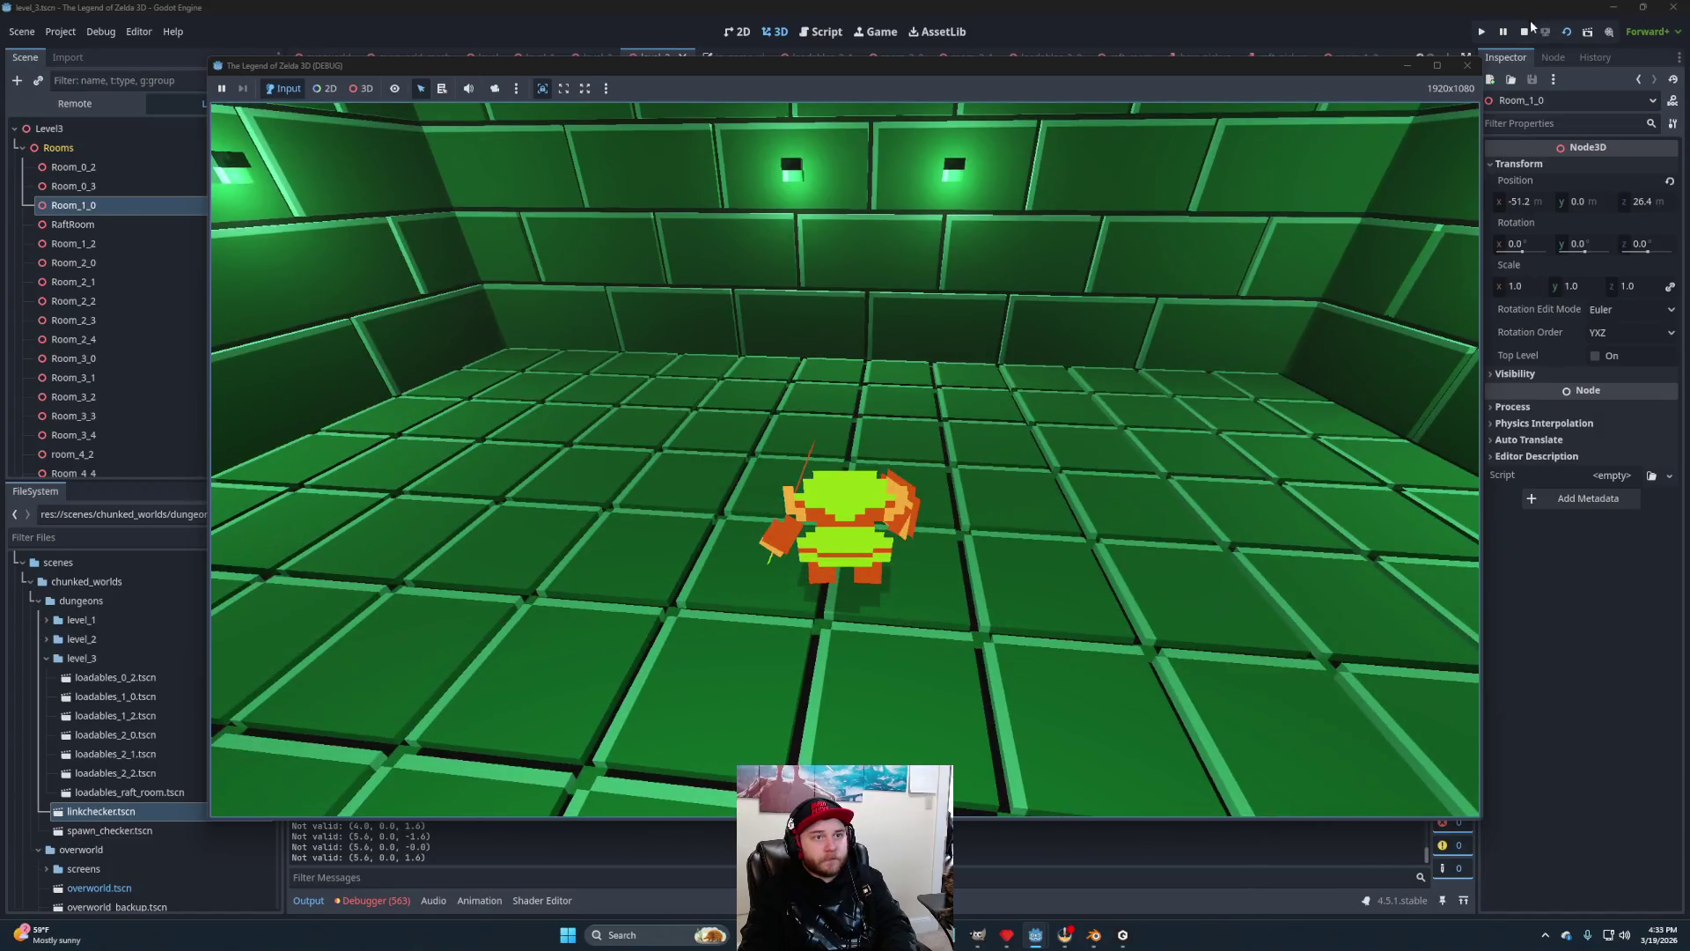
pyautogui.click(1528, 28)
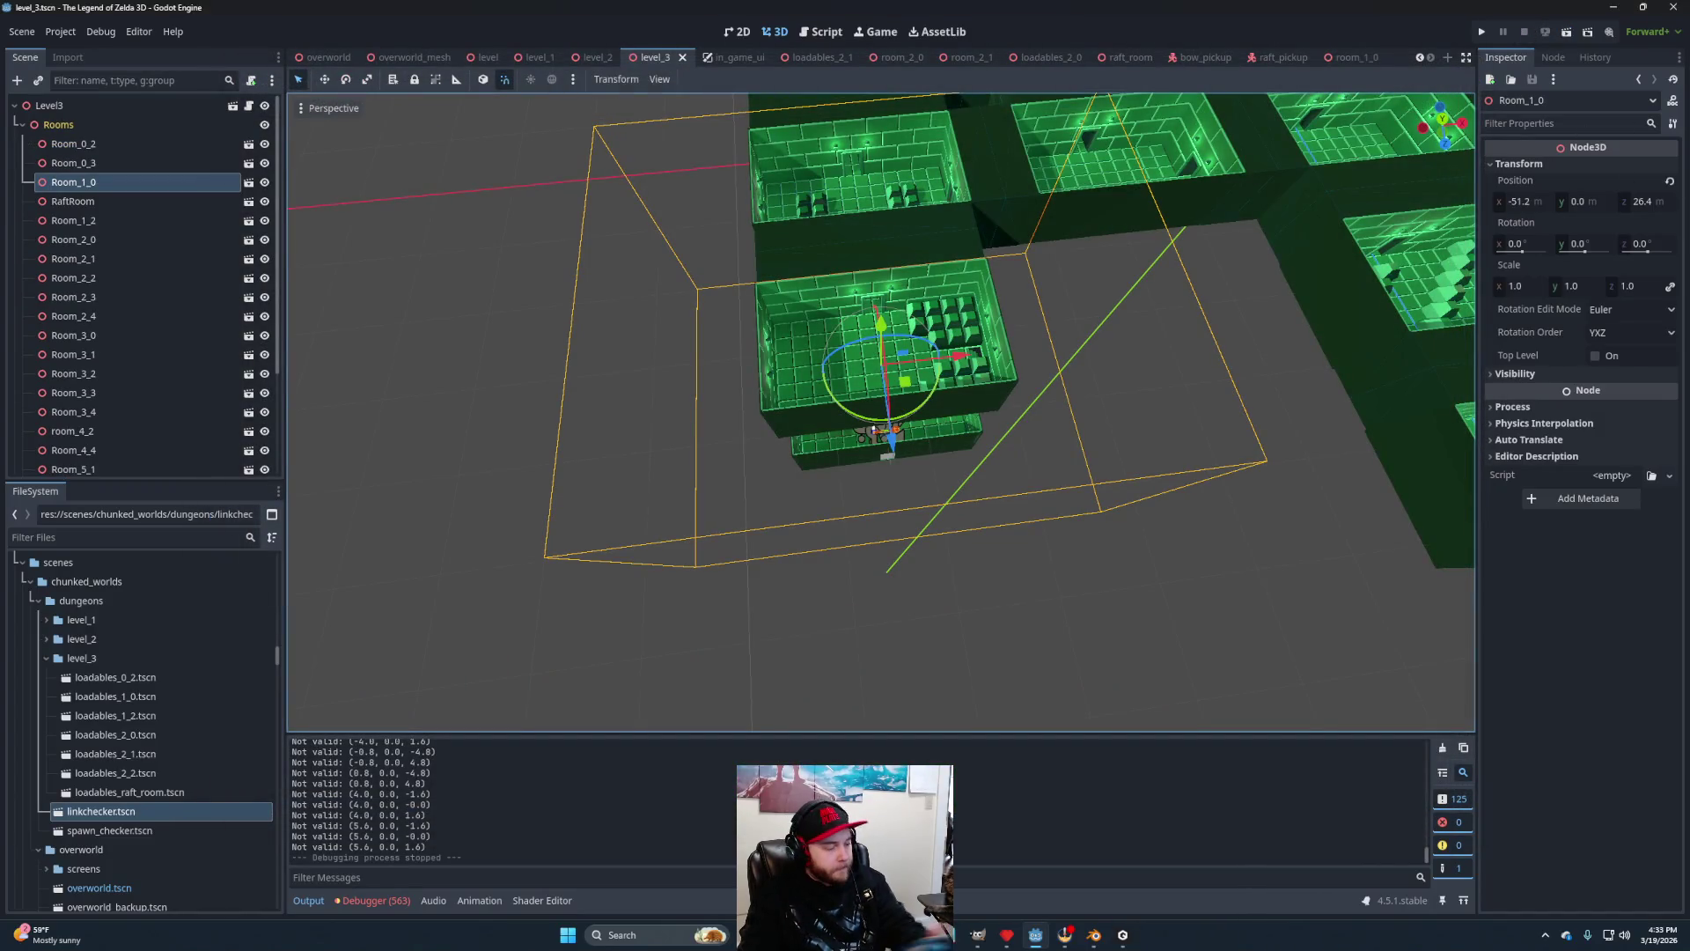